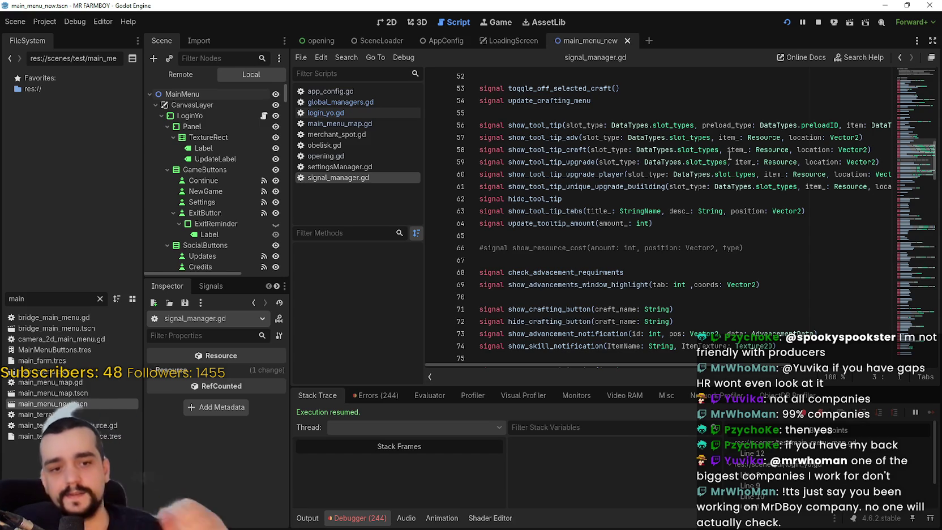
- Read down through the signal definitions in signal_manager.gd to around line 107
{"action": "left_click", "coordinate": [591, 221]}
{"action": "scroll", "coordinate": [590, 209], "scroll_direction": "up", "scroll_amount": 2}
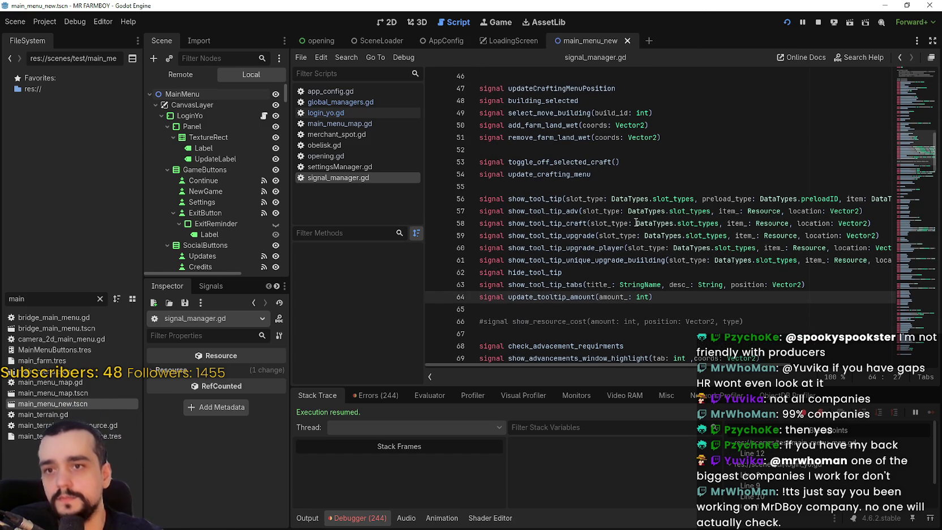
{"action": "left_click", "coordinate": [722, 220]}
{"action": "scroll", "coordinate": [730, 238], "scroll_direction": "down", "scroll_amount": 6}
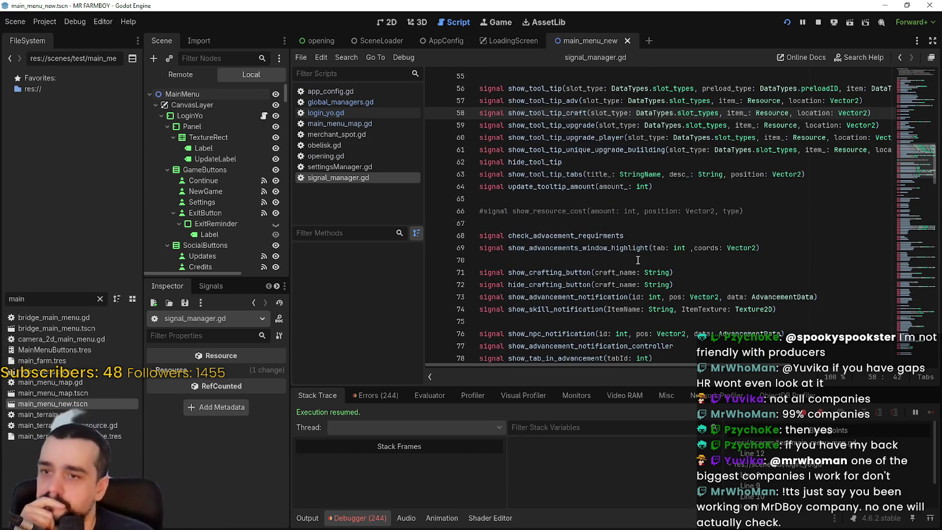
{"action": "left_click", "coordinate": [738, 261]}
{"action": "scroll", "coordinate": [722, 234], "scroll_direction": "down", "scroll_amount": 6}
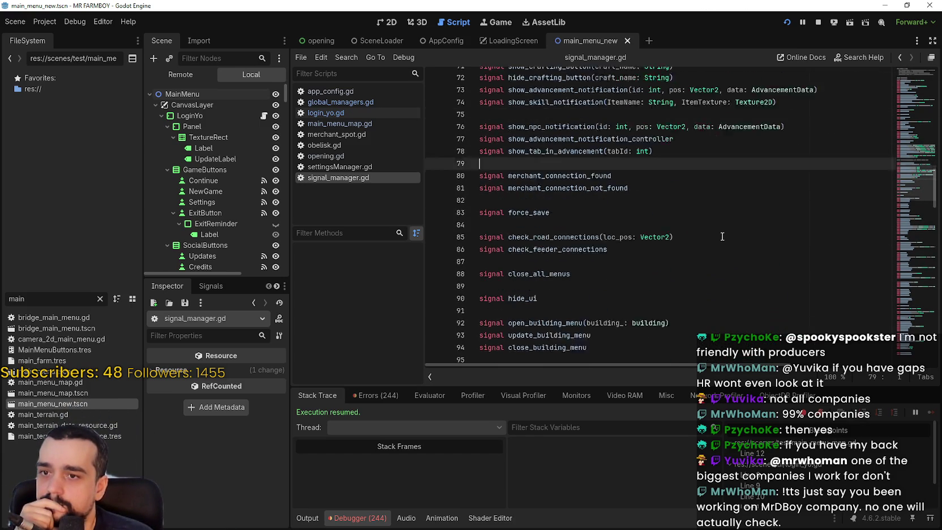
{"action": "left_click", "coordinate": [645, 199]}
{"action": "scroll", "coordinate": [651, 207], "scroll_direction": "down", "scroll_amount": 5}
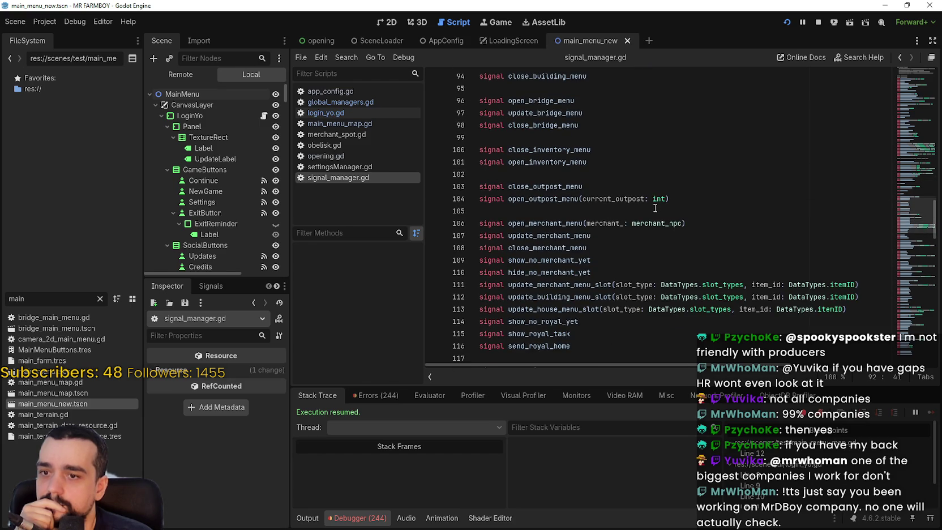
{"action": "left_click", "coordinate": [718, 230]}
{"action": "key", "text": "Up"}
{"action": "key", "text": "Up"}
{"action": "key", "text": "Up"}
{"action": "scroll", "coordinate": [718, 230], "scroll_direction": "down", "scroll_amount": 5}
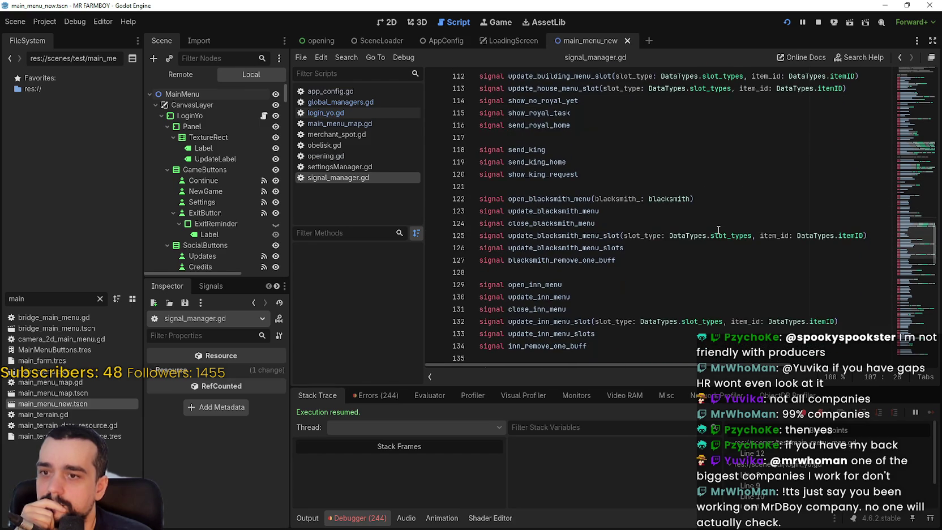
- Scroll signal_manager.gd back up to its top, resting around lines 20–21
{"action": "left_click", "coordinate": [667, 189]}
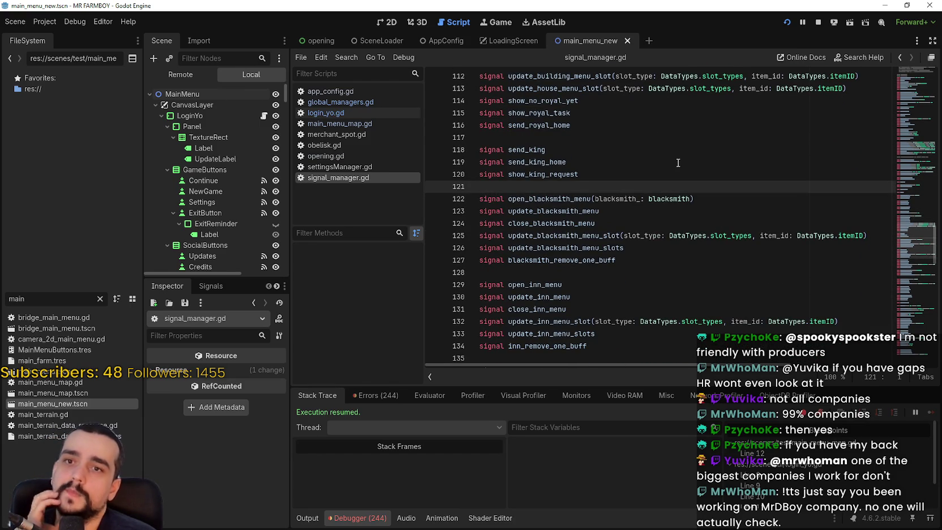
{"action": "scroll", "coordinate": [675, 165], "scroll_direction": "up", "scroll_amount": 3}
{"action": "left_click", "coordinate": [620, 249]}
{"action": "scroll", "coordinate": [638, 258], "scroll_direction": "up", "scroll_amount": 7}
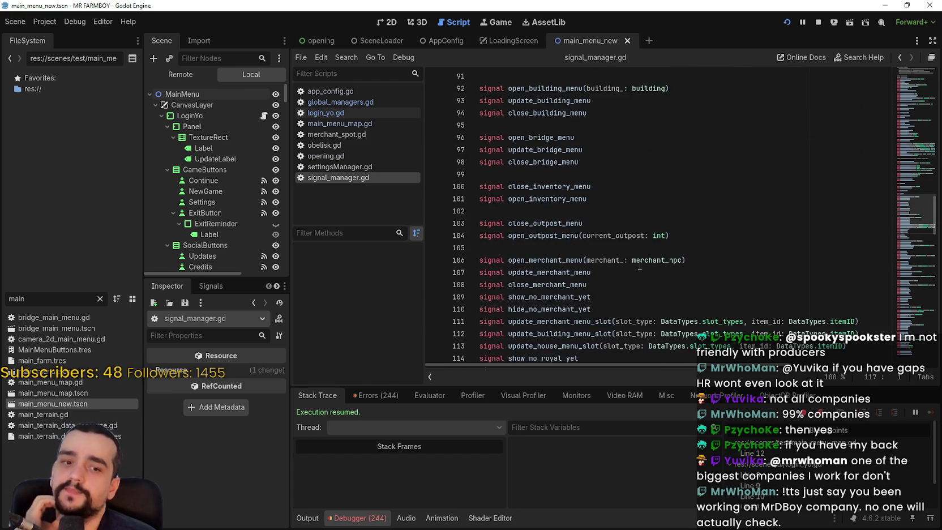
{"action": "scroll", "coordinate": [637, 258], "scroll_direction": "up", "scroll_amount": 7}
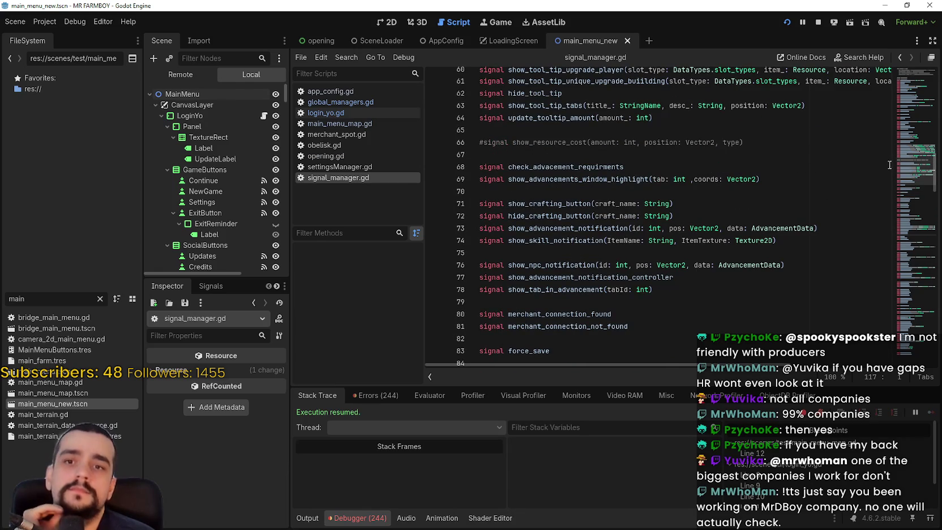
{"action": "mouse_move", "coordinate": [903, 168]}
{"action": "left_mouse_down"}
{"action": "mouse_move", "coordinate": [909, 85]}
{"action": "mouse_move", "coordinate": [910, 96]}
{"action": "left_mouse_up"}
{"action": "left_click", "coordinate": [755, 195]}
{"action": "left_click", "coordinate": [751, 208]}
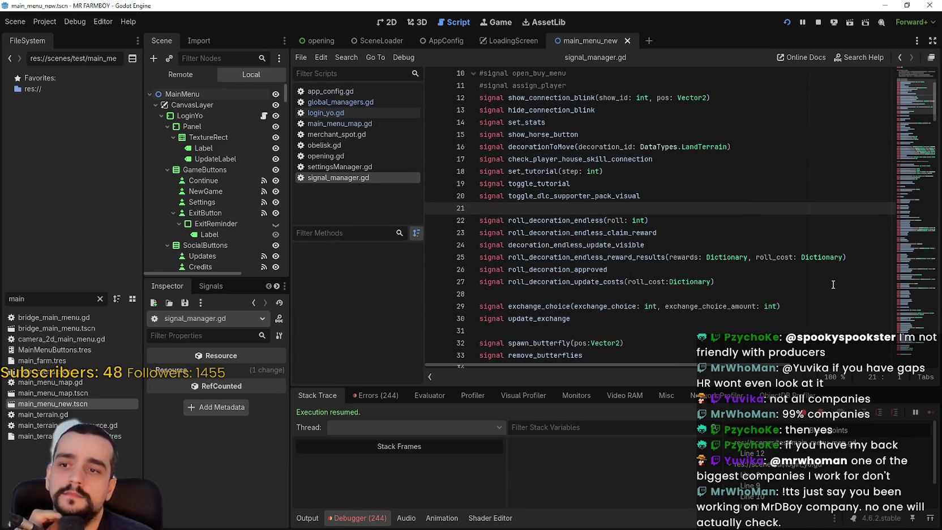
- Open main_menu_map.gd and put the caret at the end of line 12
{"action": "left_click", "coordinate": [399, 126]}
{"action": "left_click", "coordinate": [620, 137]}
{"action": "left_click", "coordinate": [631, 174]}
- Remove the breakpoint from line 12 and look over lines 13–14
{"action": "key", "text": "F9"}
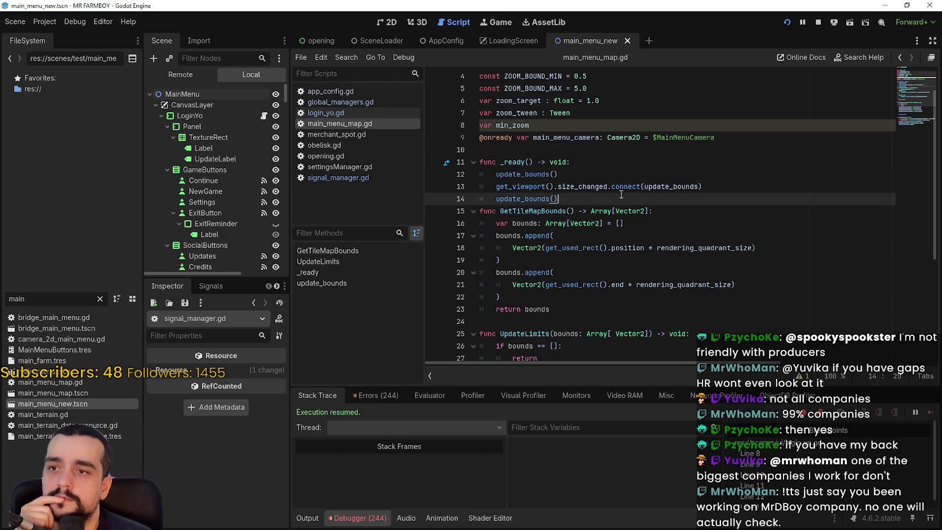
{"action": "left_click", "coordinate": [722, 184]}
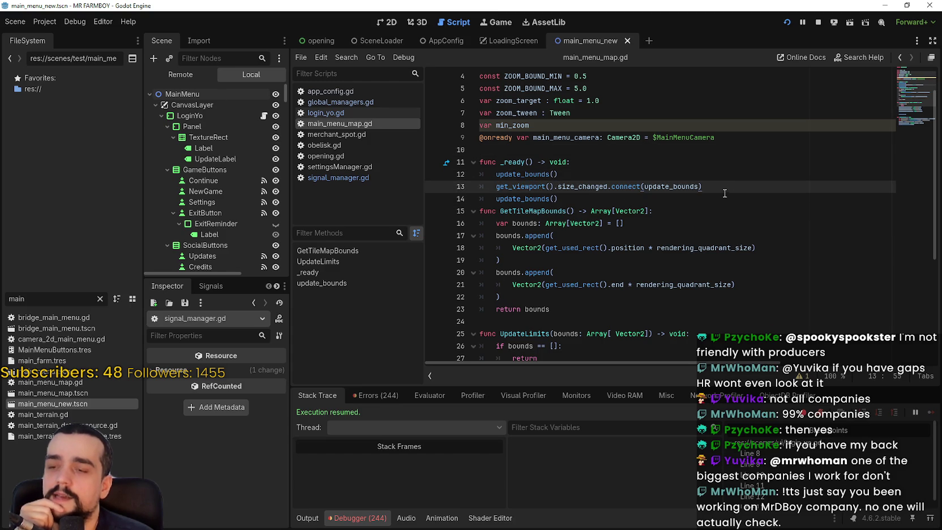
{"action": "left_click_drag", "start_coordinate": [559, 199], "coordinate": [463, 188]}
{"action": "left_click", "coordinate": [643, 186]}
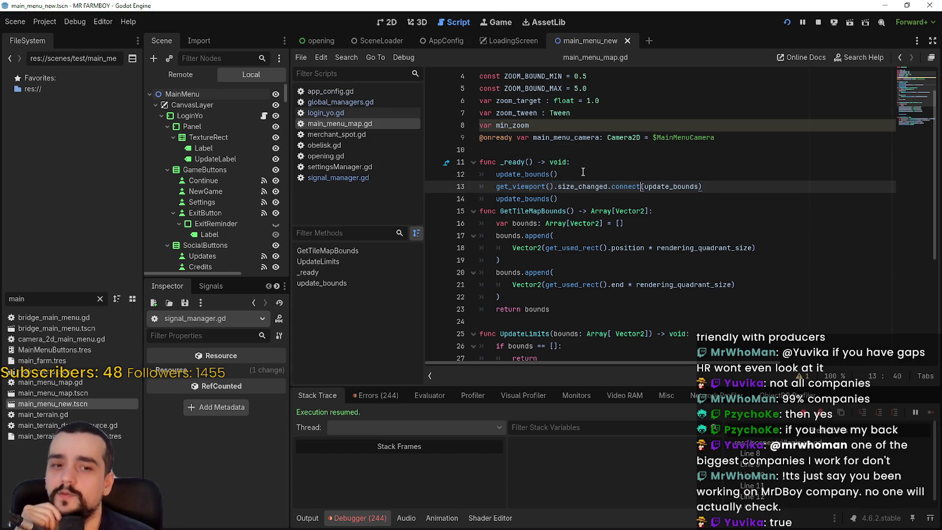
- Select update_bounds on line 12 to highlight its other uses
{"action": "left_click", "coordinate": [576, 175]}
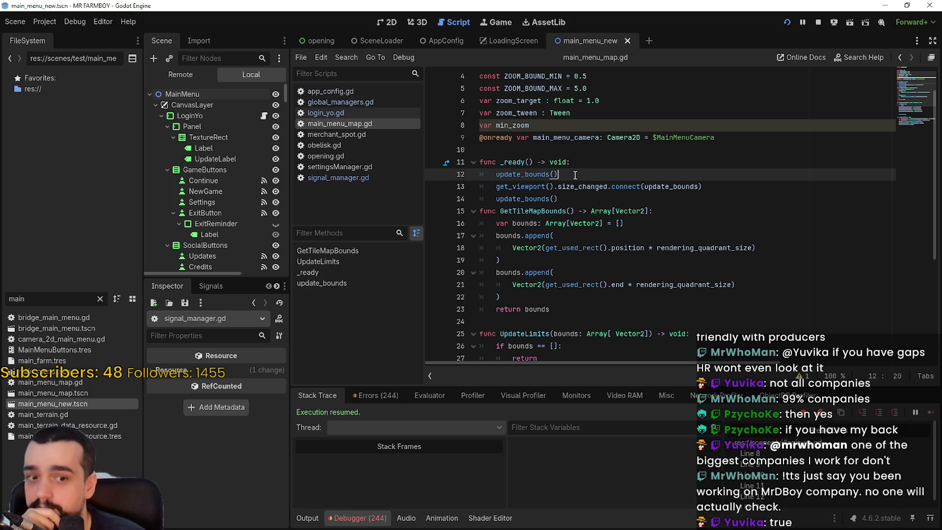
{"action": "double_click", "coordinate": [522, 174]}
{"action": "mouse_move", "coordinate": [494, 173]}
{"action": "left_mouse_down"}
{"action": "mouse_move", "coordinate": [480, 175]}
{"action": "mouse_move", "coordinate": [481, 189]}
{"action": "left_mouse_up"}
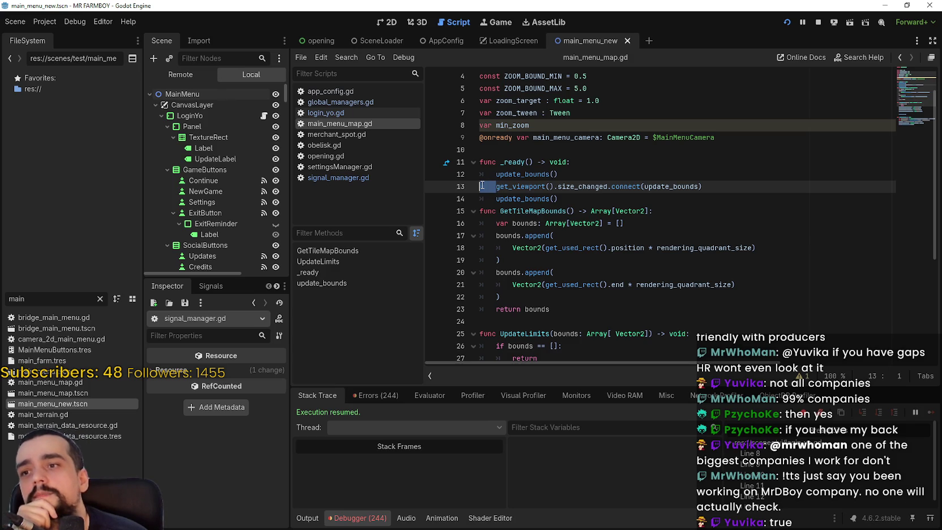
{"action": "left_click_drag", "start_coordinate": [495, 197], "coordinate": [481, 199]}
{"action": "left_click", "coordinate": [597, 202]}
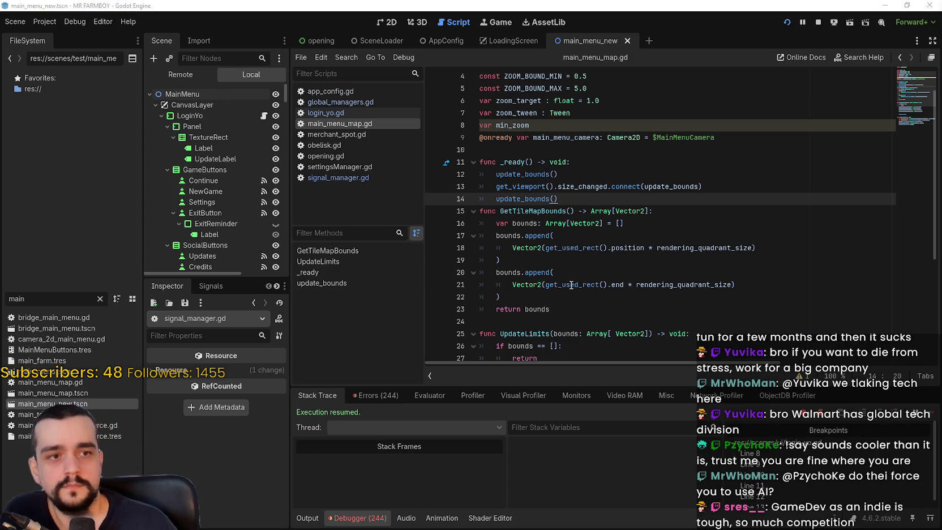
{"action": "left_click", "coordinate": [544, 211]}
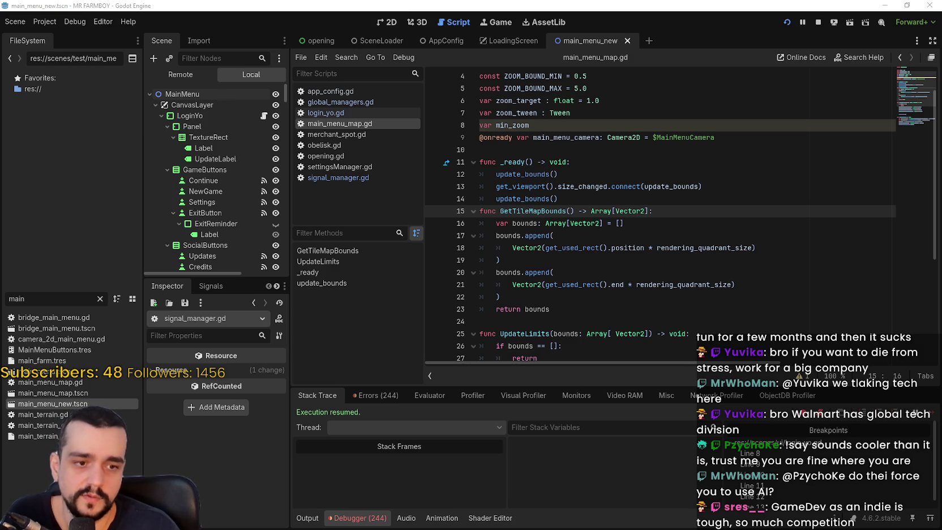
{"action": "key", "text": "alt+Tab"}
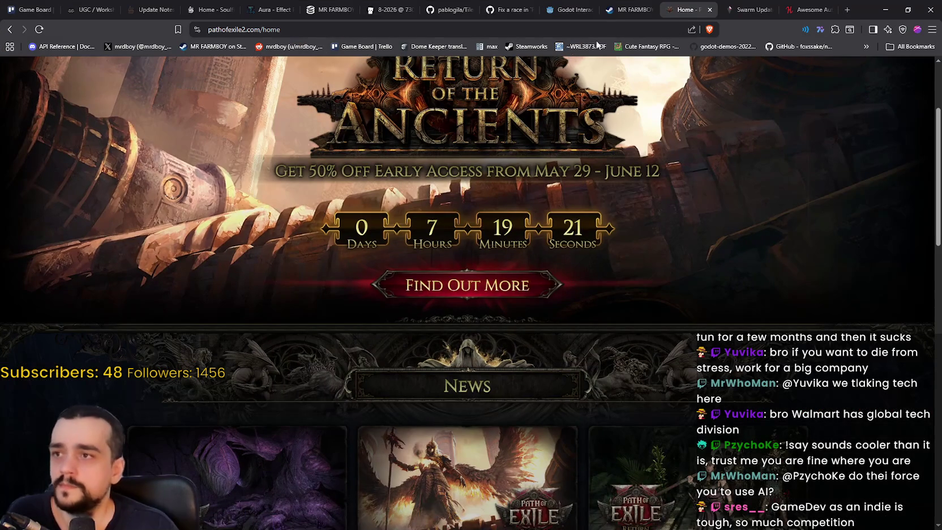
- Check MR FARMBOY's player charts on SteamDB, then bring the Steam window forward
{"action": "left_click", "coordinate": [349, 6]}
{"action": "scroll", "coordinate": [336, 336], "scroll_direction": "down", "scroll_amount": 1}
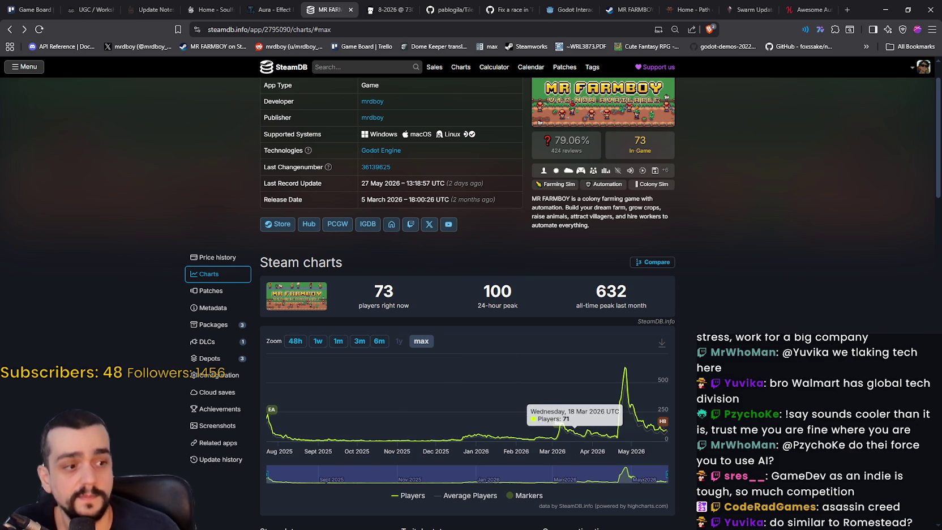
{"action": "key", "text": "alt+Tab"}
{"action": "mouse_move", "coordinate": [580, 44]}
{"action": "left_mouse_down"}
{"action": "mouse_move", "coordinate": [592, 68]}
{"action": "mouse_move", "coordinate": [627, 59]}
{"action": "left_mouse_up"}
- Search the Steam store for 'Romestead' and open its store page maximized
{"action": "left_click", "coordinate": [642, 96]}
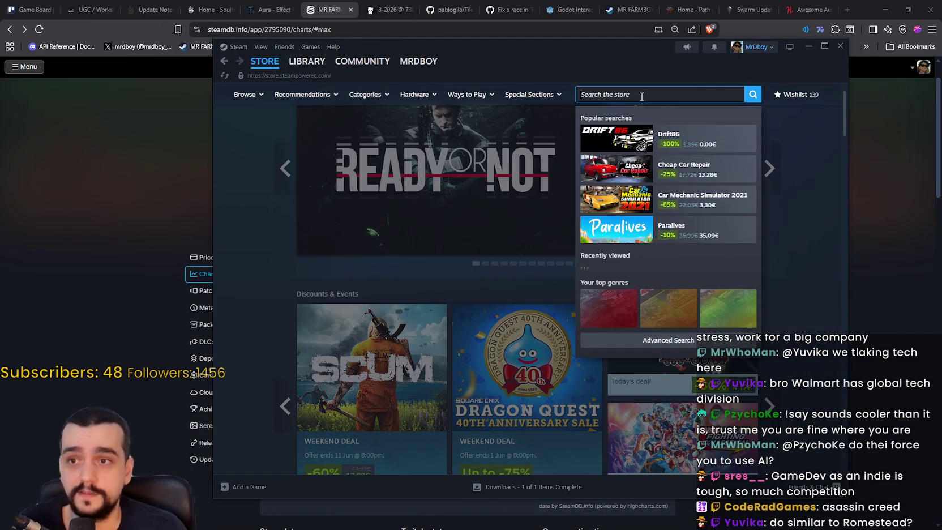
{"action": "type", "text": "Romestea"}
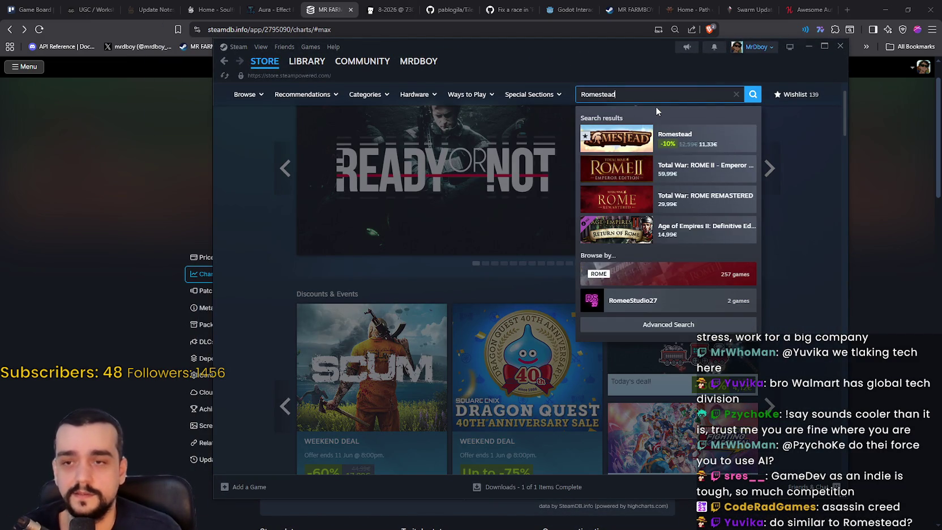
{"action": "type", "text": "d"}
{"action": "left_click", "coordinate": [745, 142]}
{"action": "left_click", "coordinate": [824, 45]}
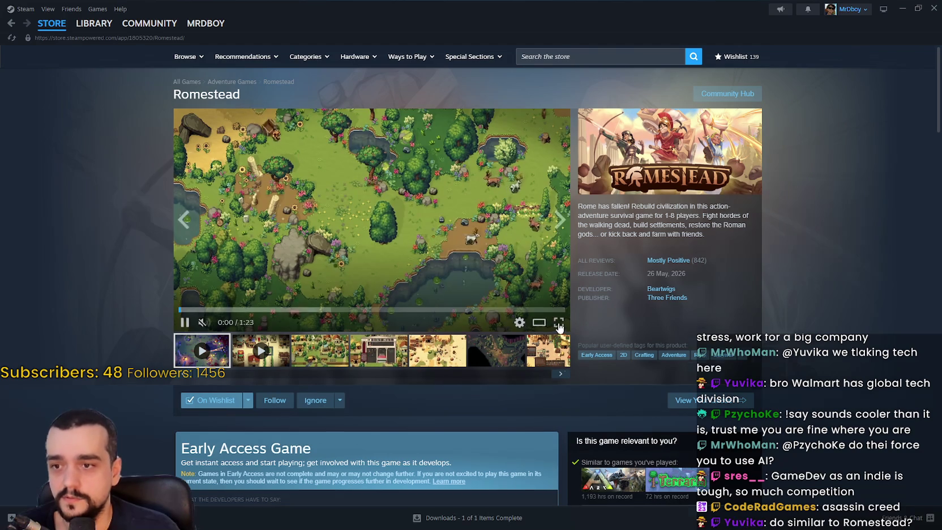
- Watch the Romestead trailer fullscreen to the end, then return to the page
{"action": "left_click", "coordinate": [558, 324]}
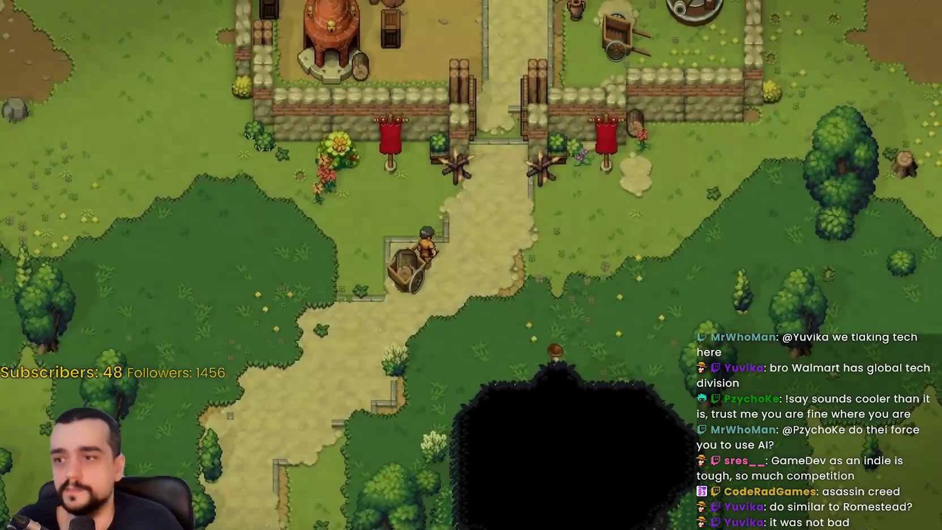
{"action": "mouse_move", "coordinate": [175, 339]}
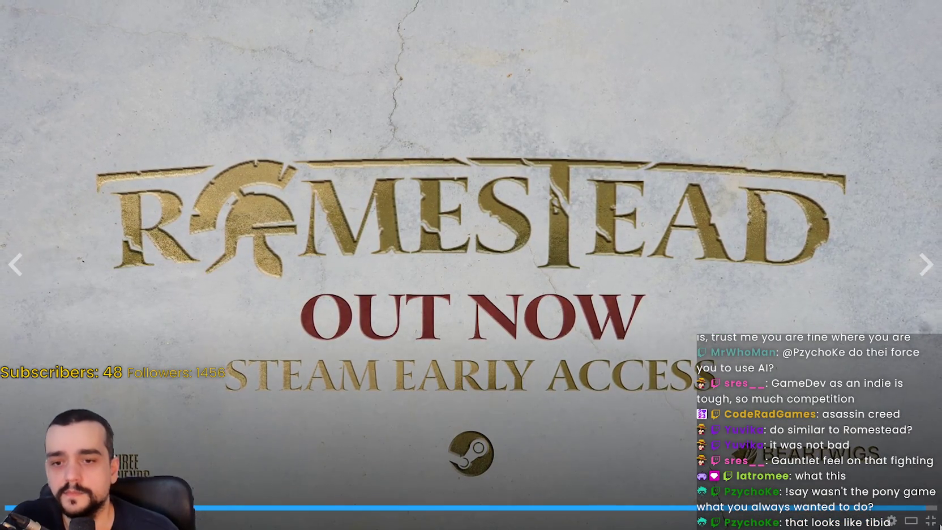
{"action": "left_click", "coordinate": [930, 521]}
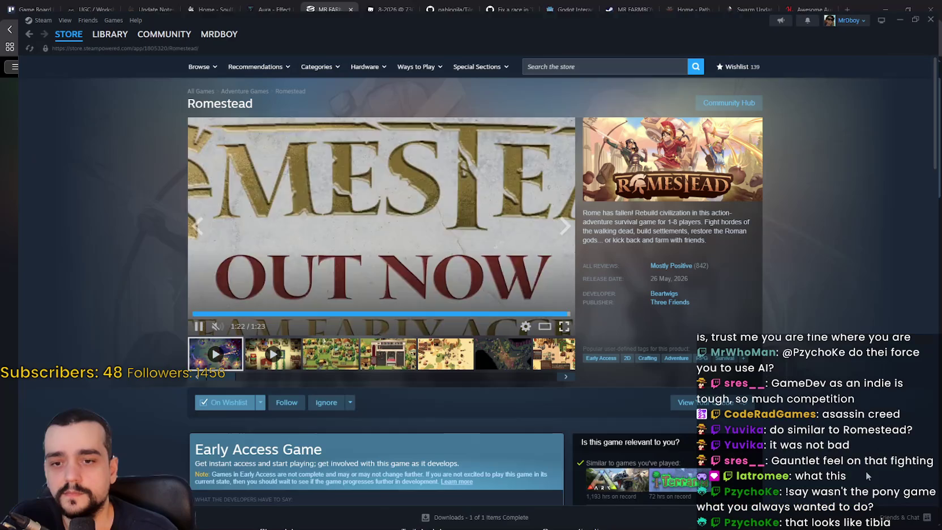
- Search 'witchbroo', open the Witchbrook store page and play its trailer fullscreen
{"action": "left_click", "coordinate": [578, 58]}
{"action": "type", "text": "witchbroo"}
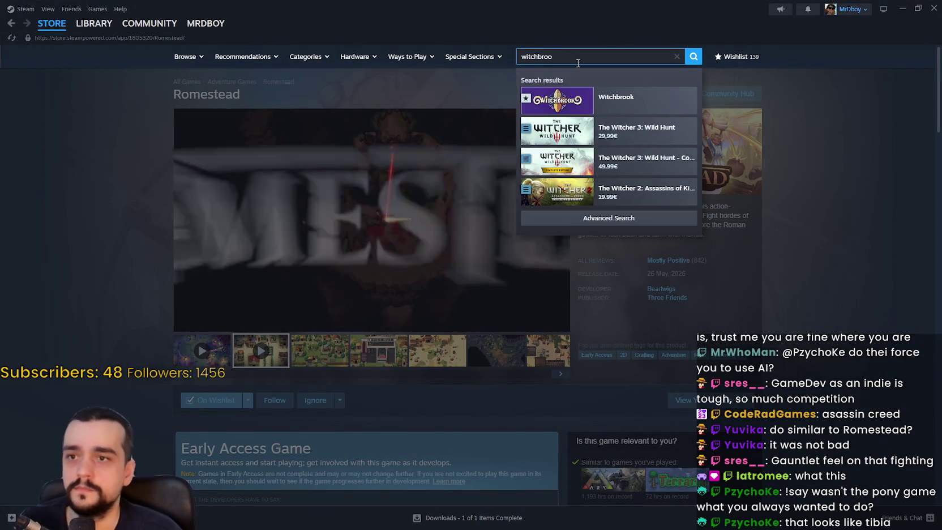
{"action": "left_click", "coordinate": [632, 95]}
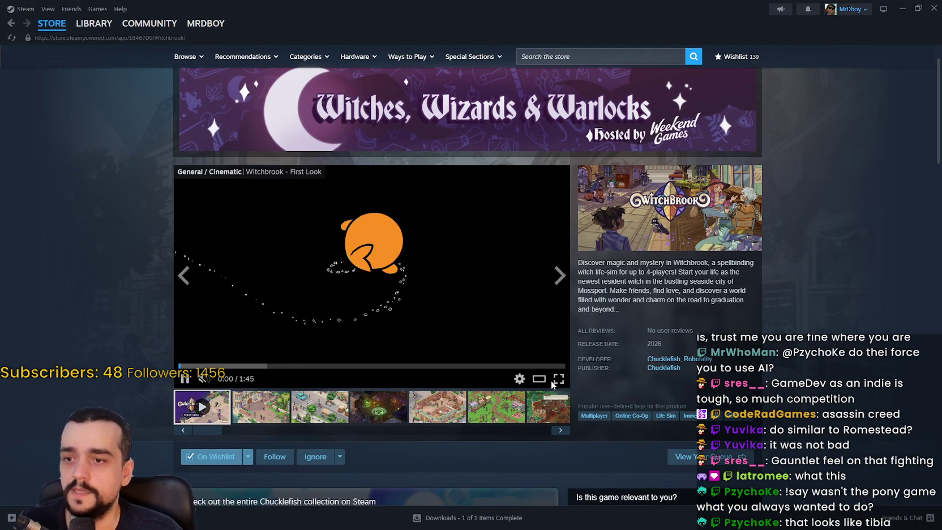
{"action": "double_click", "coordinate": [405, 384]}
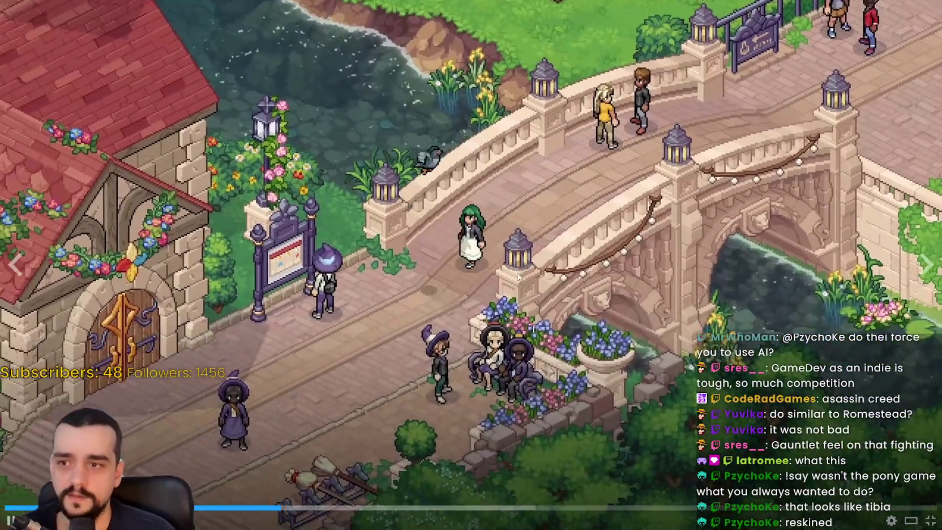
{"action": "key", "text": "space"}
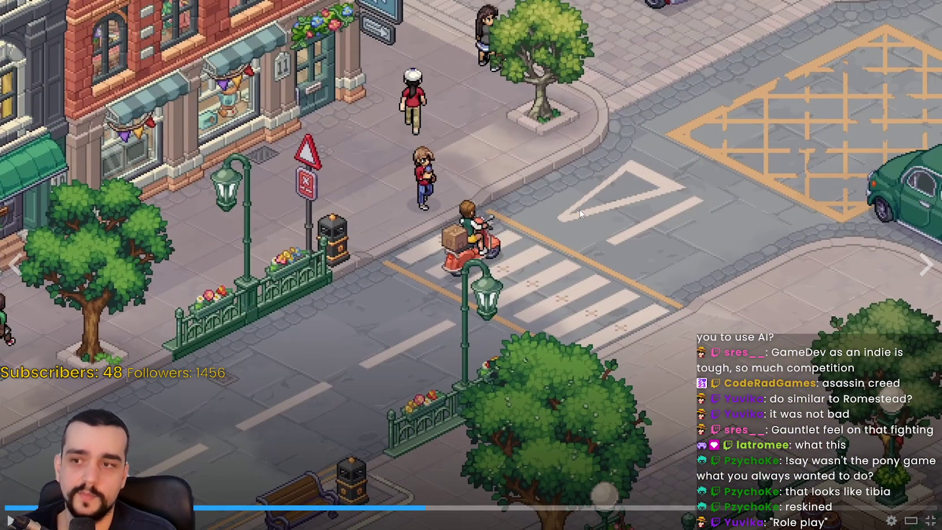
{"action": "left_click", "coordinate": [564, 386]}
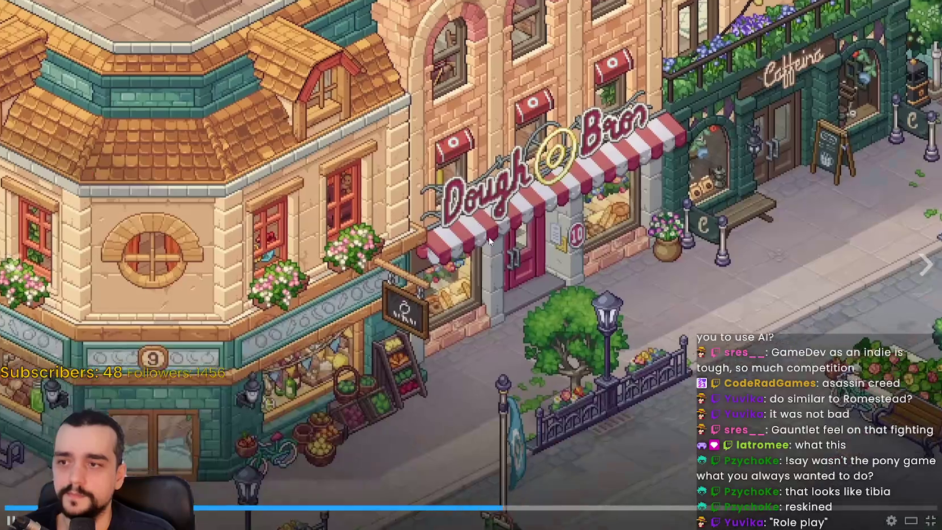
- Pause the Witchbrook trailer on the Dough Bros street and at the park, resuming between
{"action": "left_click", "coordinate": [371, 153]}
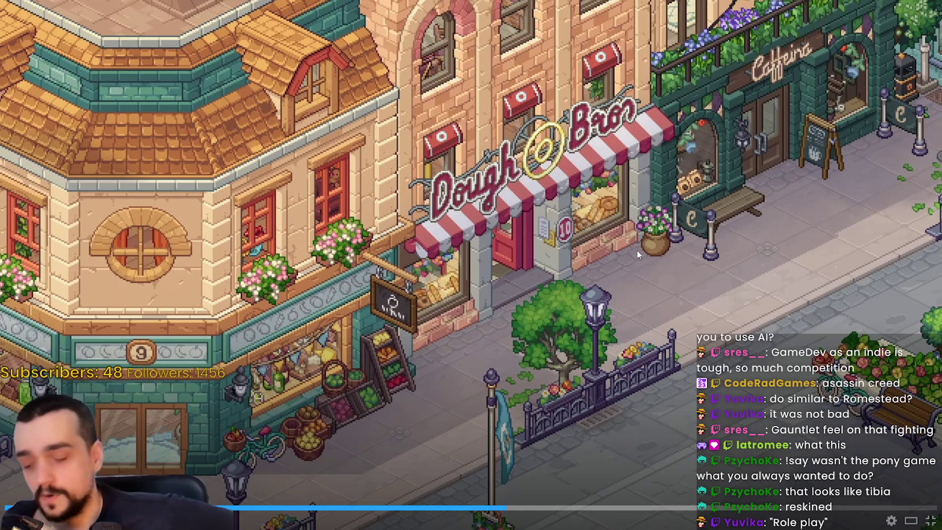
{"action": "left_click", "coordinate": [637, 250]}
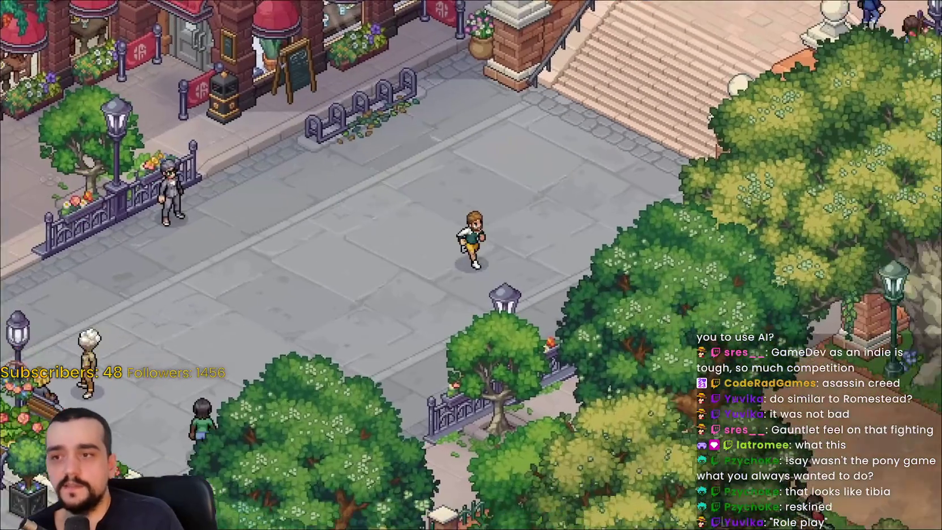
{"action": "left_click", "coordinate": [636, 254]}
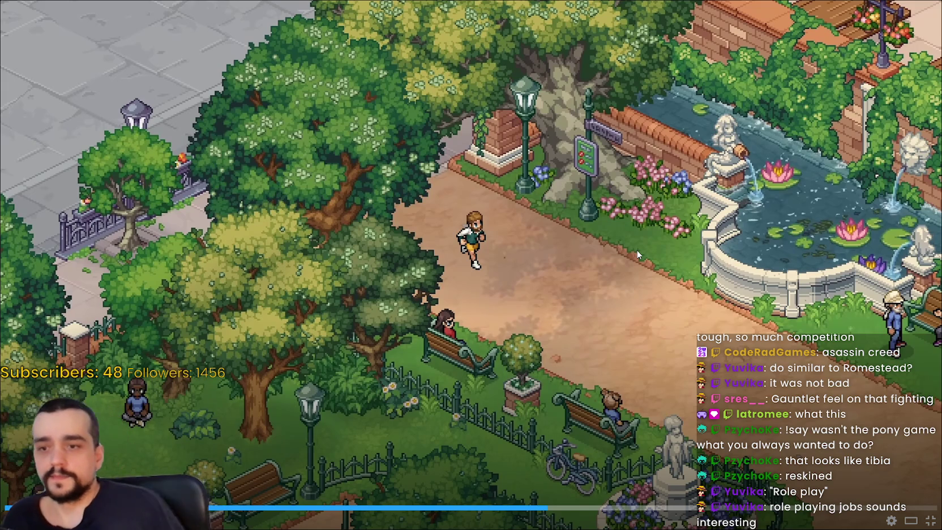
{"action": "left_click", "coordinate": [535, 216]}
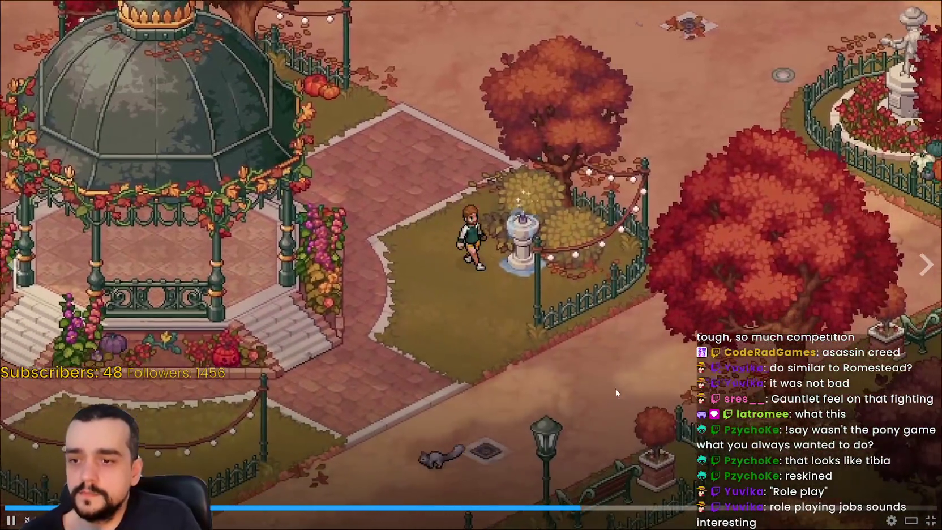
- Pause on the autumn gazebo, exit fullscreen, and go to the Store front page
{"action": "left_click", "coordinate": [605, 336]}
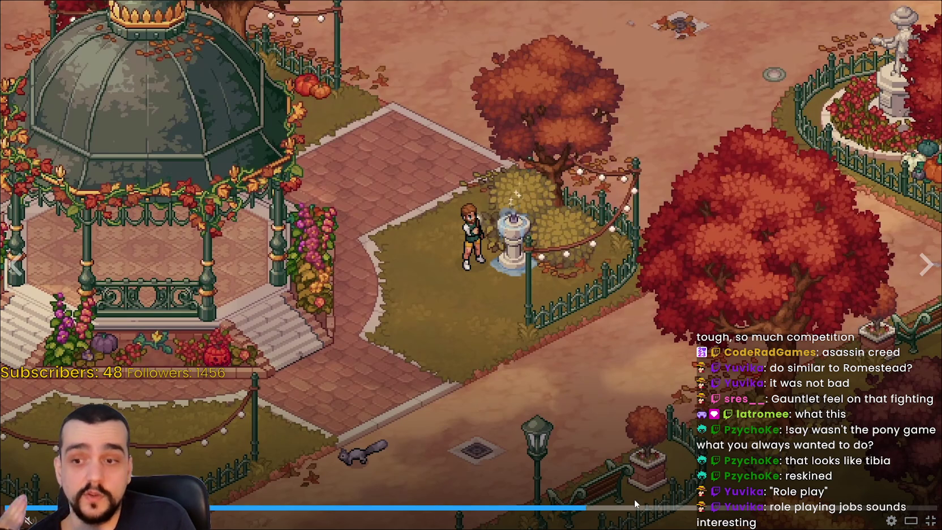
{"action": "double_click", "coordinate": [587, 278]}
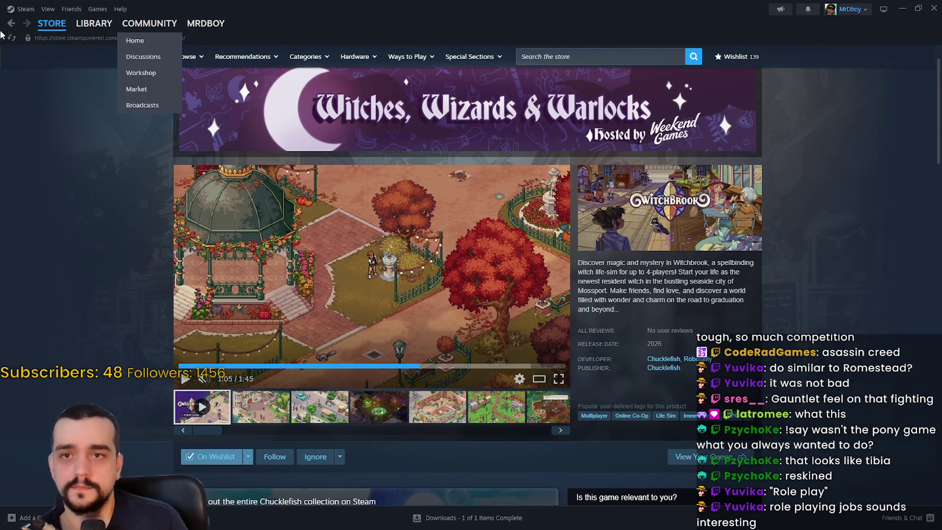
{"action": "left_click", "coordinate": [49, 39]}
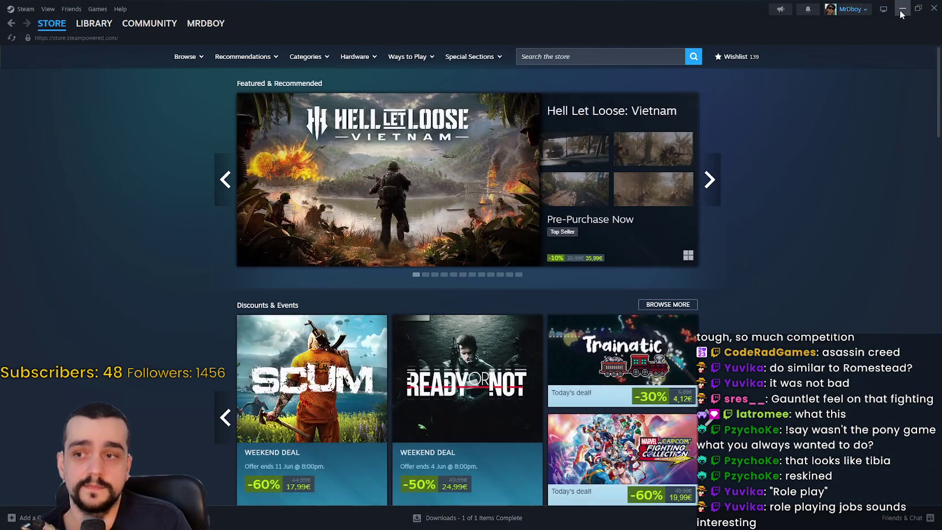
- Minimise Steam and bring up settingsManager.gd in Godot's script editor
{"action": "left_click", "coordinate": [901, 9]}
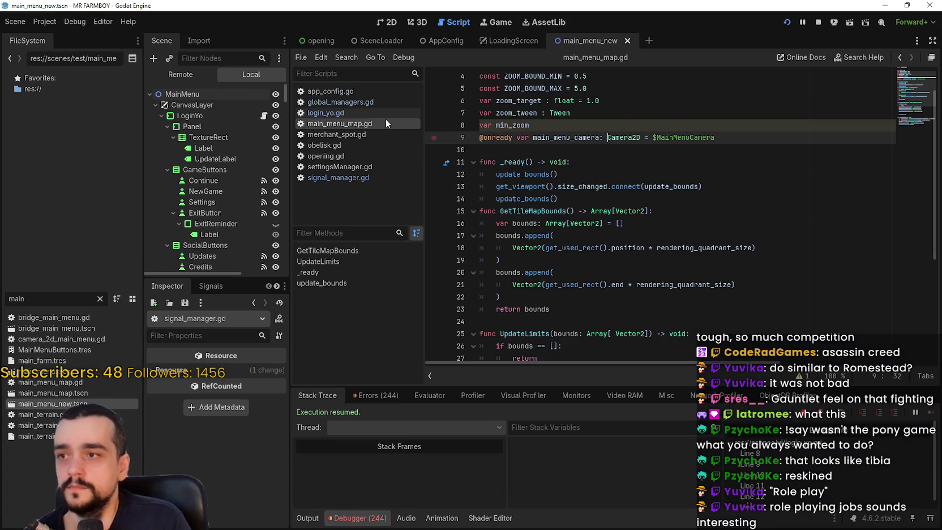
{"action": "left_click", "coordinate": [339, 166]}
{"action": "left_click", "coordinate": [757, 218]}
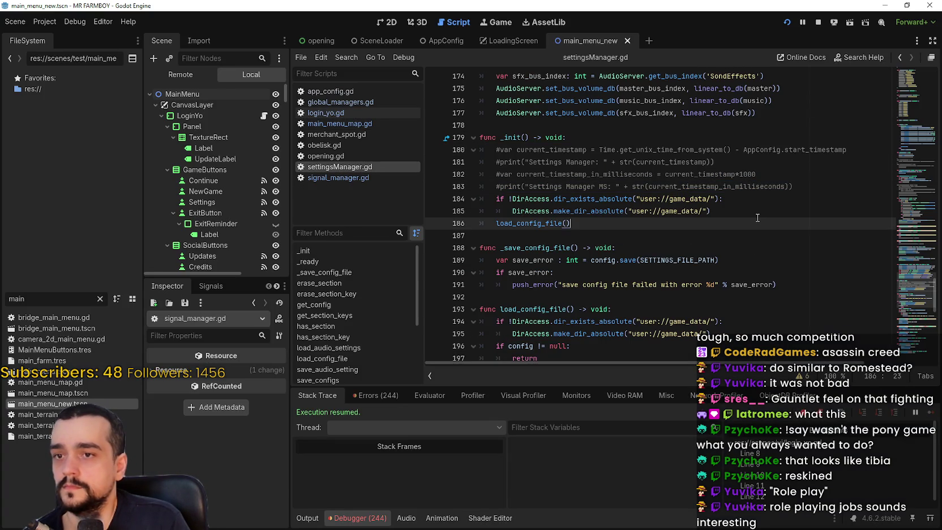
- Open global_managers.gd and place the caret below its variable declarations, past _init
{"action": "key", "text": "Down"}
{"action": "scroll", "coordinate": [737, 222], "scroll_direction": "up", "scroll_amount": 1}
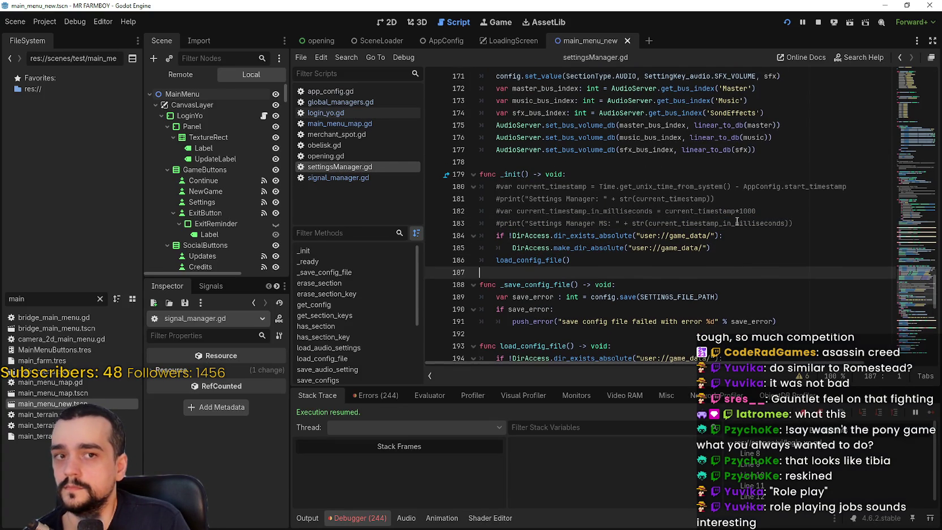
{"action": "left_click", "coordinate": [340, 102]}
{"action": "left_click", "coordinate": [623, 186]}
{"action": "left_click", "coordinate": [619, 151]}
{"action": "left_click", "coordinate": [633, 176]}
{"action": "scroll", "coordinate": [643, 221], "scroll_direction": "down", "scroll_amount": 1}
{"action": "left_click", "coordinate": [589, 210]}
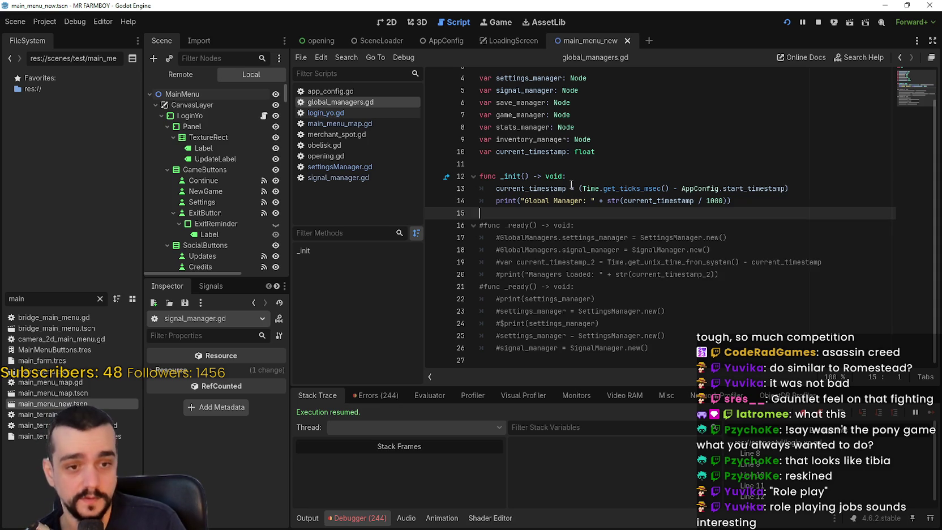
{"action": "left_click", "coordinate": [593, 164]}
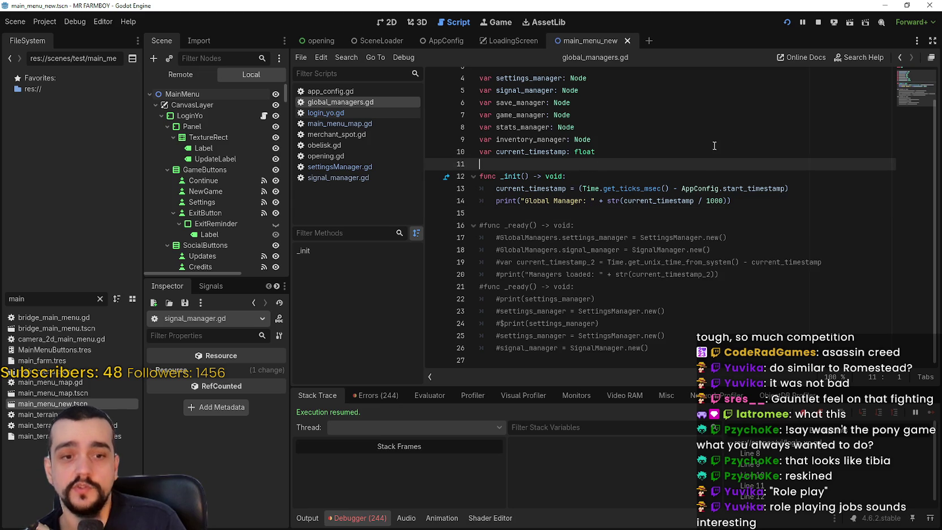
{"action": "left_click", "coordinate": [682, 139]}
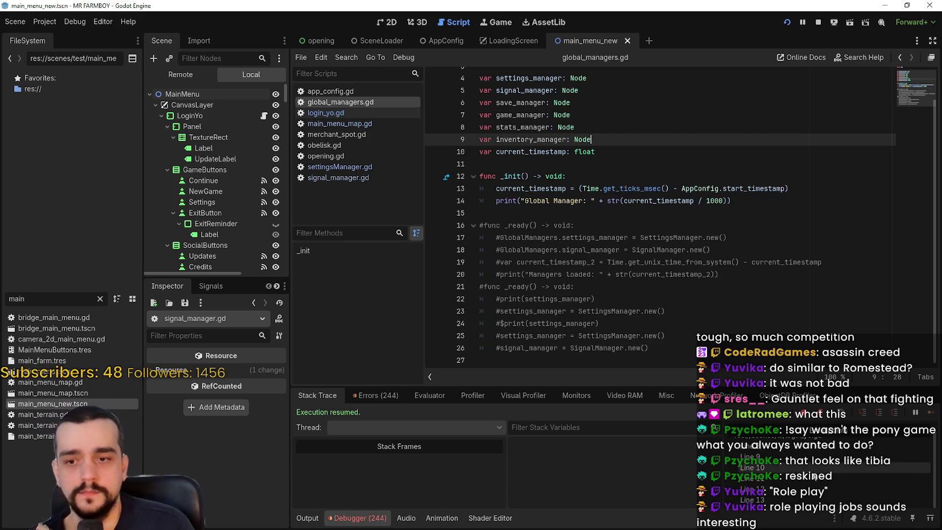
{"action": "left_click", "coordinate": [720, 214]}
{"action": "scroll", "coordinate": [696, 170], "scroll_direction": "up", "scroll_amount": 1}
{"action": "left_click", "coordinate": [630, 200]}
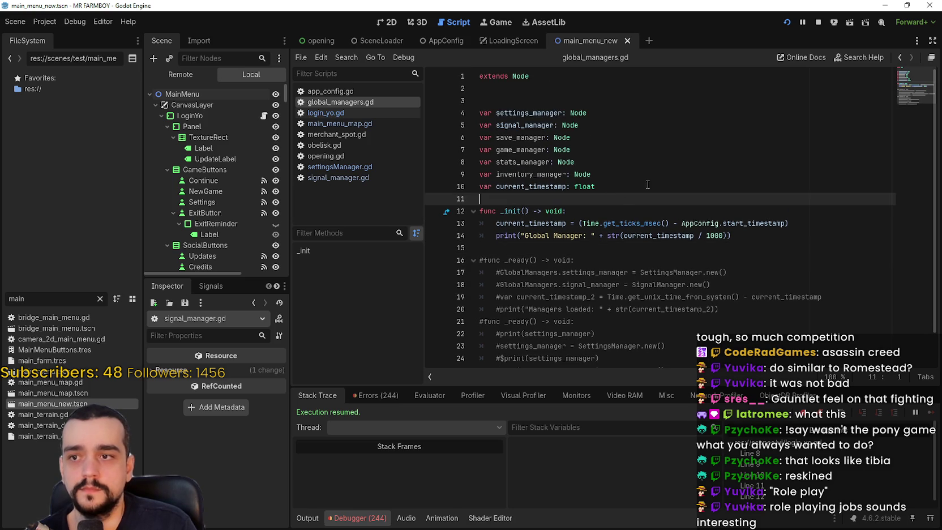
- Review the manager declarations on lines 5–10, then focus Steam's store search box
{"action": "left_click_drag", "start_coordinate": [634, 181], "coordinate": [634, 125]}
{"action": "left_click", "coordinate": [647, 175]}
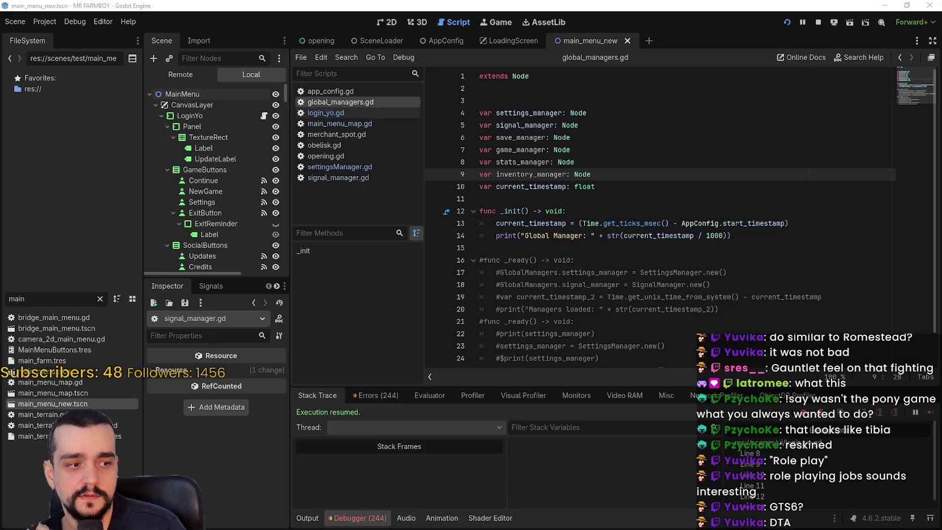
{"action": "key", "text": "alt+Tab"}
{"action": "left_click", "coordinate": [589, 56]}
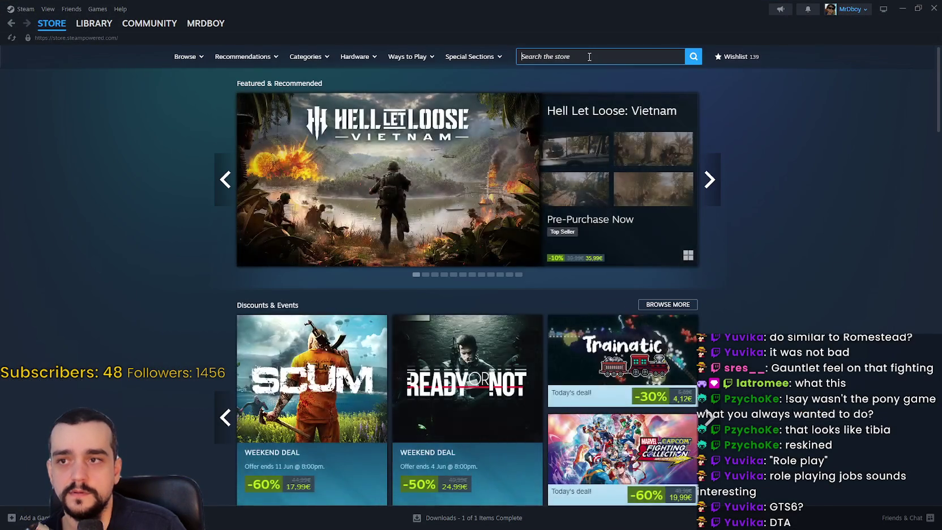
- Search 'gta' in the Steam store and browse Grand Theft Auto V Enhanced screenshots, then return to Godot
{"action": "type", "text": "gta"}
{"action": "left_click", "coordinate": [639, 99]}
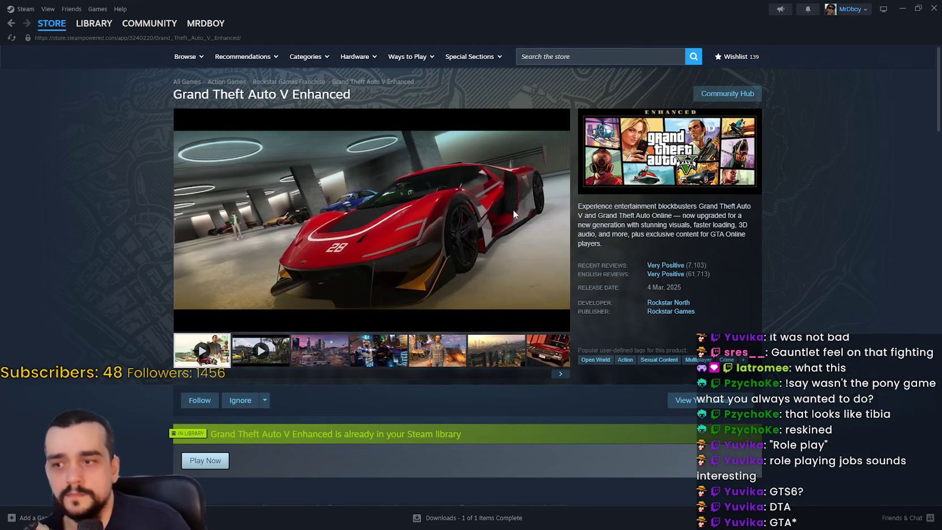
{"action": "left_click", "coordinate": [438, 349]}
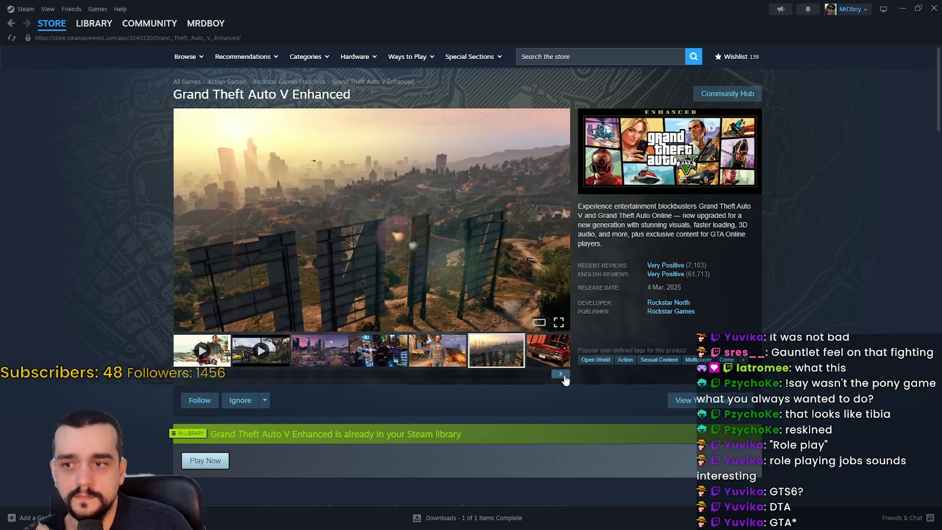
{"action": "scroll", "coordinate": [561, 366], "scroll_direction": "down", "scroll_amount": 5}
{"action": "left_click", "coordinate": [59, 26]}
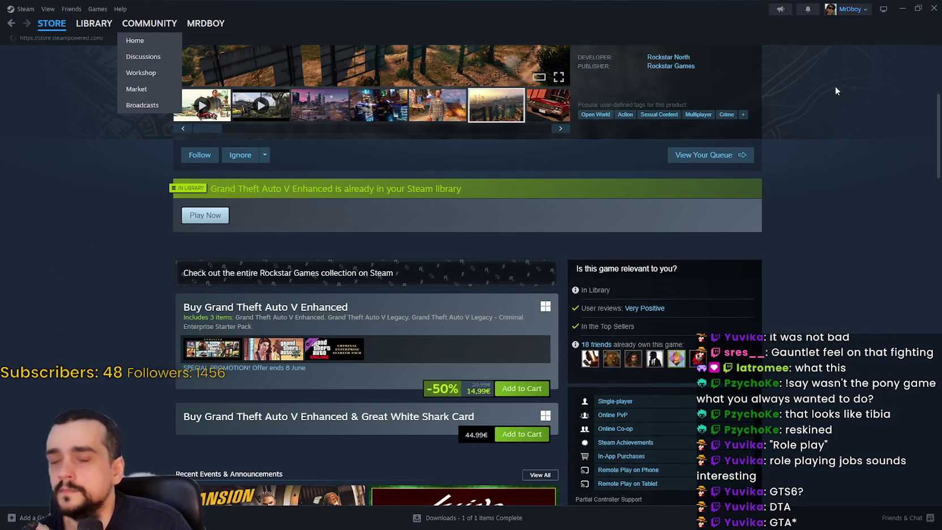
{"action": "key", "text": "alt+Tab"}
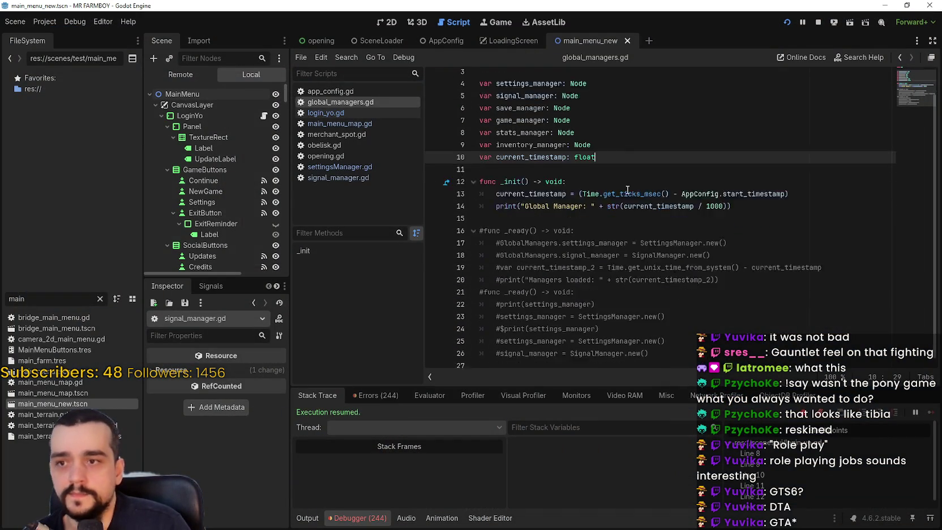
- From the save_manager line in login_yo.gd, jump to the SaveGameManager script definition
{"action": "left_click", "coordinate": [618, 174]}
{"action": "key", "text": "Up"}
{"action": "key", "text": "Up"}
{"action": "key", "text": "Down"}
{"action": "key", "text": "Down"}
{"action": "key", "text": "Down"}
{"action": "key", "text": "Down"}
{"action": "left_click", "coordinate": [338, 112]}
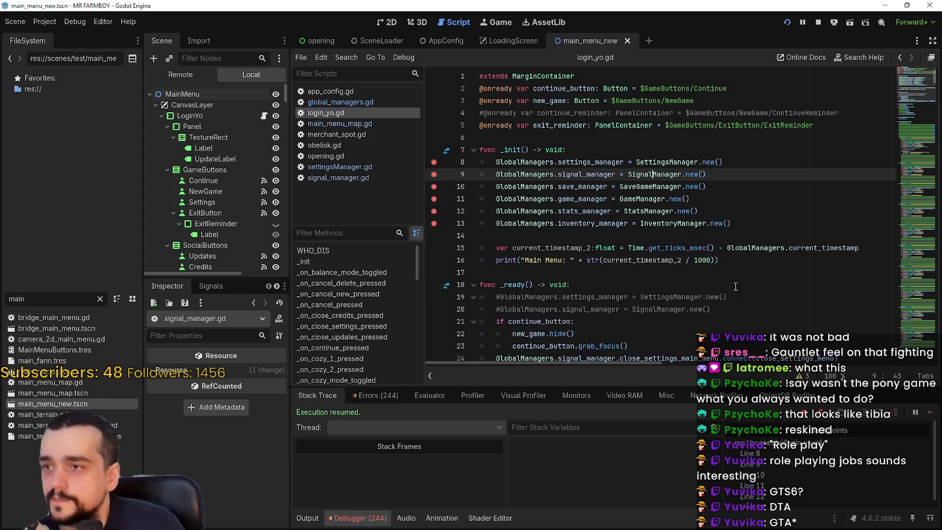
{"action": "left_click", "coordinate": [648, 186]}
{"action": "right_click", "coordinate": [648, 191]}
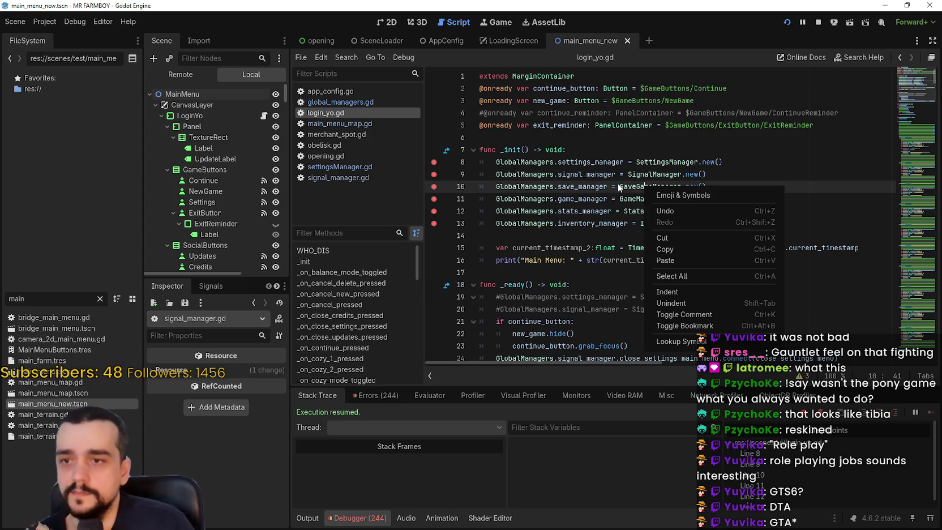
{"action": "left_click", "coordinate": [681, 244]}
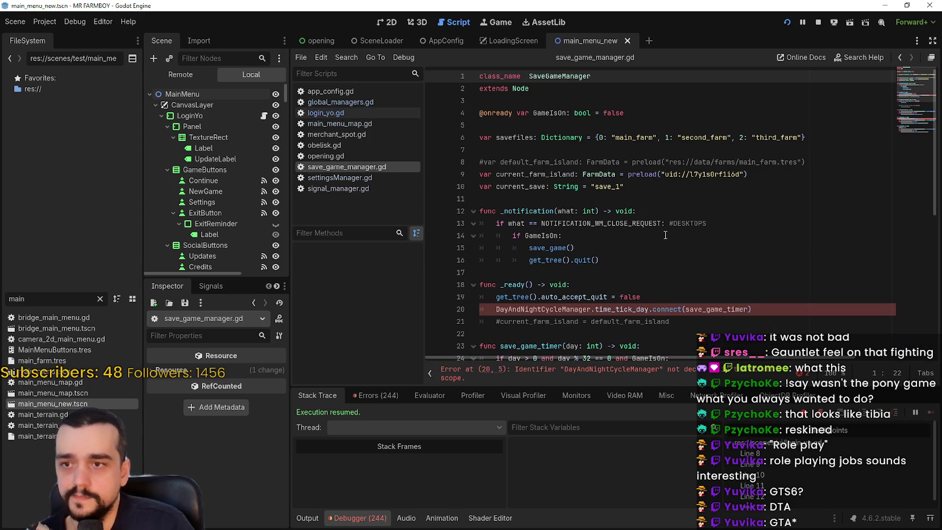
- Review the unresolved DayAndNightCycleManager reference on line 20 of save_game_manager.gd
{"action": "scroll", "coordinate": [656, 261], "scroll_direction": "down", "scroll_amount": 2}
{"action": "double_click", "coordinate": [549, 235]}
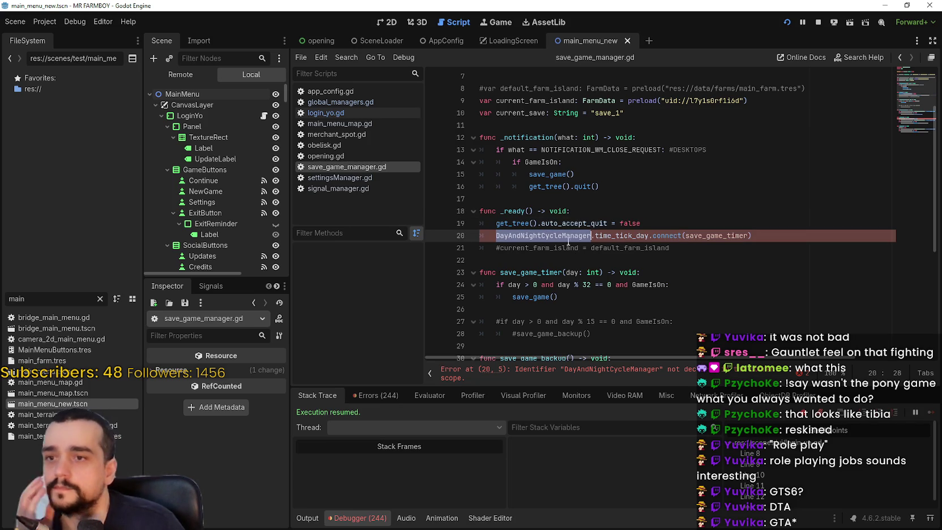
{"action": "scroll", "coordinate": [566, 233], "scroll_direction": "up", "scroll_amount": 2}
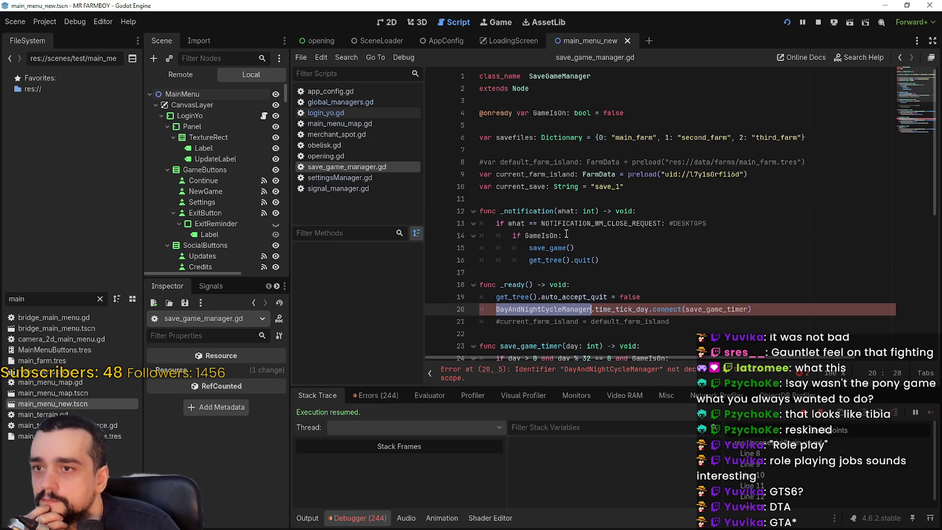
{"action": "scroll", "coordinate": [566, 233], "scroll_direction": "down", "scroll_amount": 8}
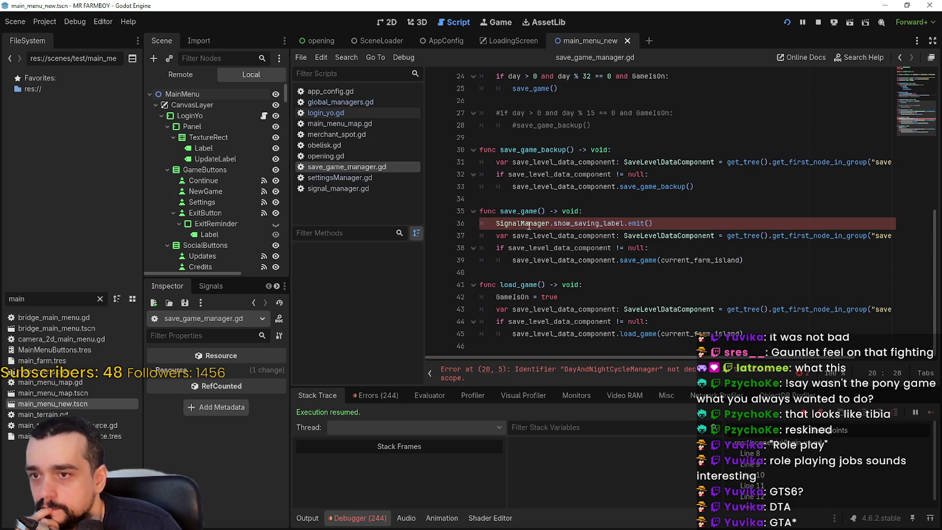
{"action": "scroll", "coordinate": [519, 310], "scroll_direction": "up", "scroll_amount": 3}
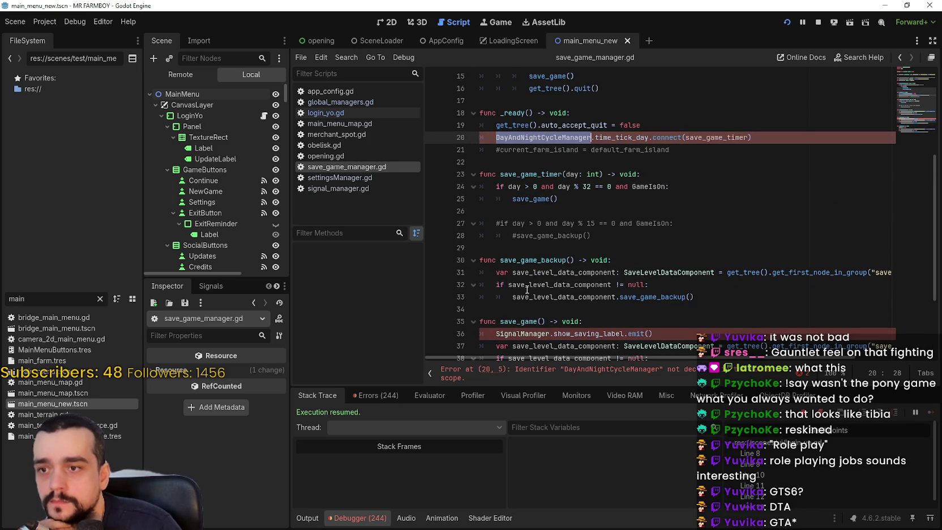
{"action": "scroll", "coordinate": [527, 277], "scroll_direction": "up", "scroll_amount": 1}
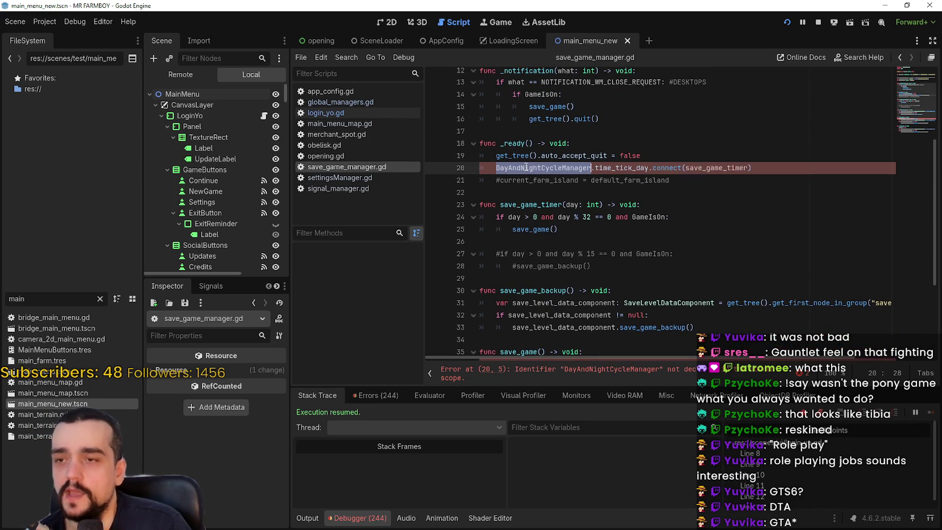
{"action": "left_click", "coordinate": [327, 104]}
- Add 'var day_night_manager: Node' below inventory_manager in global_managers.gd and save
{"action": "left_click", "coordinate": [612, 187]}
{"action": "left_click", "coordinate": [627, 174]}
{"action": "key", "text": "Return"}
{"action": "type", "text": "var "}
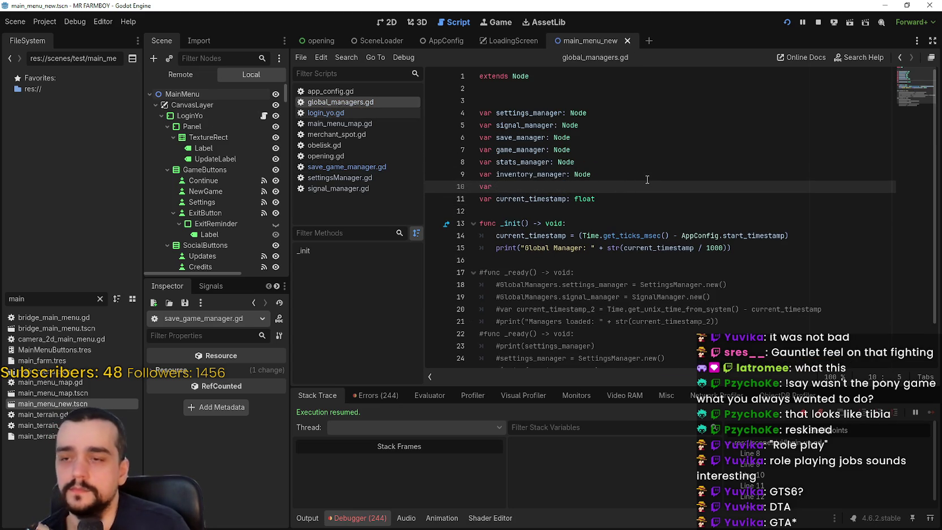
{"action": "type", "text": "day_nigh"}
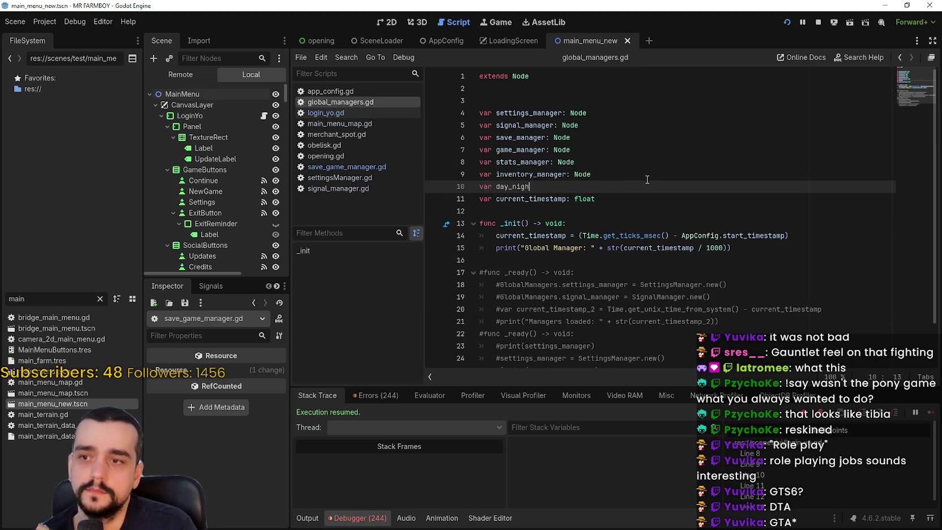
{"action": "type", "text": "t_manager: n"}
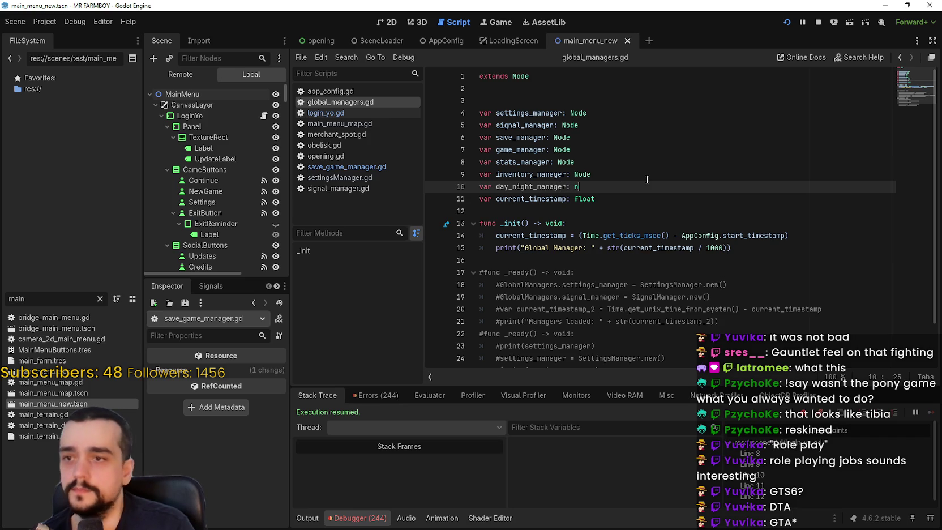
{"action": "key", "text": "BackSpace"}
{"action": "type", "text": "de"}
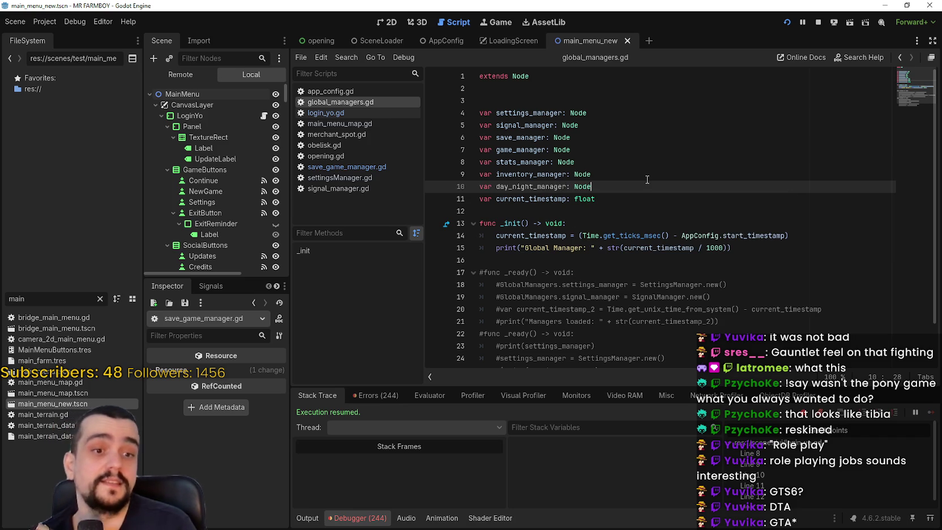
{"action": "left_click", "coordinate": [646, 176]}
{"action": "key", "text": "ctrl+s"}
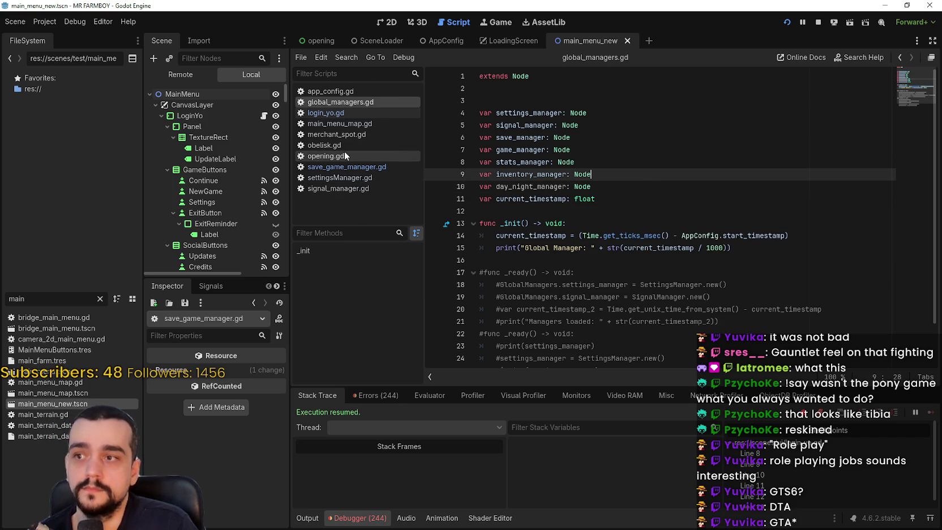
- In login_yo.gd's _init, start a new line below the signal_manager assignment
{"action": "left_click", "coordinate": [342, 115]}
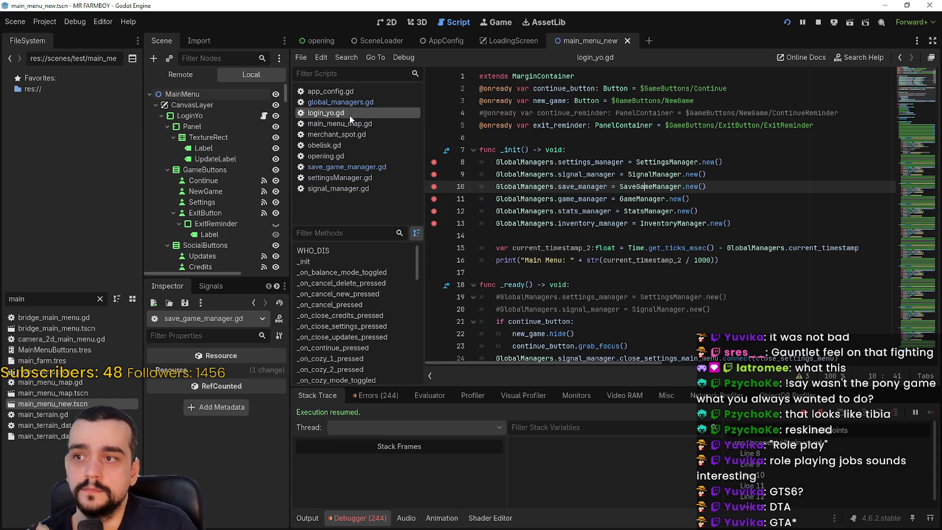
{"action": "left_click", "coordinate": [733, 211]}
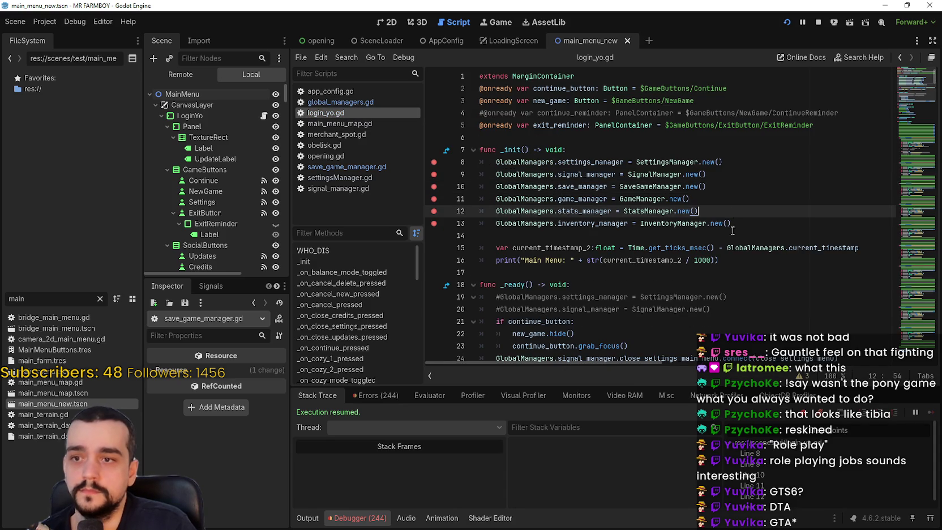
{"action": "double_click", "coordinate": [577, 185]}
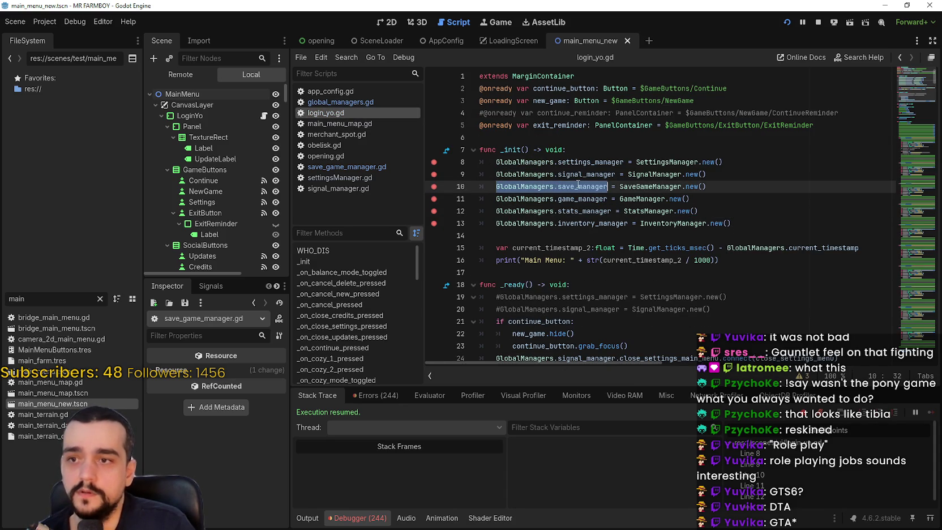
{"action": "left_click", "coordinate": [722, 174]}
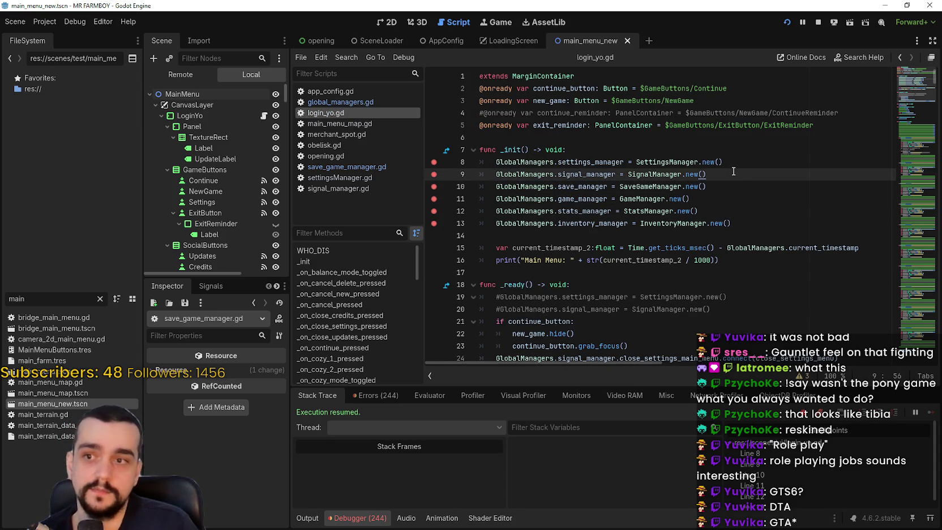
{"action": "key", "text": "Return"}
- Type 'GlobalManagers.day_night_manager = Manager' with autocomplete on the new line
{"action": "type", "text": "Global"}
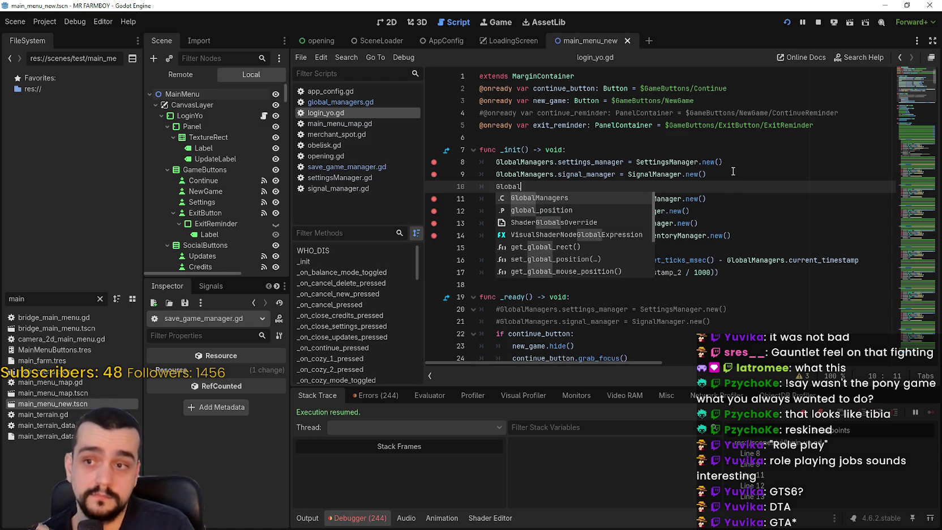
{"action": "key", "text": "Return"}
{"action": "type", "text": "."}
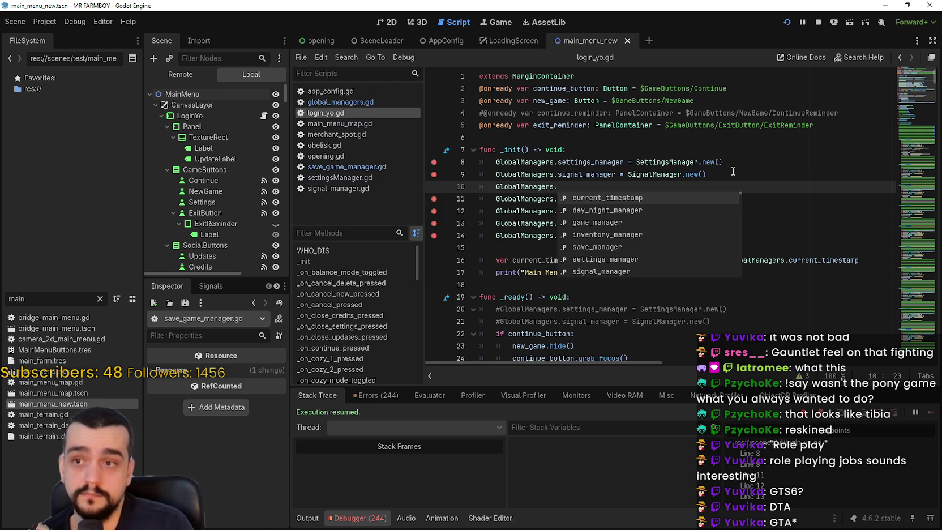
{"action": "type", "text": "d"}
{"action": "key", "text": "Return"}
{"action": "type", "text": "."}
{"action": "key", "text": "Escape"}
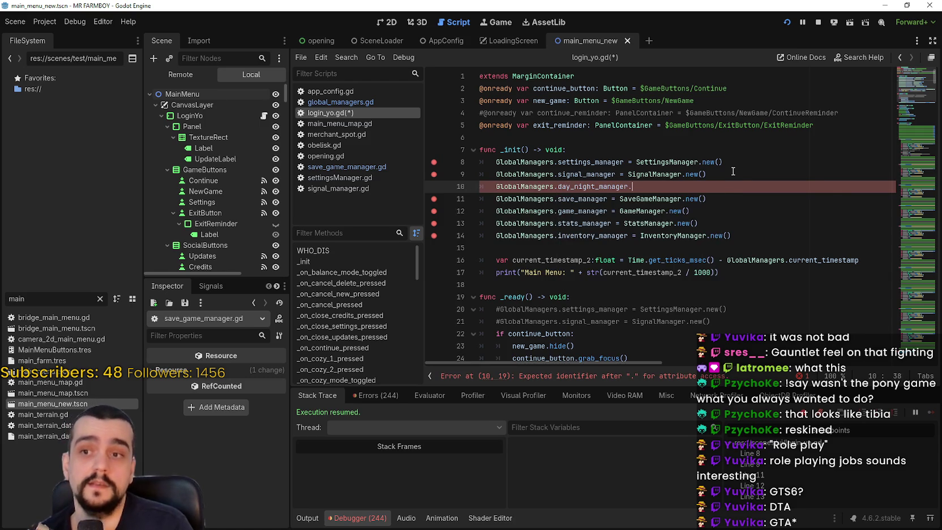
{"action": "type", "text": "= DayN"}
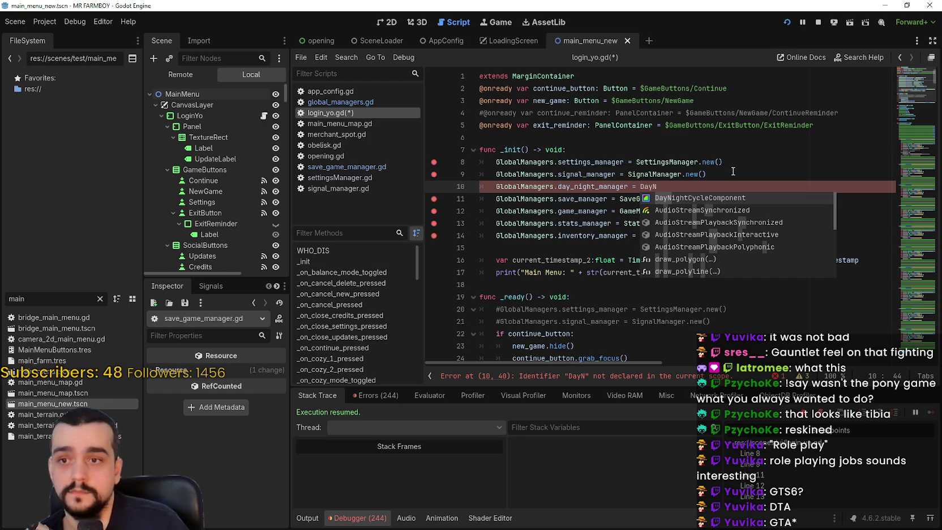
{"action": "type", "text": "ight"}
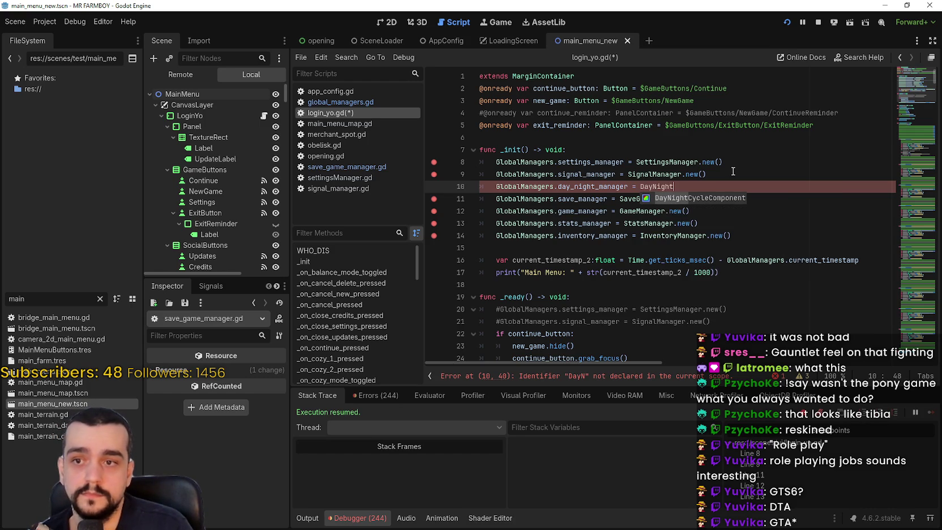
{"action": "key", "text": "BackSpace"}
{"action": "key", "text": "BackSpace"}
{"action": "key", "text": "BackSpace"}
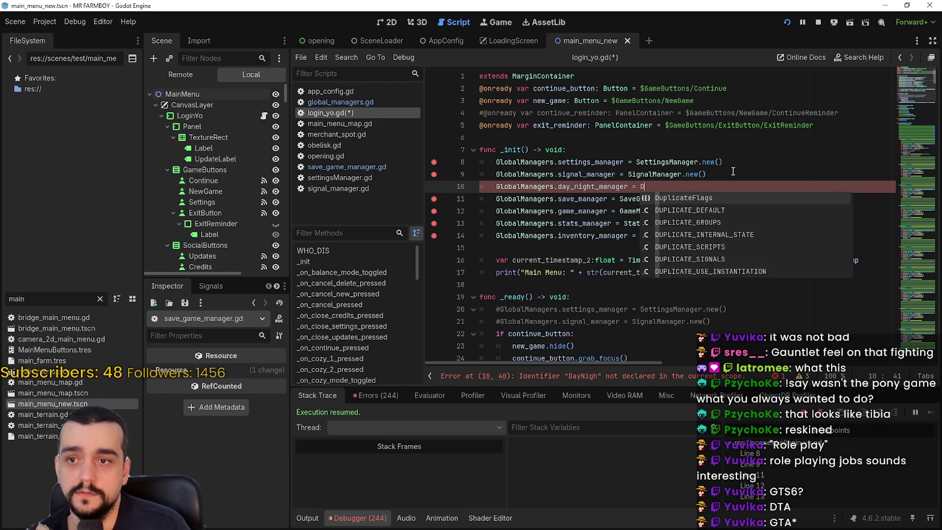
{"action": "key", "text": "BackSpace"}
{"action": "key", "text": "BackSpace"}
{"action": "key", "text": "BackSpace"}
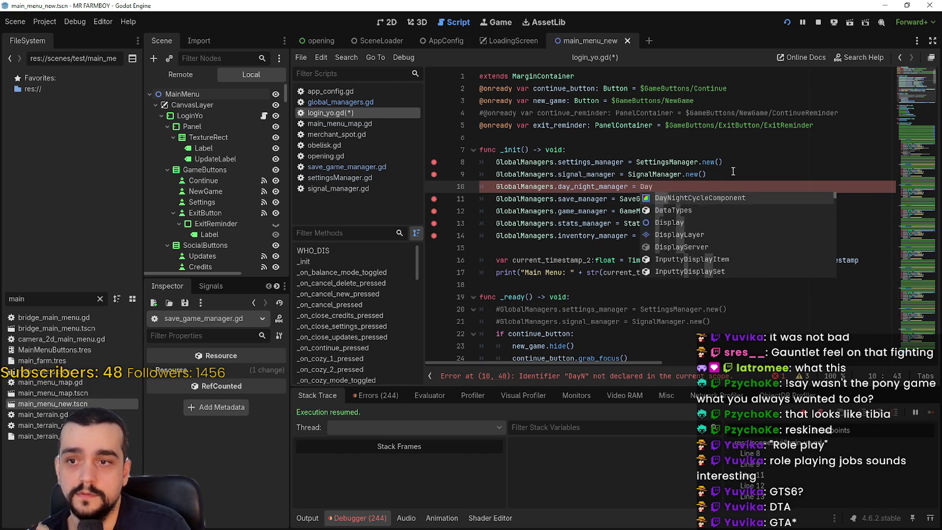
{"action": "type", "text": "Manager"}
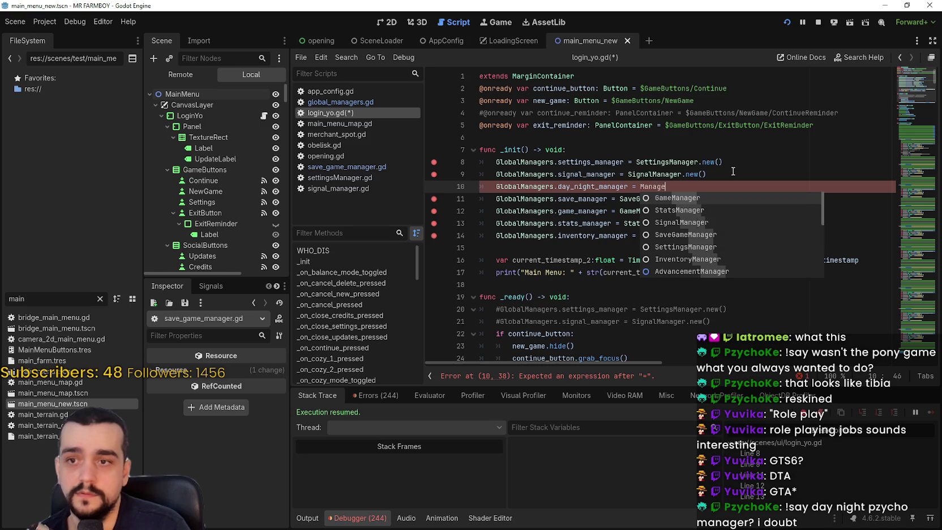
{"action": "key", "text": "Down"}
{"action": "key", "text": "Down"}
{"action": "key", "text": "Down"}
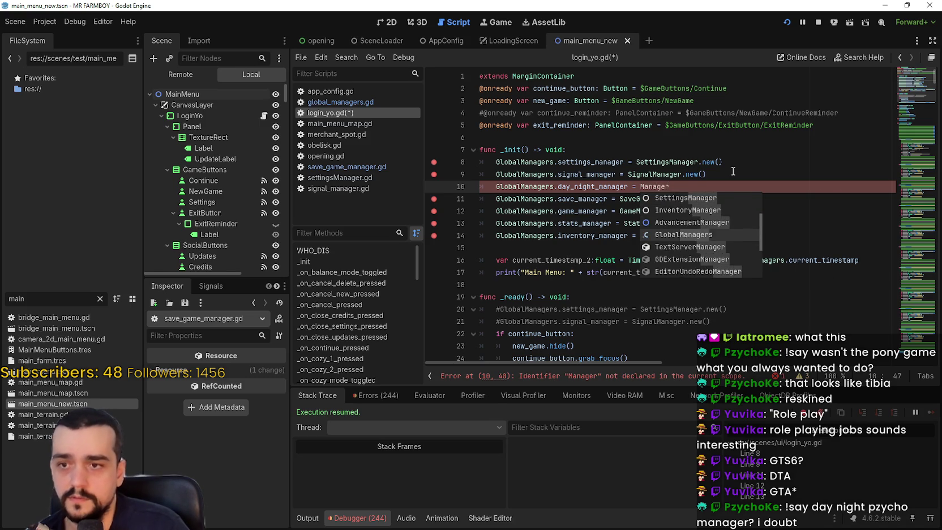
{"action": "left_click", "coordinate": [690, 147]}
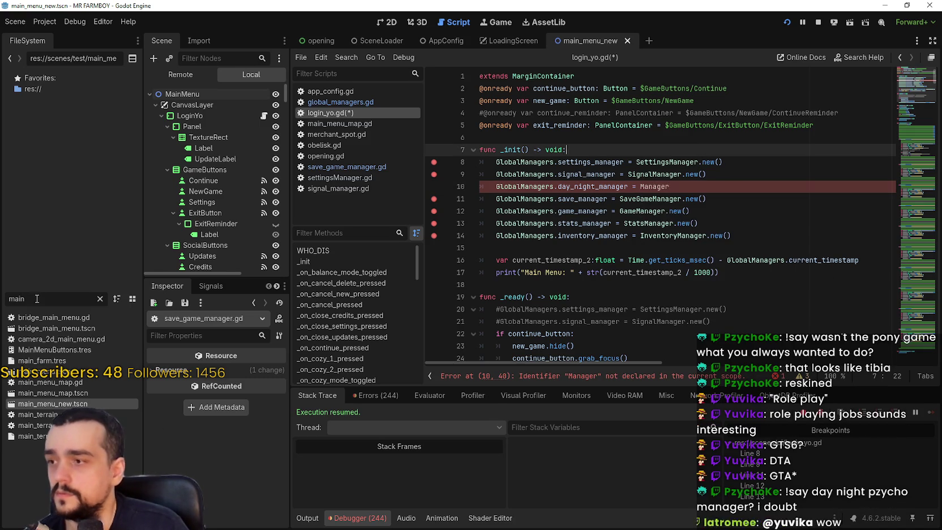
- Add 'class_name DayNightManager' at the top of day_and_night_cycle_manager.gd and save
{"action": "double_click", "coordinate": [17, 298]}
{"action": "type", "text": "day"}
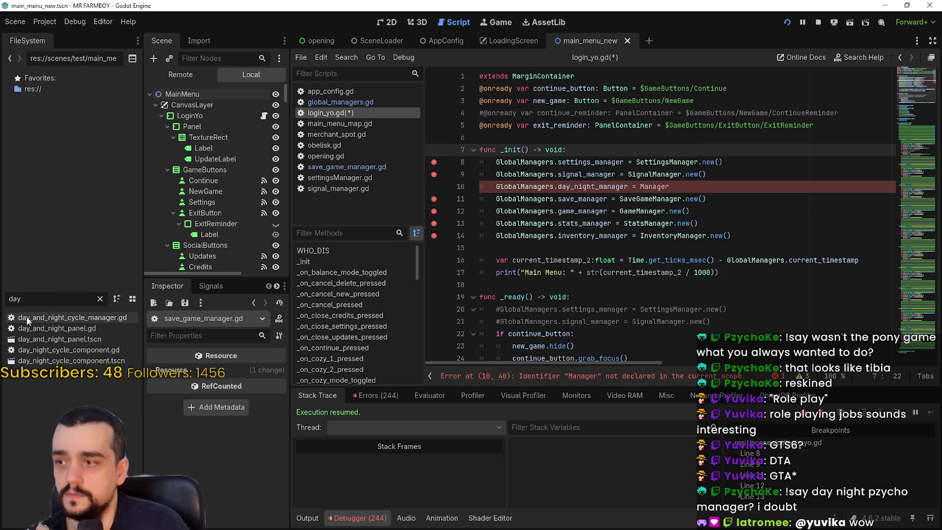
{"action": "double_click", "coordinate": [66, 318]}
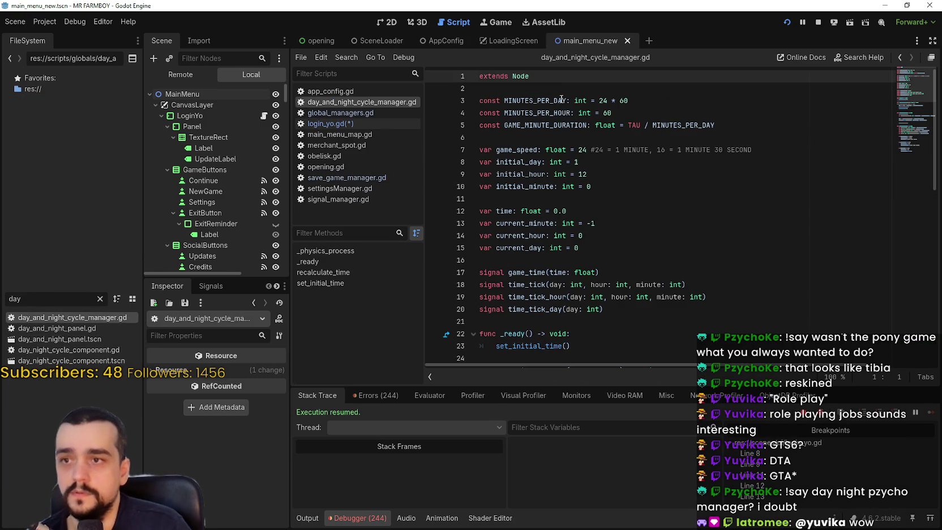
{"action": "key", "text": "Return"}
{"action": "key", "text": "Up"}
{"action": "type", "text": "class"}
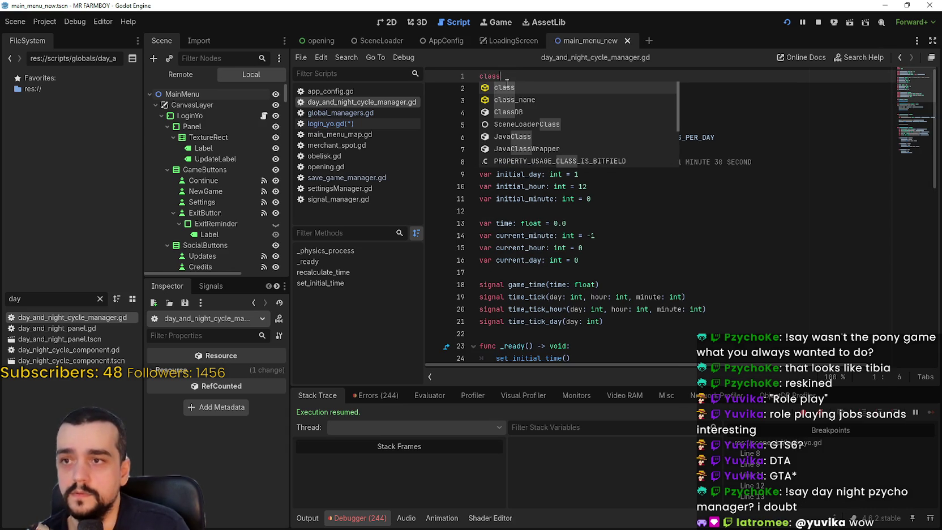
{"action": "key", "text": "Down"}
{"action": "key", "text": "Return"}
{"action": "type", "text": "Da"}
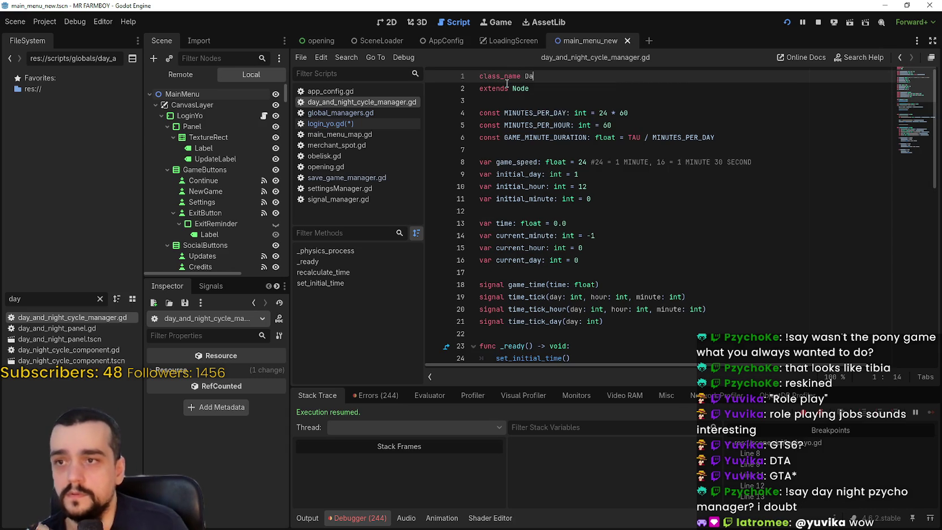
{"action": "type", "text": "yNight"}
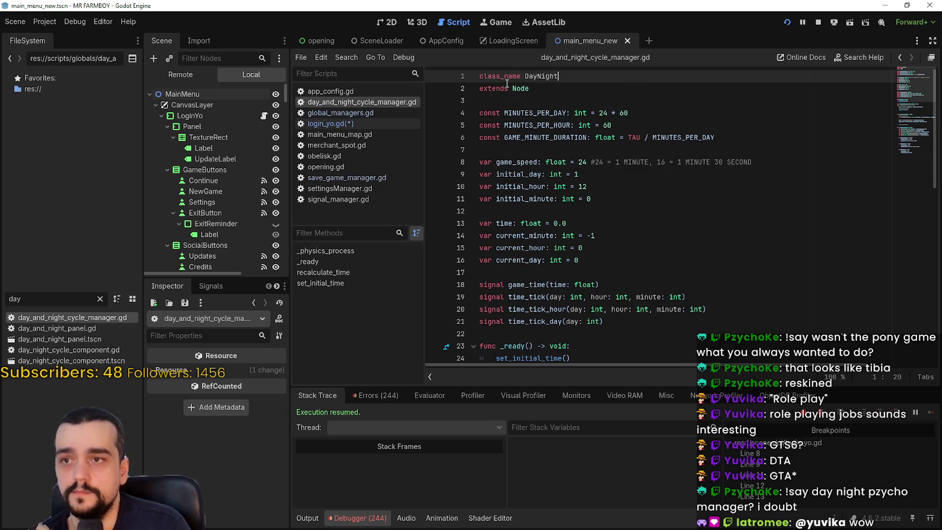
{"action": "type", "text": "Manager"}
{"action": "key", "text": "ctrl+s"}
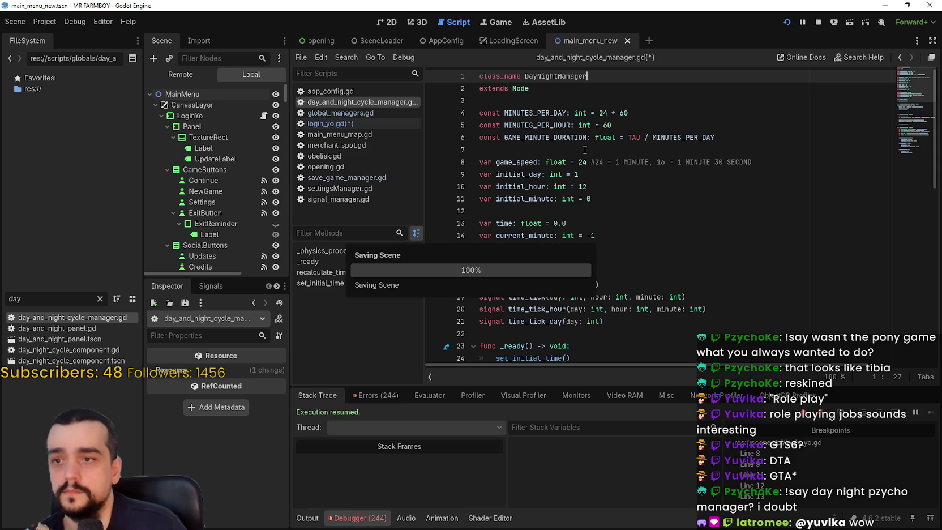
- Check the DayNightManager class name at the top of the script, then return to login_yo.gd
{"action": "scroll", "coordinate": [598, 156], "scroll_direction": "down", "scroll_amount": 10}
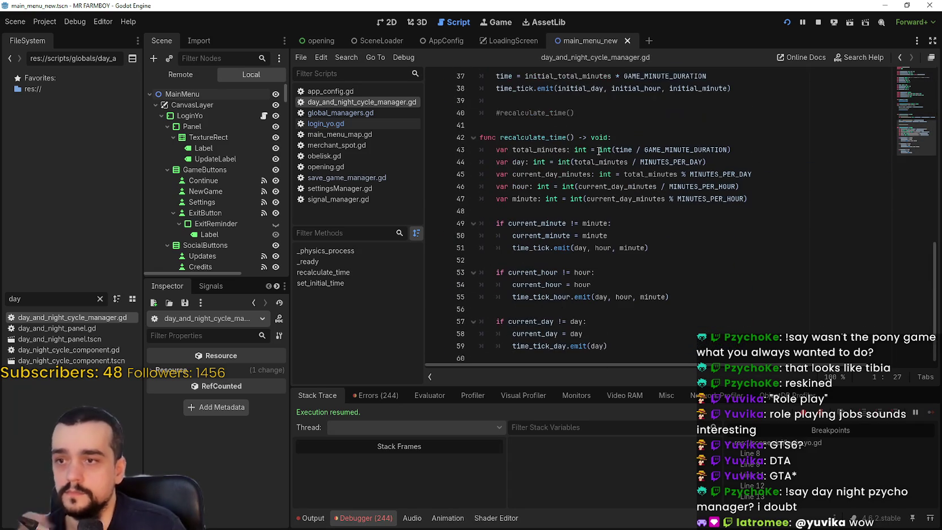
{"action": "scroll", "coordinate": [603, 154], "scroll_direction": "up", "scroll_amount": 5}
{"action": "scroll", "coordinate": [603, 154], "scroll_direction": "up", "scroll_amount": 8}
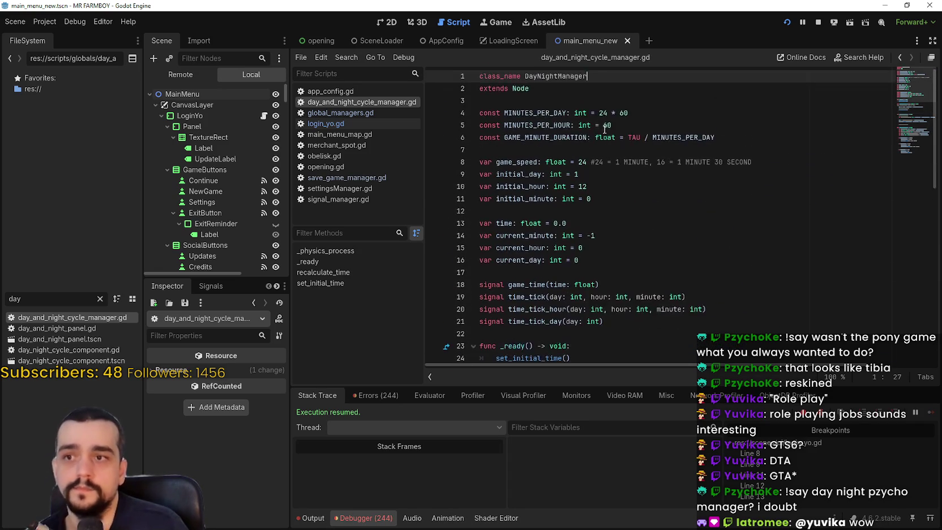
{"action": "double_click", "coordinate": [567, 76]}
{"action": "left_click", "coordinate": [576, 100]}
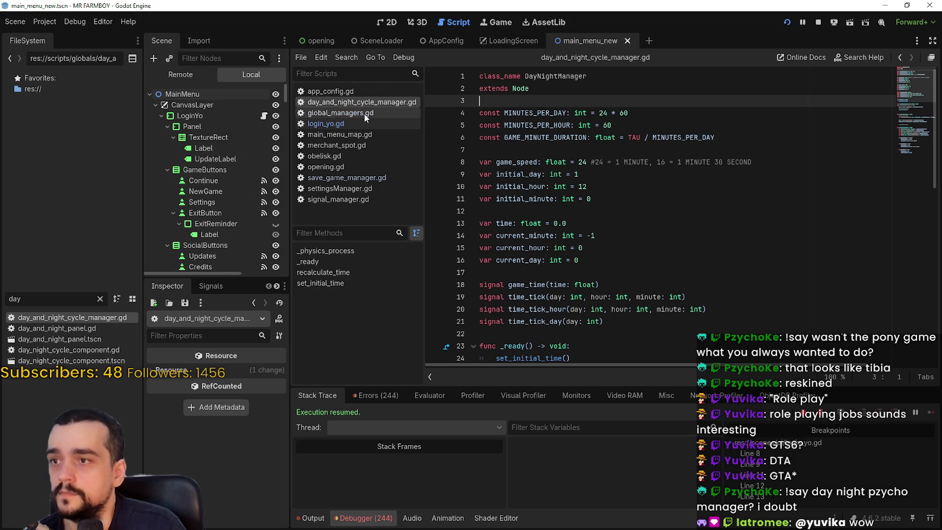
{"action": "left_click", "coordinate": [325, 123]}
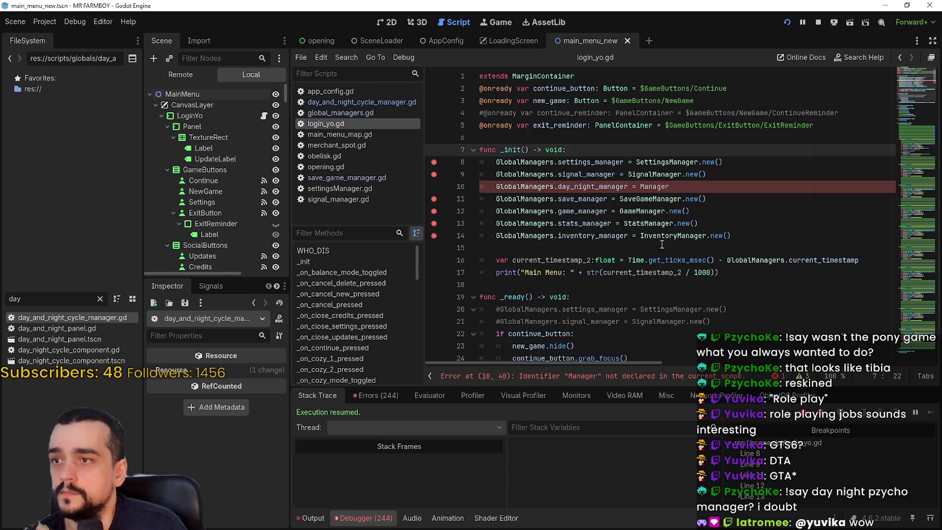
- Make line 10 of login_yo.gd assign DayNightManager.new() and save
{"action": "double_click", "coordinate": [662, 187]}
{"action": "type", "text": "DayN"}
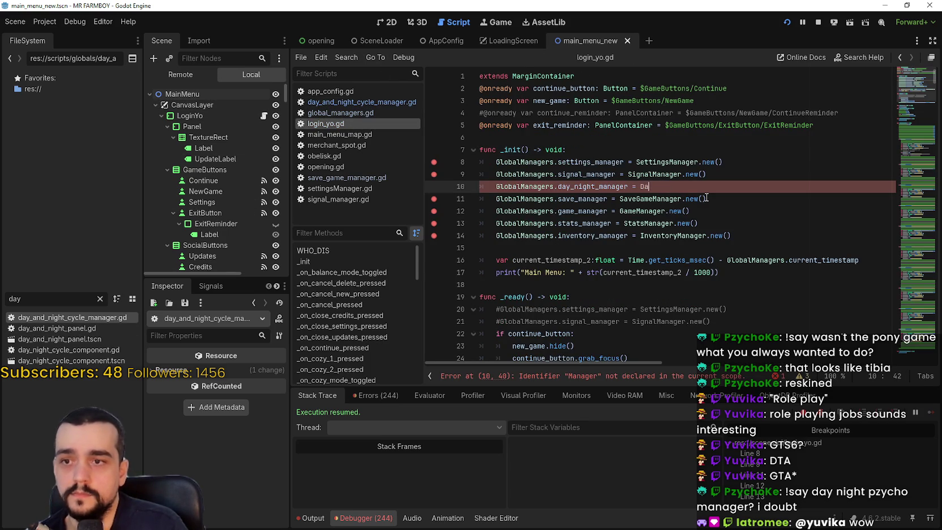
{"action": "key", "text": "Down"}
{"action": "key", "text": "Return"}
{"action": "type", "text": ".new("}
{"action": "key", "text": "BackSpace"}
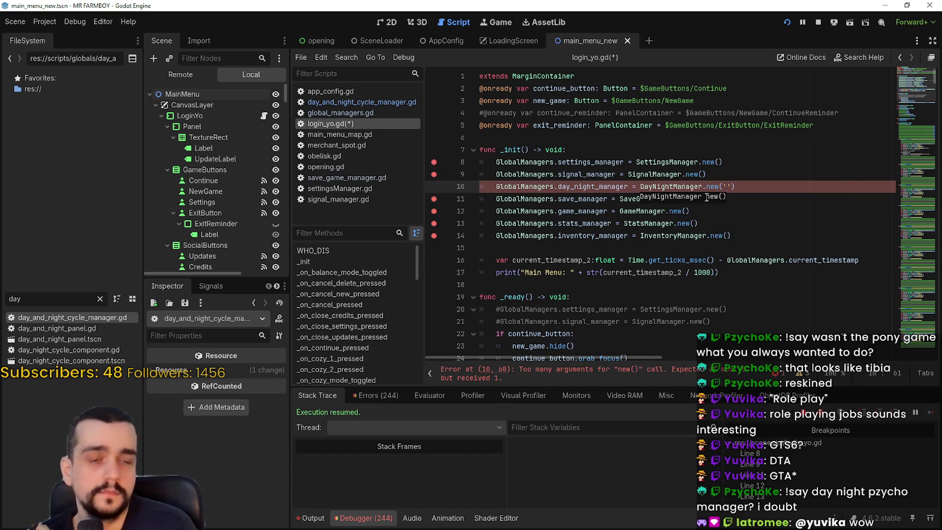
{"action": "key", "text": "ctrl+s"}
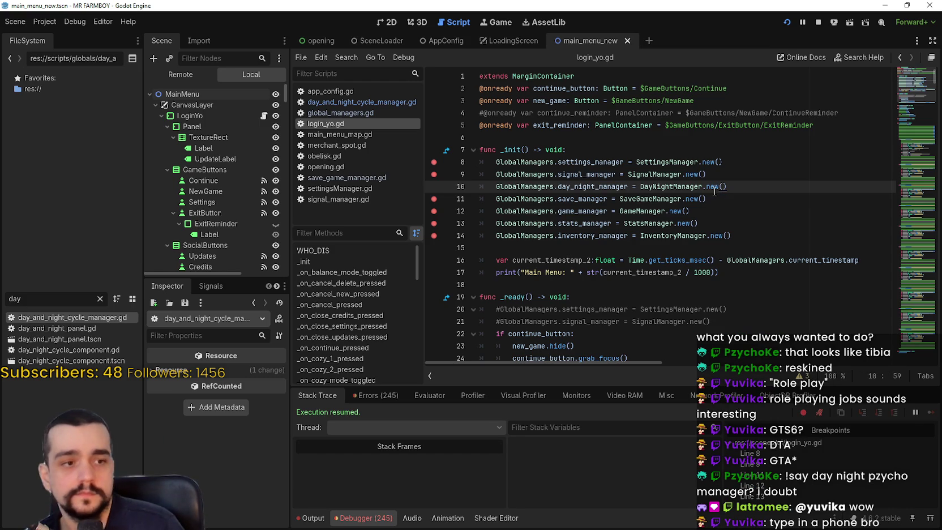
- Look over the new DayNightManager.new() line 10 before switching to the web browser
{"action": "left_click", "coordinate": [713, 186]}
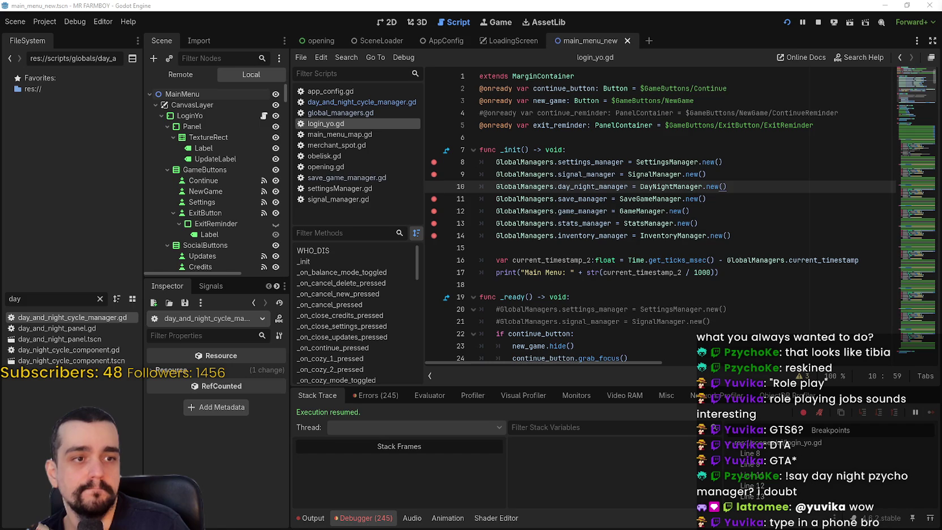
{"action": "left_click", "coordinate": [590, 201]}
{"action": "key", "text": "Down"}
{"action": "key", "text": "Down"}
{"action": "key", "text": "Down"}
{"action": "key", "text": "Up"}
{"action": "key", "text": "Up"}
{"action": "key", "text": "Up"}
{"action": "key", "text": "Down"}
{"action": "double_click", "coordinate": [584, 174]}
{"action": "double_click", "coordinate": [585, 187]}
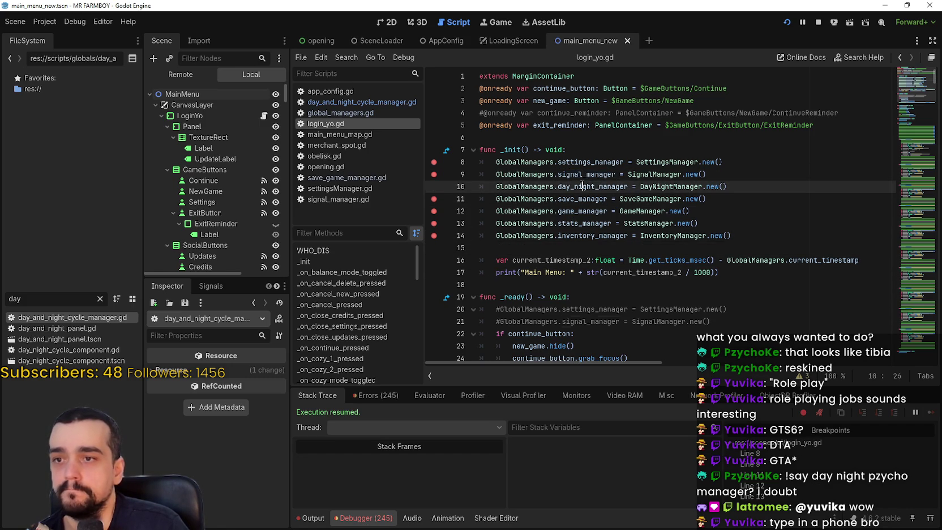
{"action": "double_click", "coordinate": [662, 187]}
{"action": "mouse_move", "coordinate": [730, 187]}
{"action": "left_mouse_down"}
{"action": "mouse_move", "coordinate": [748, 188]}
{"action": "mouse_move", "coordinate": [496, 186]}
{"action": "left_mouse_up"}
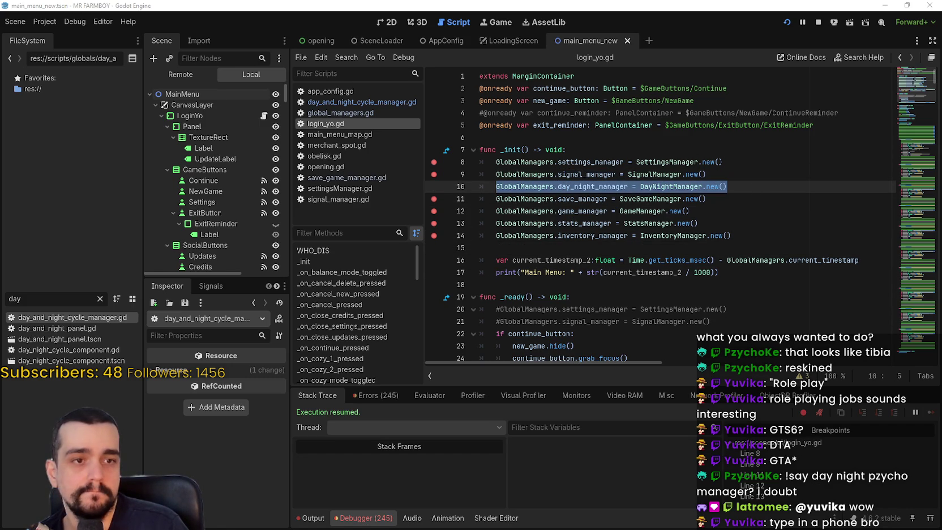
{"action": "left_click", "coordinate": [550, 211]}
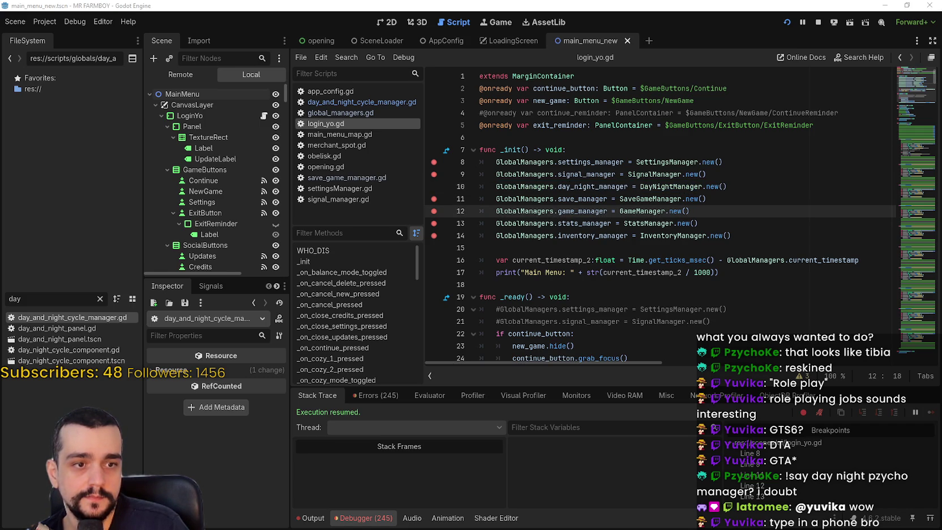
{"action": "key", "text": "alt+Tab"}
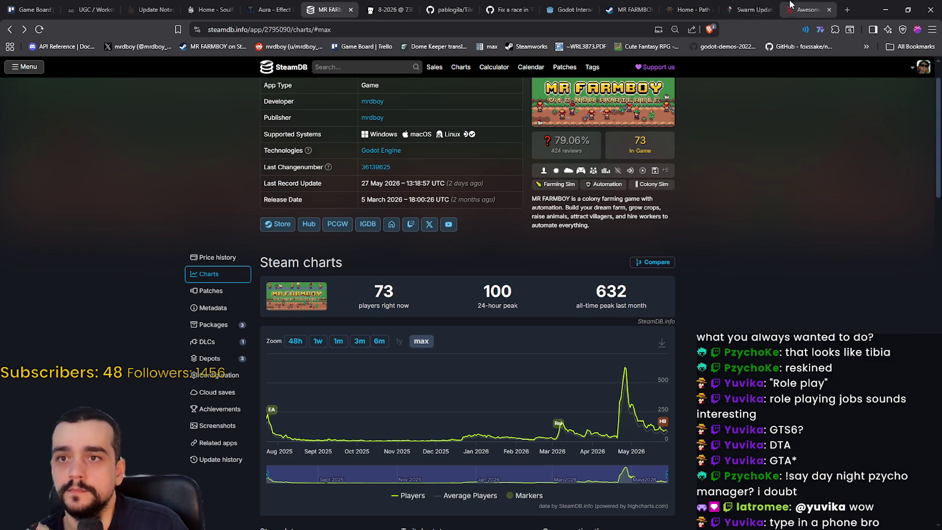
- Reload the Path of Exile 2 tab and scroll through its countdown and news
{"action": "left_click", "coordinate": [685, 6]}
{"action": "right_click", "coordinate": [706, 232]}
{"action": "left_click", "coordinate": [752, 269]}
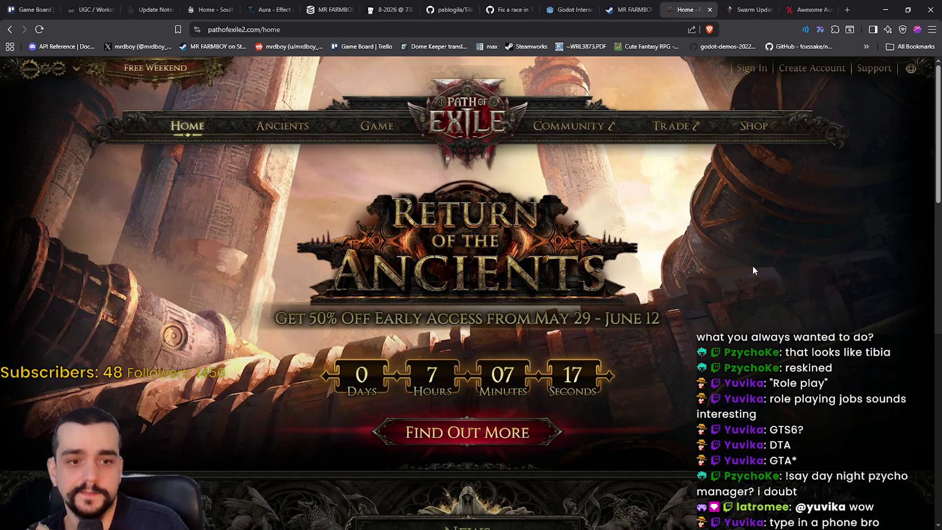
{"action": "scroll", "coordinate": [752, 267], "scroll_direction": "down", "scroll_amount": 1}
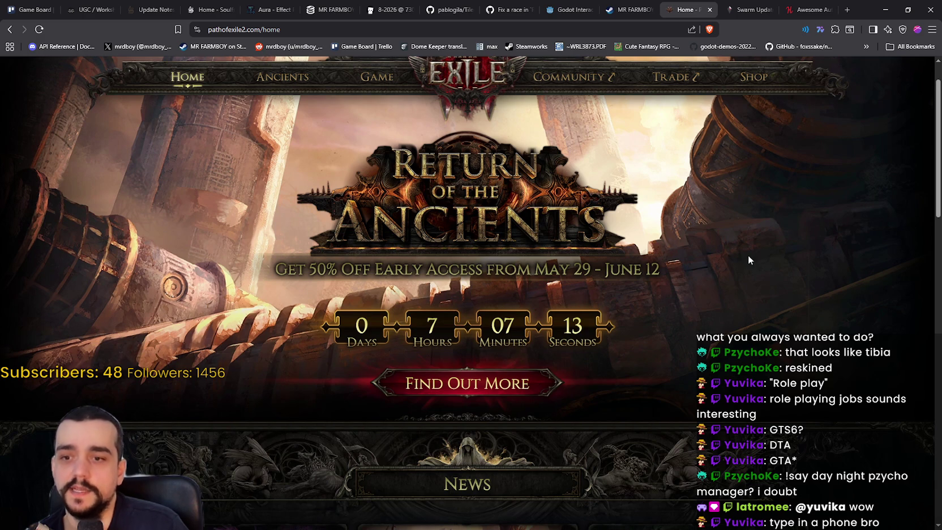
{"action": "scroll", "coordinate": [748, 255], "scroll_direction": "down", "scroll_amount": 5}
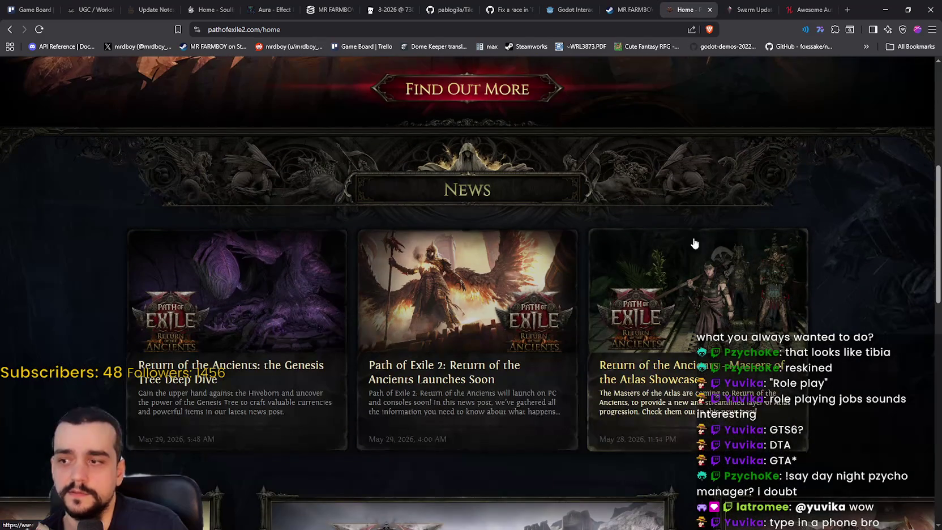
{"action": "scroll", "coordinate": [727, 255], "scroll_direction": "down", "scroll_amount": 1}
{"action": "scroll", "coordinate": [732, 294], "scroll_direction": "up", "scroll_amount": 6}
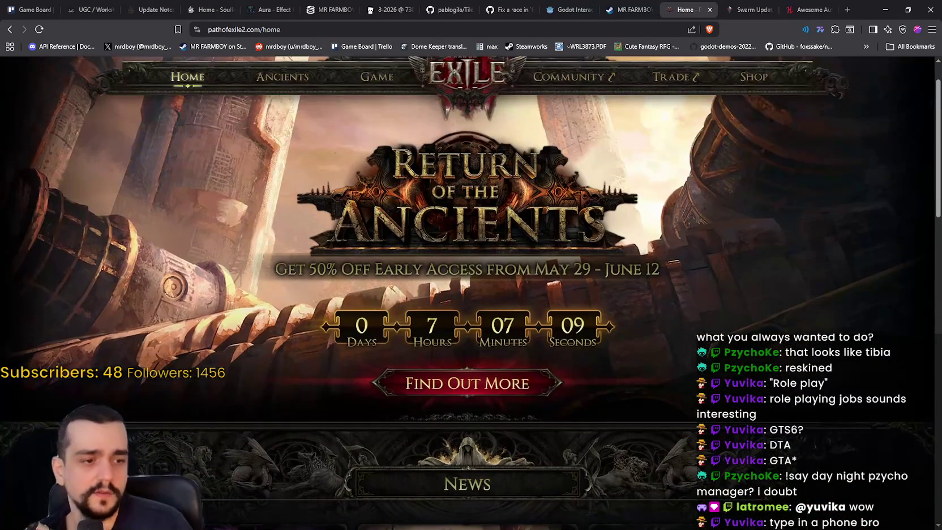
{"action": "key", "text": "alt+Tab"}
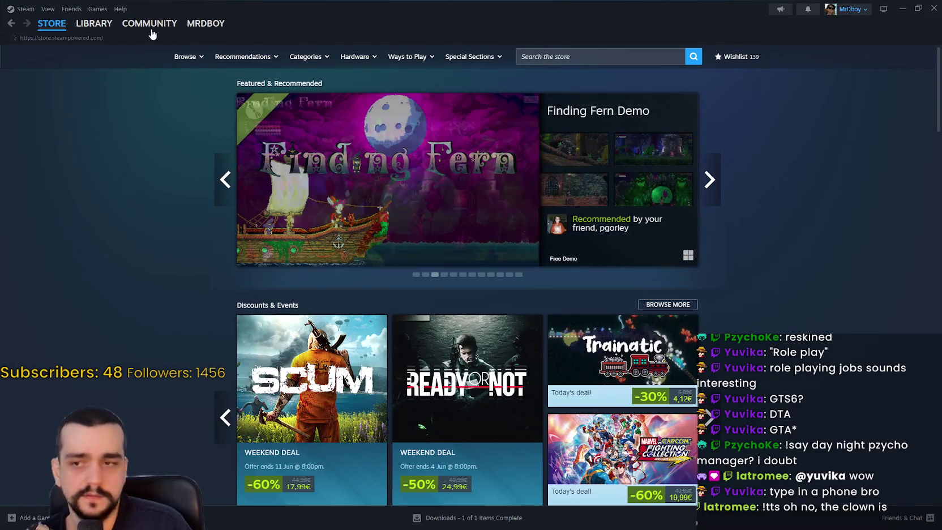
- Search the Steam library for 'Path', start a Path of Exile 2 install, then cancel it
{"action": "left_click", "coordinate": [94, 25]}
{"action": "type", "text": "Path"}
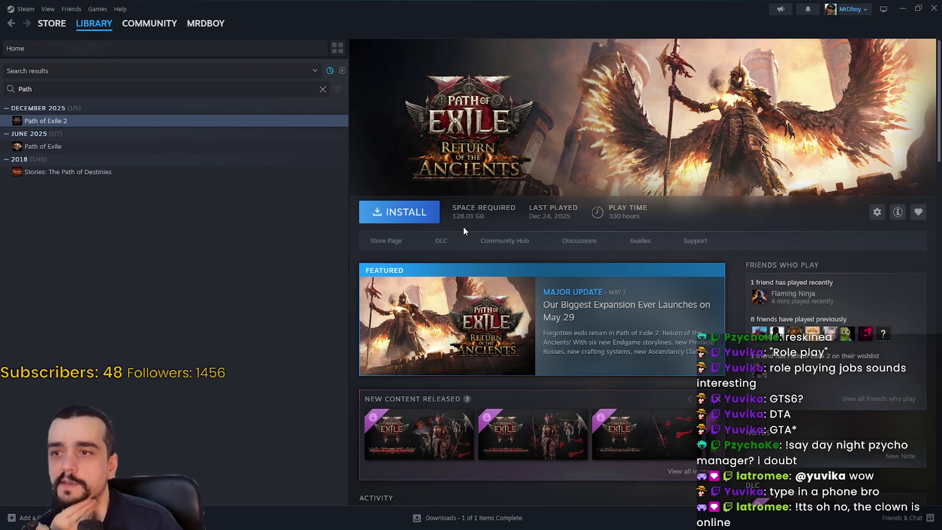
{"action": "left_click", "coordinate": [407, 212]}
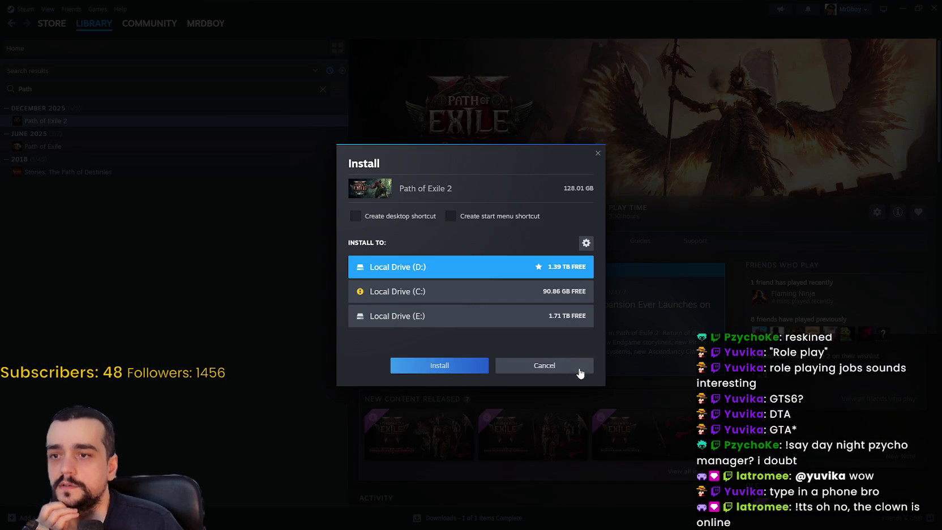
{"action": "left_click", "coordinate": [537, 366]}
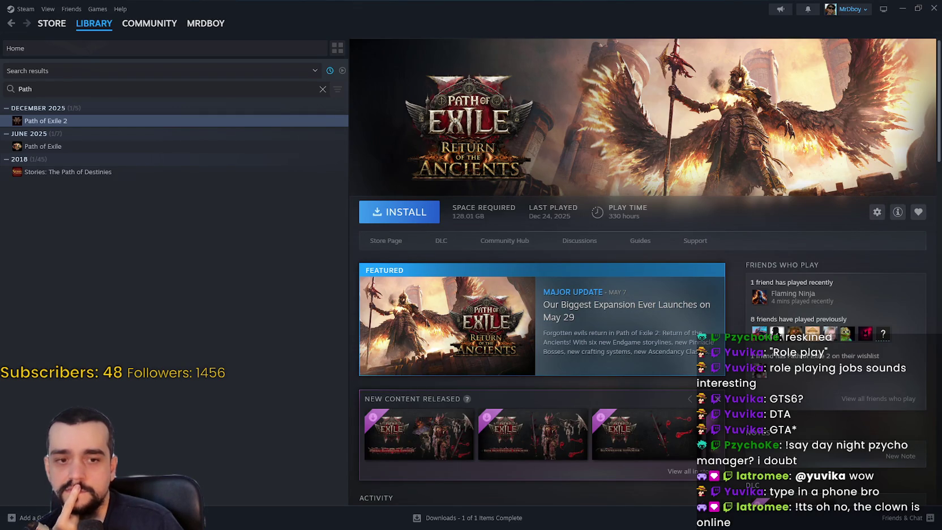
{"action": "left_click", "coordinate": [323, 90]}
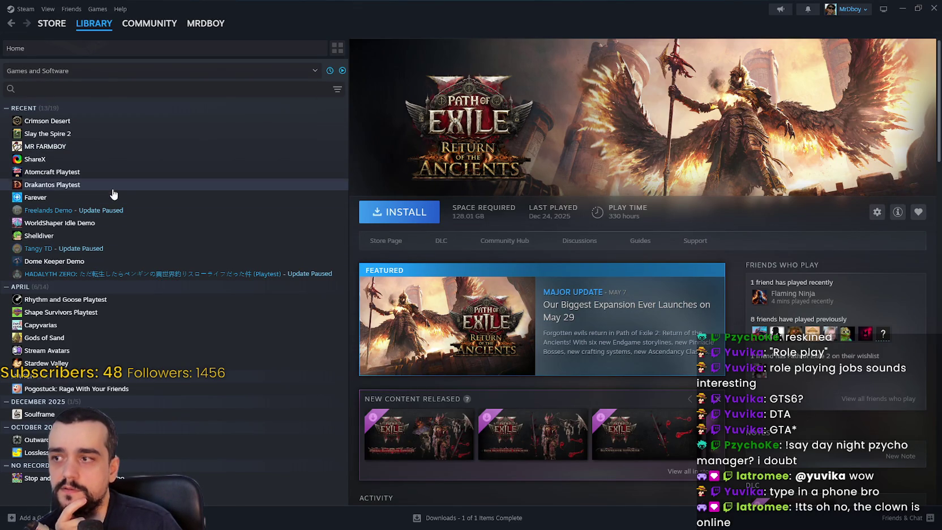
- Move Crimson Desert's install folder to Local Drive (D:) via Installed Files, then minimise Steam
{"action": "left_click", "coordinate": [72, 122]}
{"action": "right_click", "coordinate": [72, 123]}
{"action": "mouse_move", "coordinate": [104, 181]}
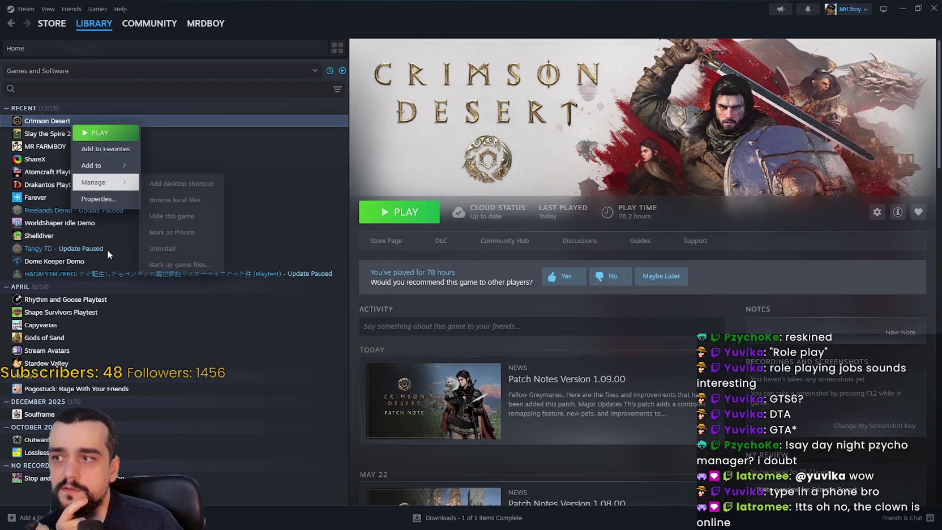
{"action": "left_click", "coordinate": [101, 200]}
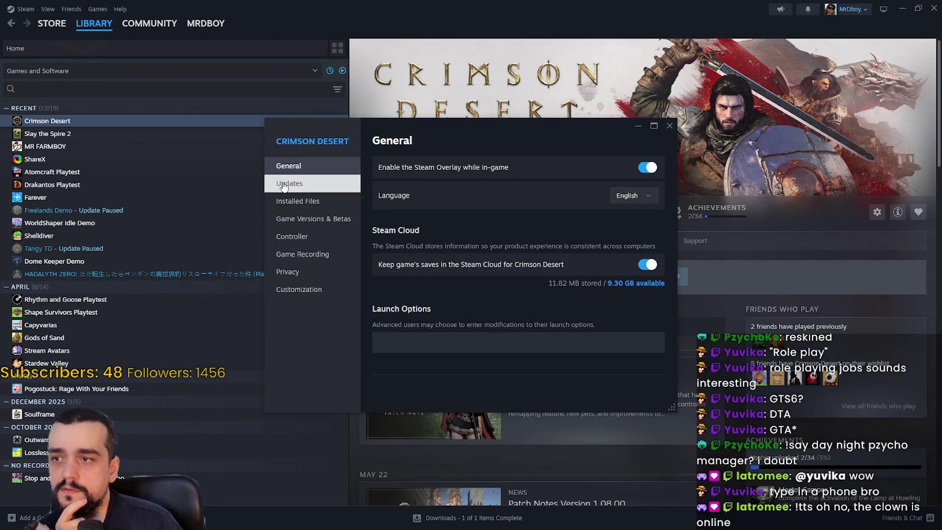
{"action": "left_click", "coordinate": [292, 200]}
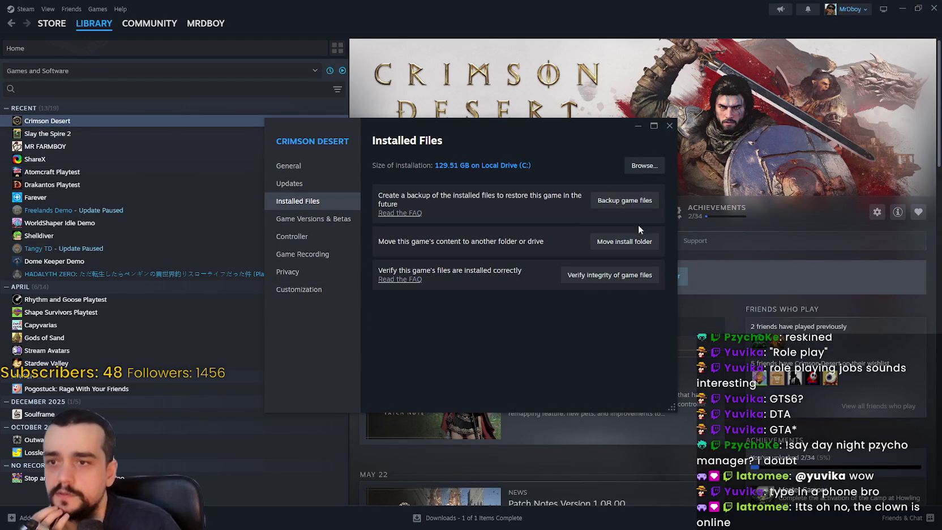
{"action": "left_click", "coordinate": [624, 242]}
{"action": "left_click", "coordinate": [396, 265]}
{"action": "left_click", "coordinate": [395, 289]}
{"action": "left_click", "coordinate": [532, 303]}
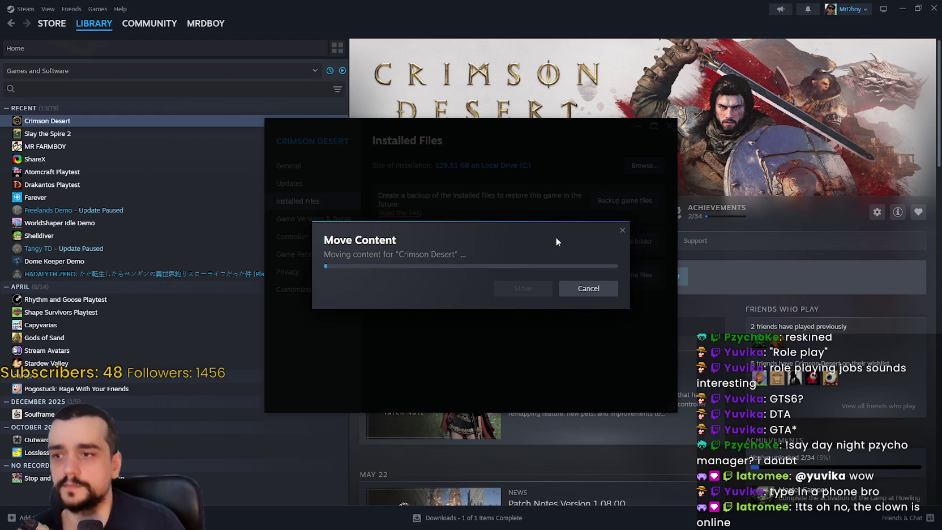
{"action": "left_click", "coordinate": [804, 247]}
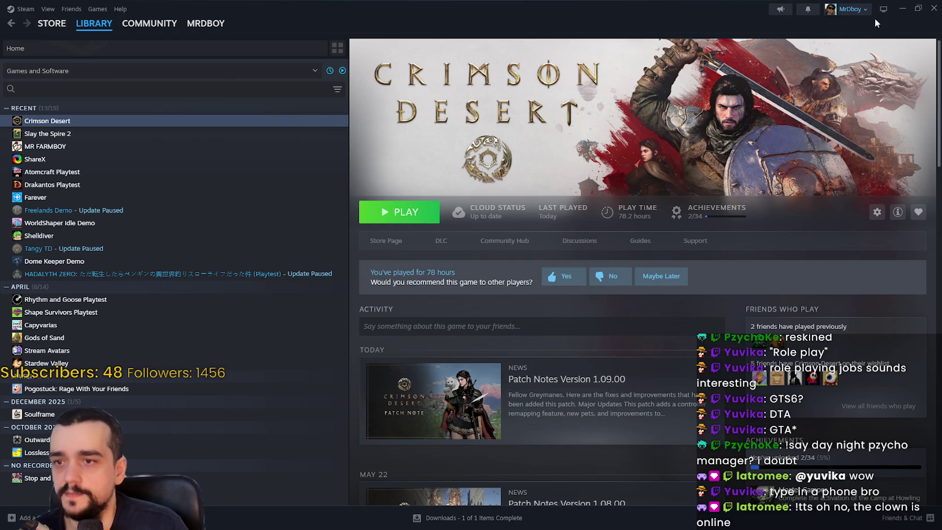
{"action": "left_click", "coordinate": [900, 10]}
{"action": "left_click", "coordinate": [783, 313]}
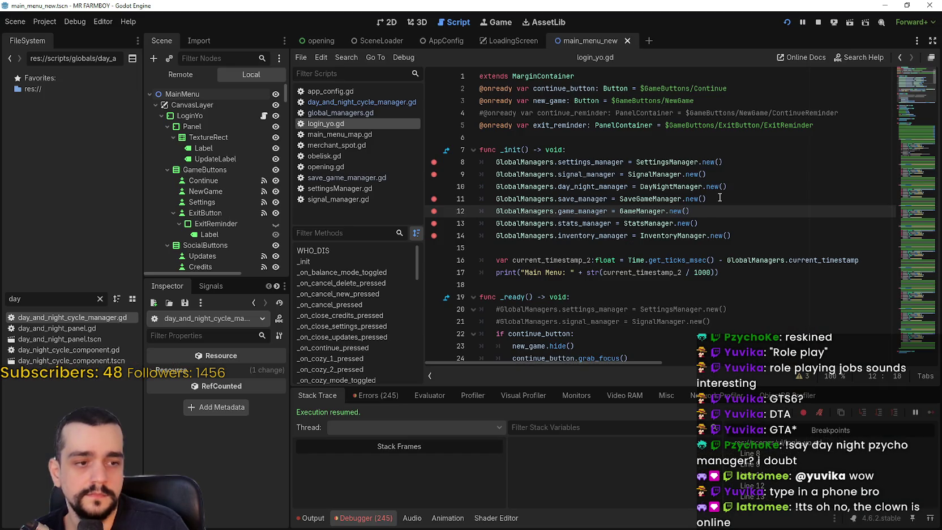
- Clear the gutter breakpoints on lines 9 through 14 of login_yo.gd
{"action": "left_click", "coordinate": [434, 186]}
{"action": "left_click", "coordinate": [517, 186]}
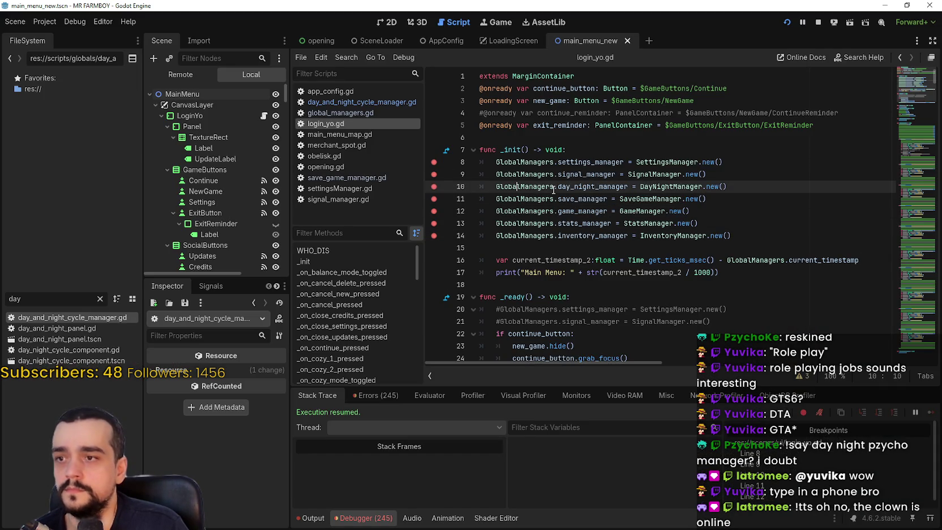
{"action": "left_click", "coordinate": [740, 192]}
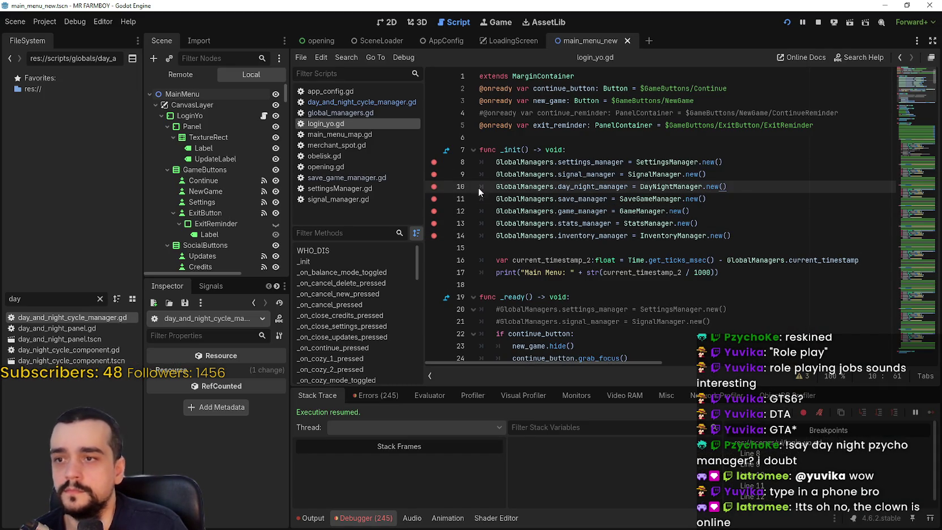
{"action": "left_click", "coordinate": [433, 176]}
{"action": "left_click", "coordinate": [433, 199]}
{"action": "left_click", "coordinate": [434, 211]}
{"action": "left_click", "coordinate": [434, 223]}
{"action": "left_click", "coordinate": [433, 236]}
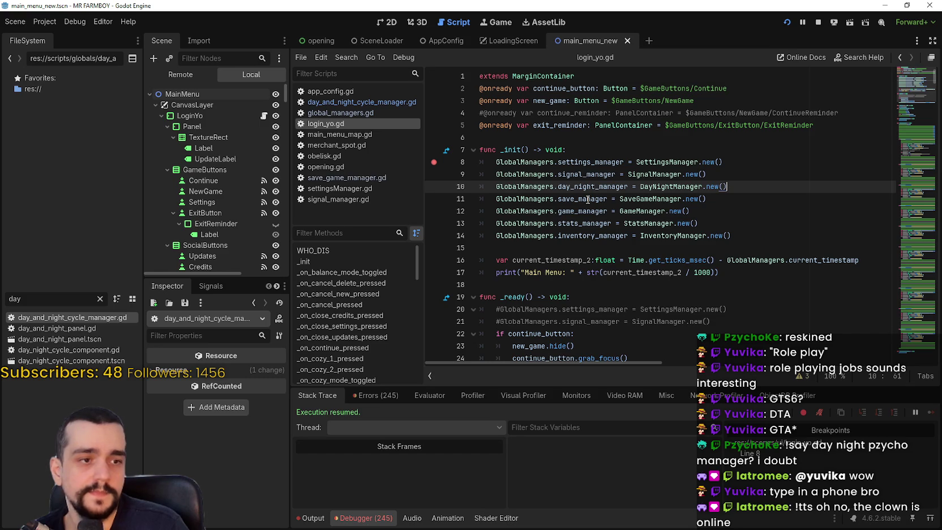
- Remove the line 8 breakpoint and save the script
{"action": "mouse_move", "coordinate": [587, 200]}
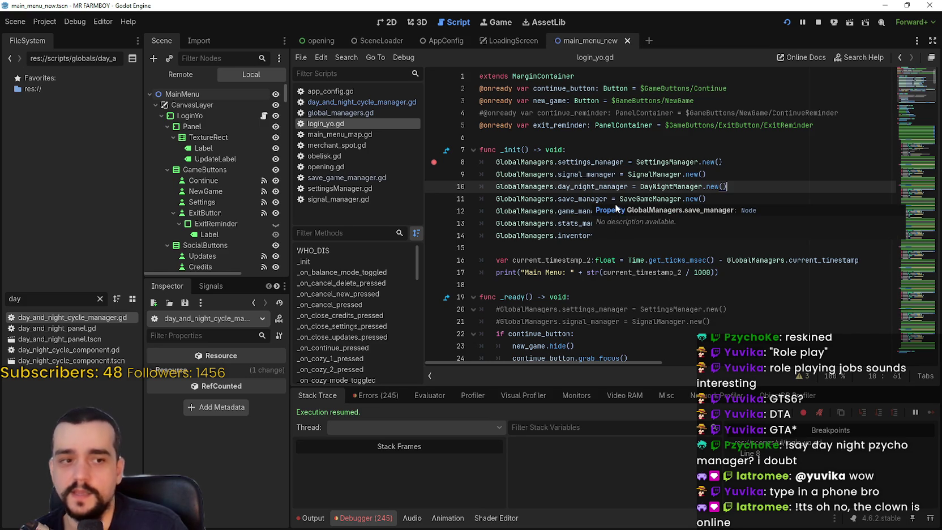
{"action": "left_click", "coordinate": [605, 199]}
{"action": "left_click", "coordinate": [434, 162]}
{"action": "left_click", "coordinate": [612, 248]}
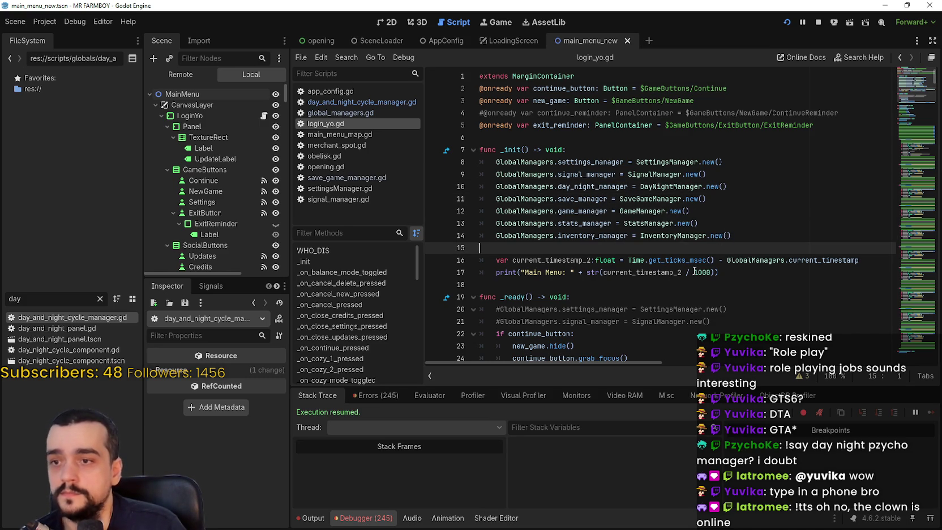
{"action": "left_click", "coordinate": [704, 294]}
{"action": "left_click", "coordinate": [711, 284]}
{"action": "scroll", "coordinate": [724, 279], "scroll_direction": "down", "scroll_amount": 1}
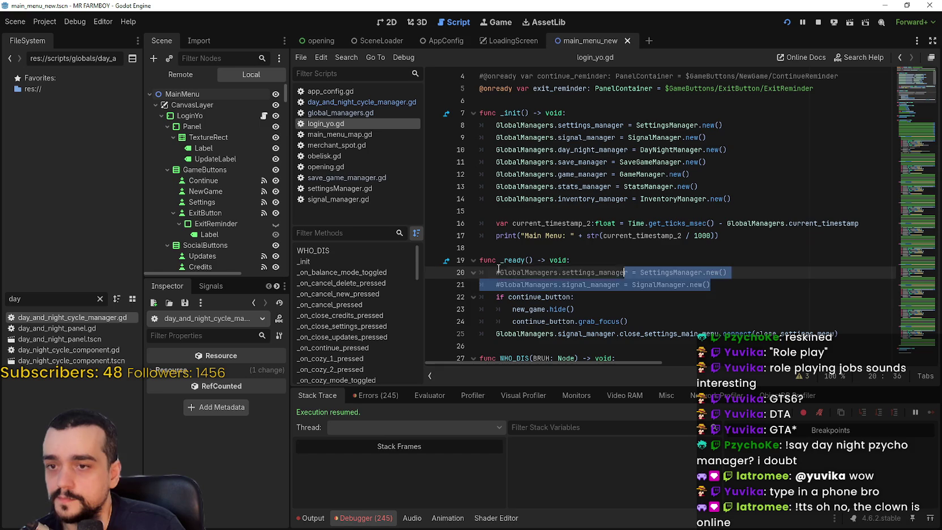
{"action": "left_click", "coordinate": [520, 210]}
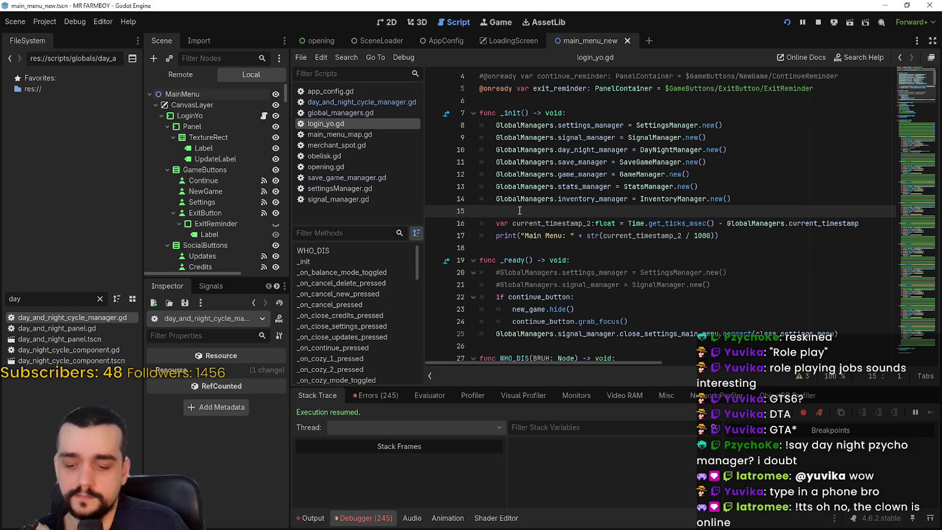
{"action": "key", "text": "ctrl+s"}
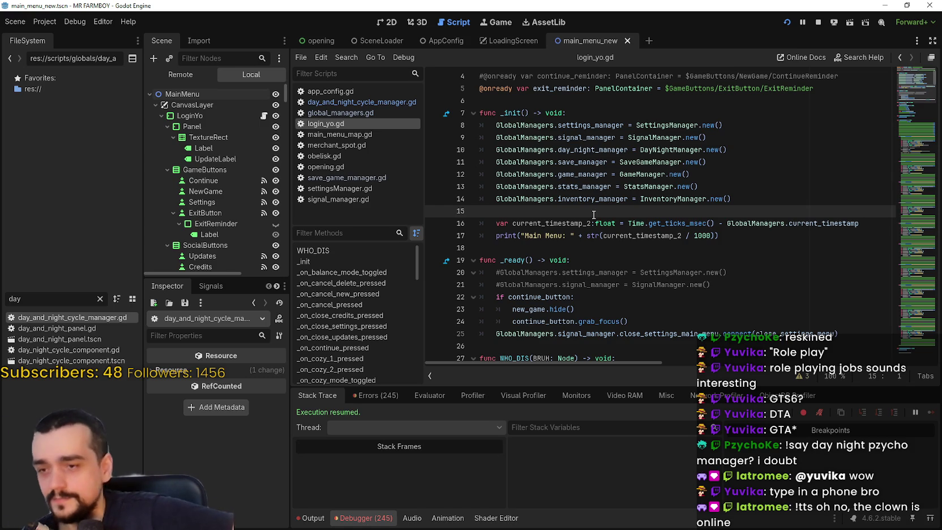
{"action": "left_click", "coordinate": [628, 162]}
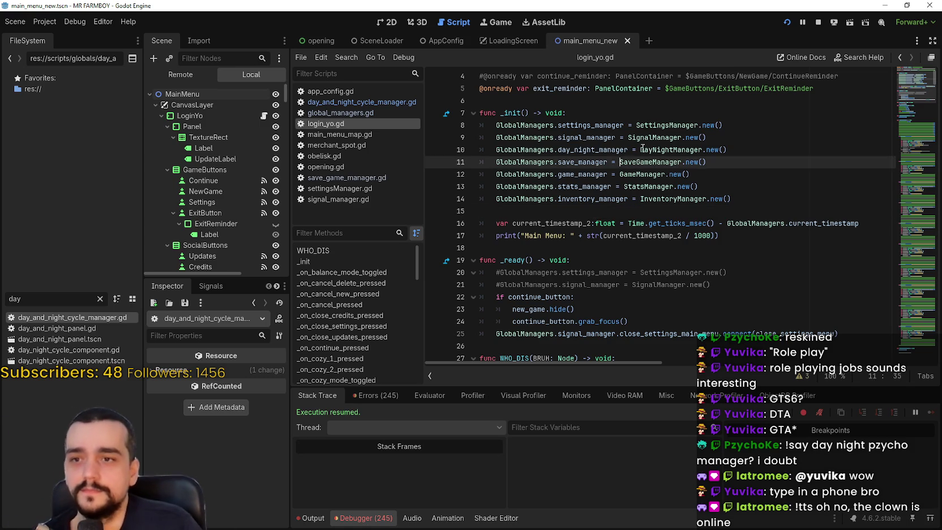
- Look up the DayNightManager class definition from line 10 of login_yo.gd
{"action": "left_click", "coordinate": [646, 148]}
{"action": "right_click", "coordinate": [645, 148]}
{"action": "left_click", "coordinate": [674, 305]}
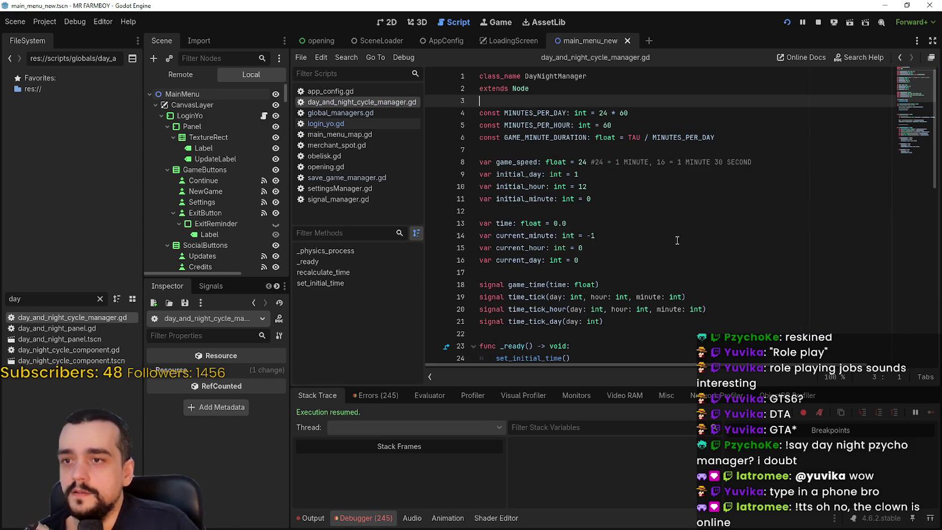
{"action": "scroll", "coordinate": [696, 135], "scroll_direction": "down", "scroll_amount": 7}
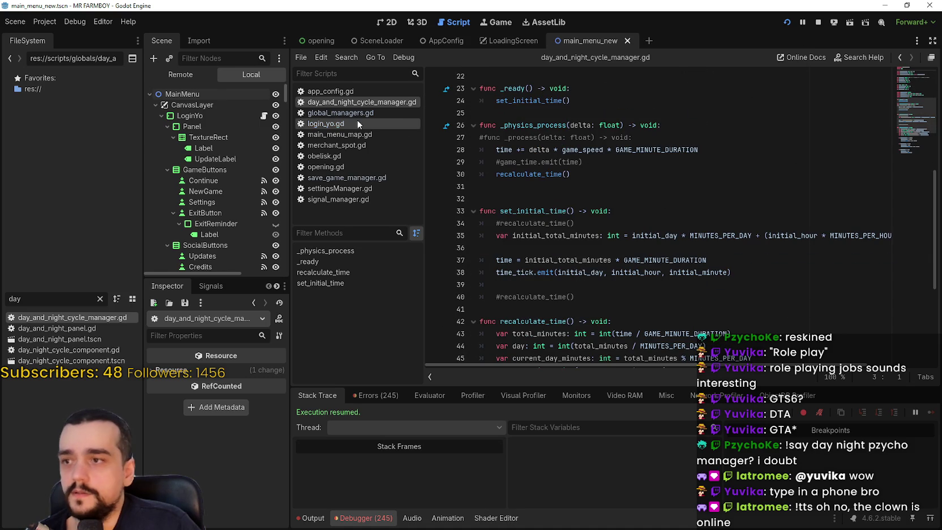
{"action": "scroll", "coordinate": [453, 170], "scroll_direction": "up", "scroll_amount": 2}
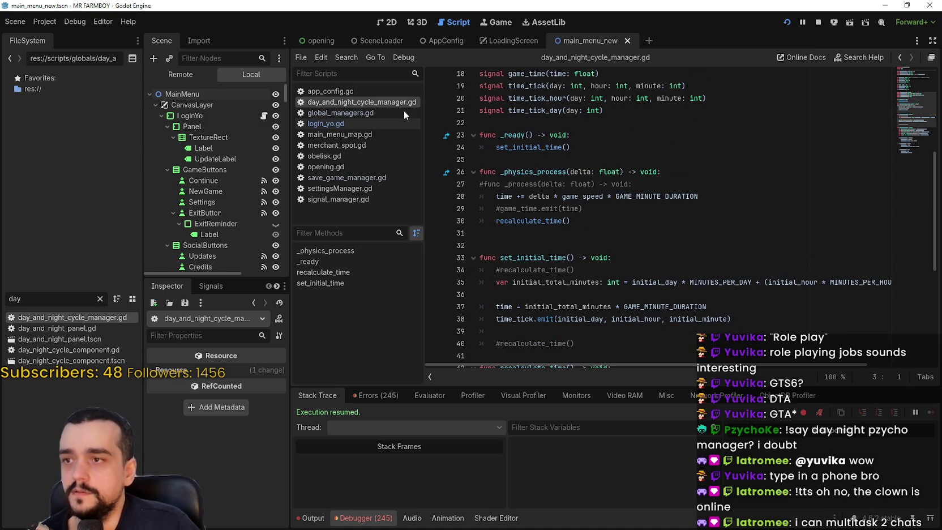
- Return to login_yo.gd and review its _init lines before switching to the browser
{"action": "left_click", "coordinate": [351, 124]}
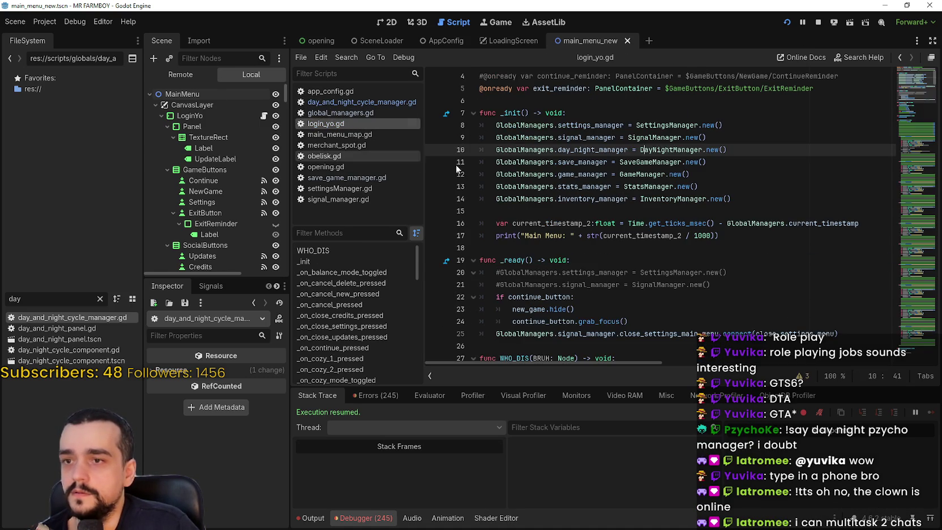
{"action": "left_click", "coordinate": [646, 187]}
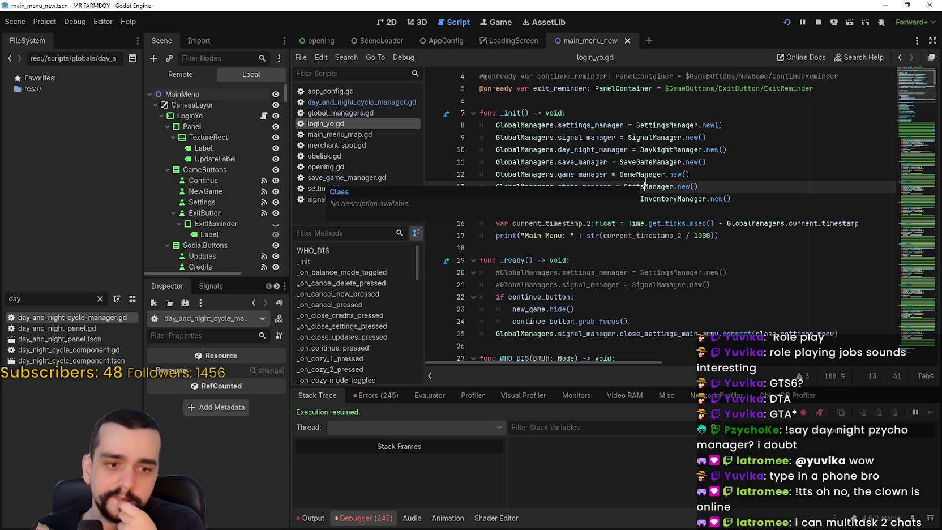
{"action": "left_click", "coordinate": [736, 210]}
{"action": "key", "text": "Down"}
{"action": "key", "text": "Down"}
{"action": "key", "text": "Down"}
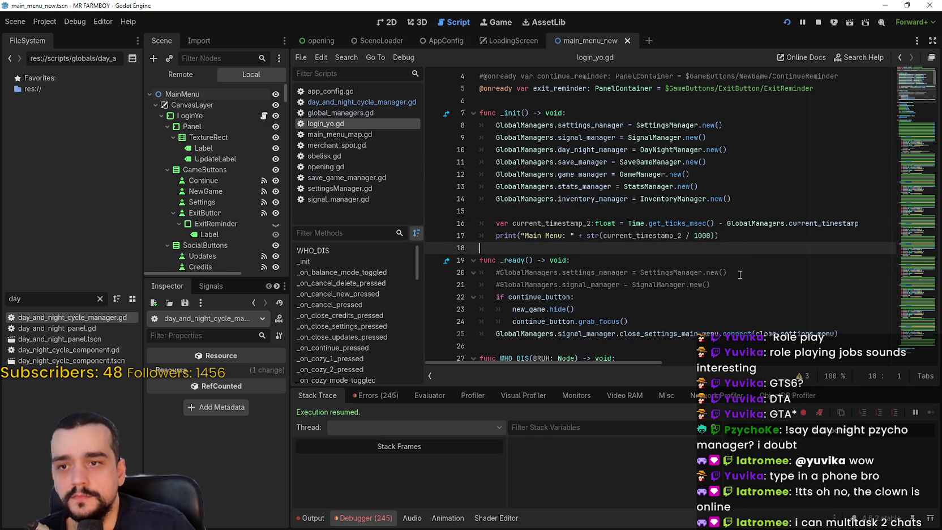
{"action": "left_click_drag", "start_coordinate": [731, 284], "coordinate": [485, 274]}
{"action": "scroll", "coordinate": [570, 272], "scroll_direction": "up", "scroll_amount": 1}
{"action": "scroll", "coordinate": [570, 281], "scroll_direction": "down", "scroll_amount": 4}
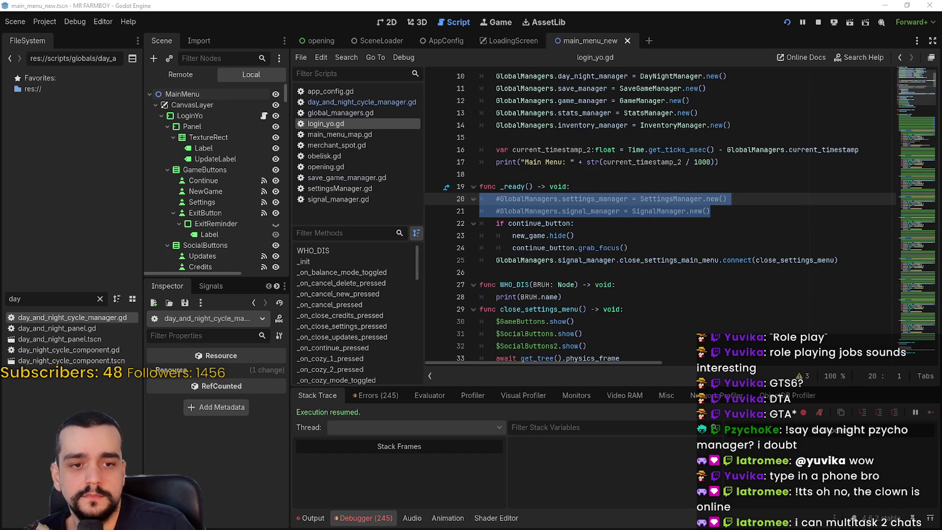
{"action": "key", "text": "alt+Tab"}
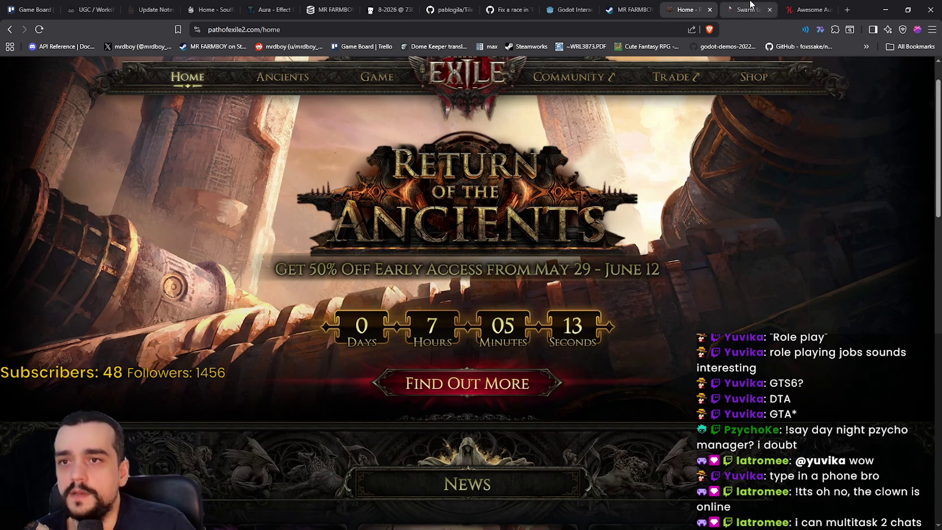
- On the Awesome Automation tab, review the 1,571 sold count and the 2,414 charity figure
{"action": "left_click", "coordinate": [799, 4]}
{"action": "right_click", "coordinate": [634, 338]}
{"action": "left_click", "coordinate": [518, 329]}
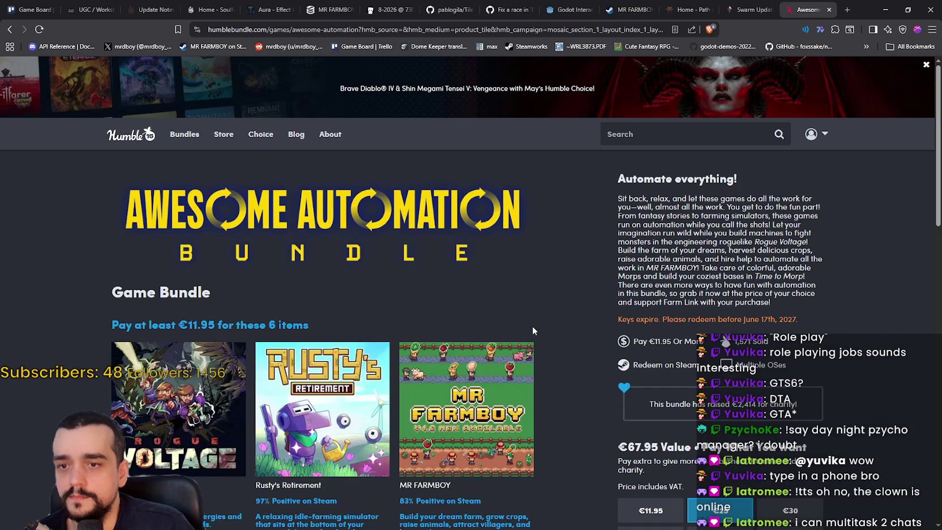
{"action": "scroll", "coordinate": [750, 303], "scroll_direction": "down", "scroll_amount": 1}
{"action": "double_click", "coordinate": [744, 292]}
{"action": "left_click", "coordinate": [827, 312]}
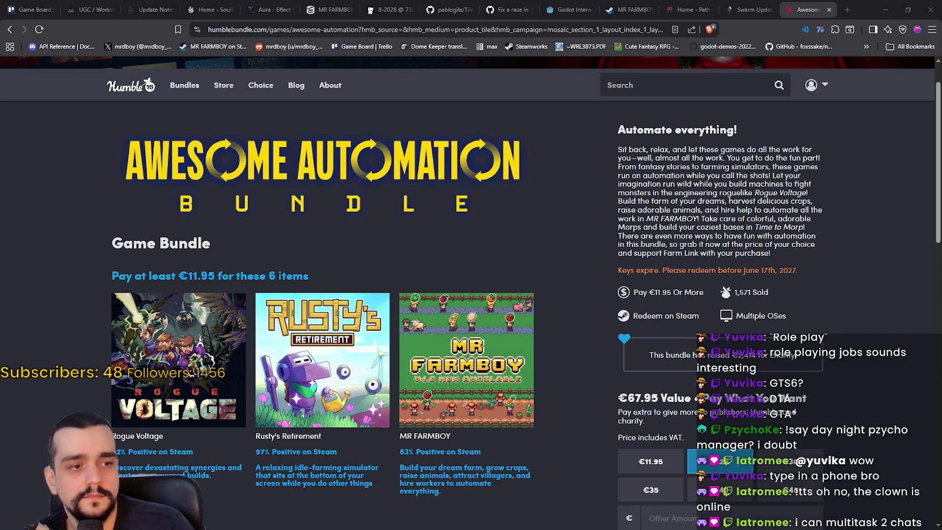
{"action": "scroll", "coordinate": [786, 330], "scroll_direction": "down", "scroll_amount": 3}
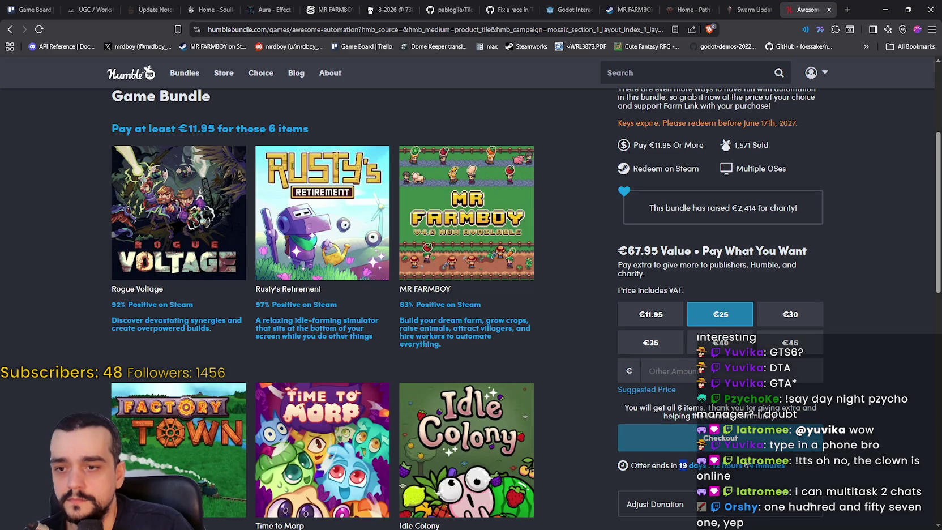
{"action": "scroll", "coordinate": [865, 384], "scroll_direction": "up", "scroll_amount": 2}
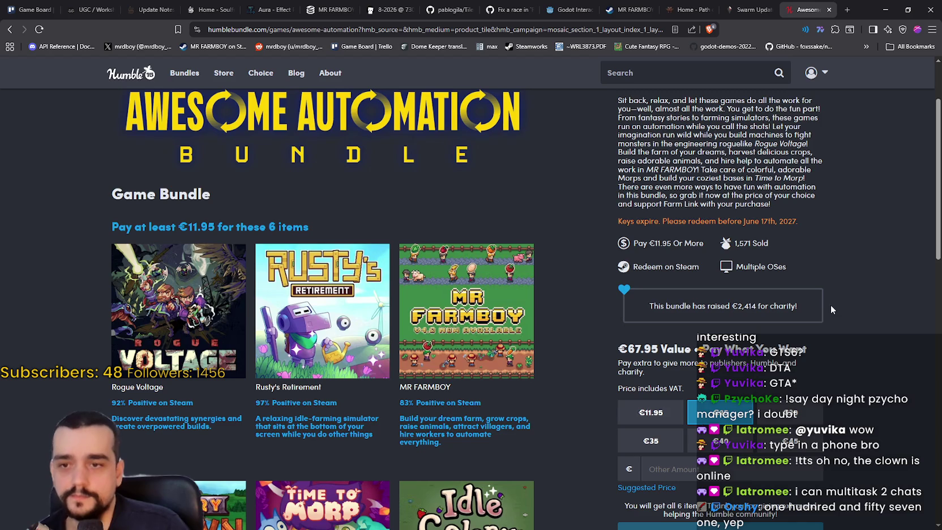
{"action": "scroll", "coordinate": [834, 298], "scroll_direction": "down", "scroll_amount": 1}
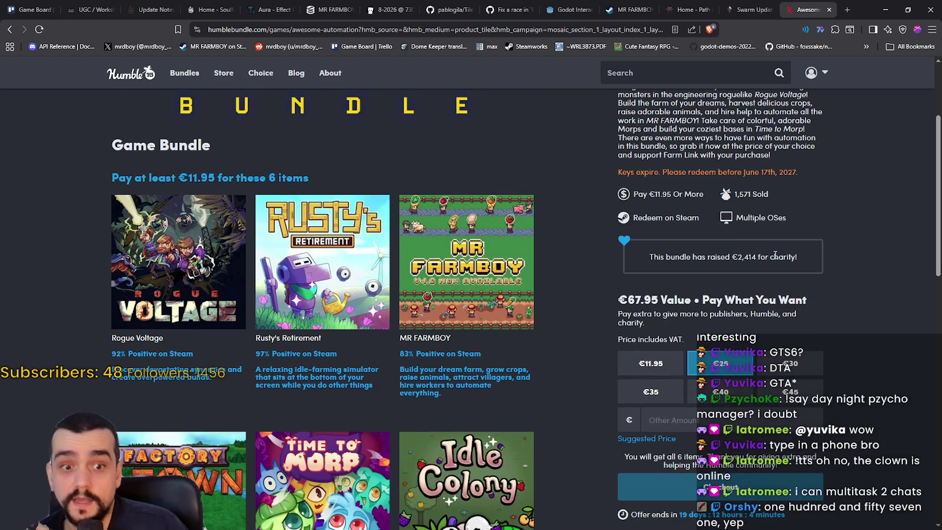
{"action": "left_click_drag", "start_coordinate": [738, 258], "coordinate": [751, 261]}
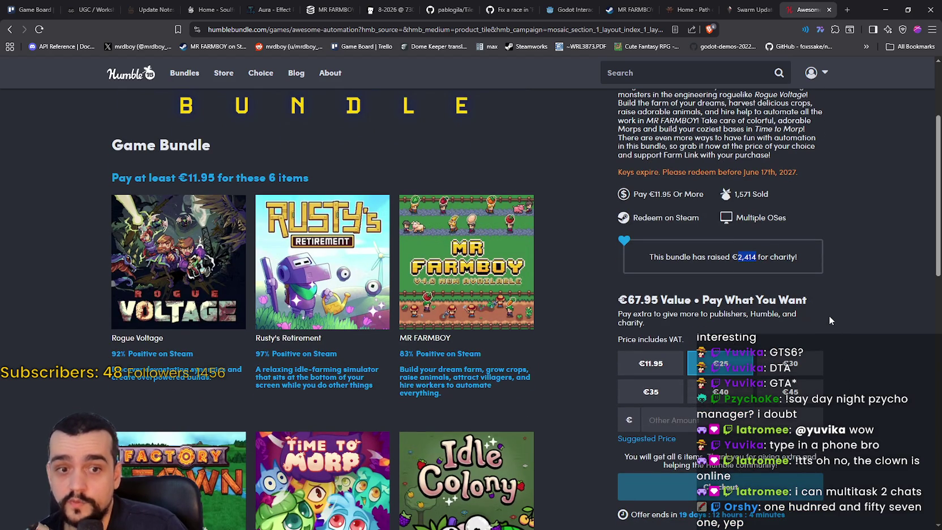
{"action": "scroll", "coordinate": [848, 262], "scroll_direction": "down", "scroll_amount": 3}
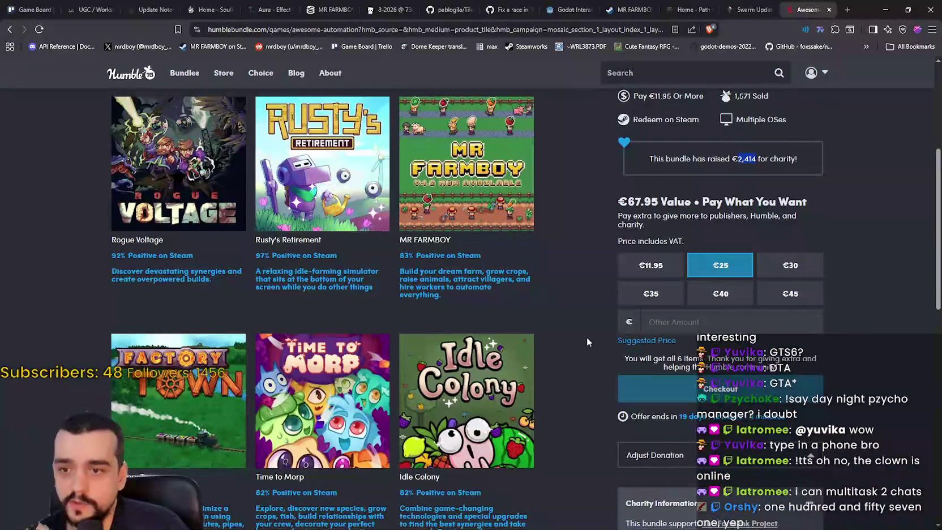
{"action": "scroll", "coordinate": [584, 267], "scroll_direction": "down", "scroll_amount": 2}
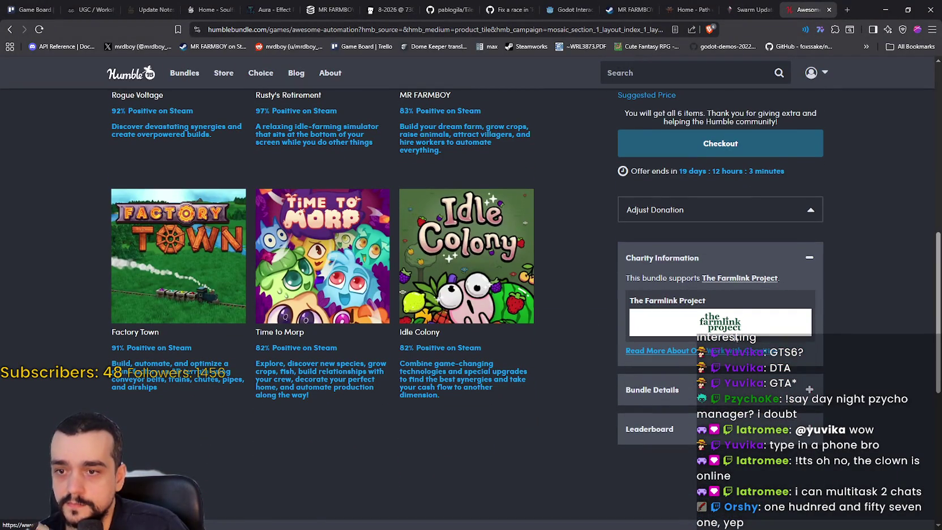
- Open the bundle link in a new tab and show The Farmlink Project's charity details
{"action": "right_click", "coordinate": [753, 277]}
{"action": "left_click", "coordinate": [784, 283]}
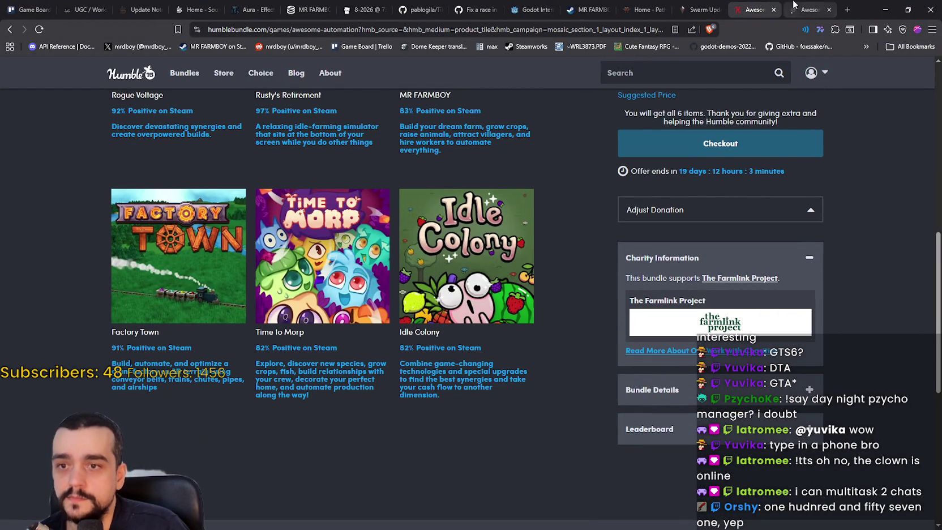
{"action": "left_click", "coordinate": [795, 6]}
{"action": "scroll", "coordinate": [751, 416], "scroll_direction": "down", "scroll_amount": 5}
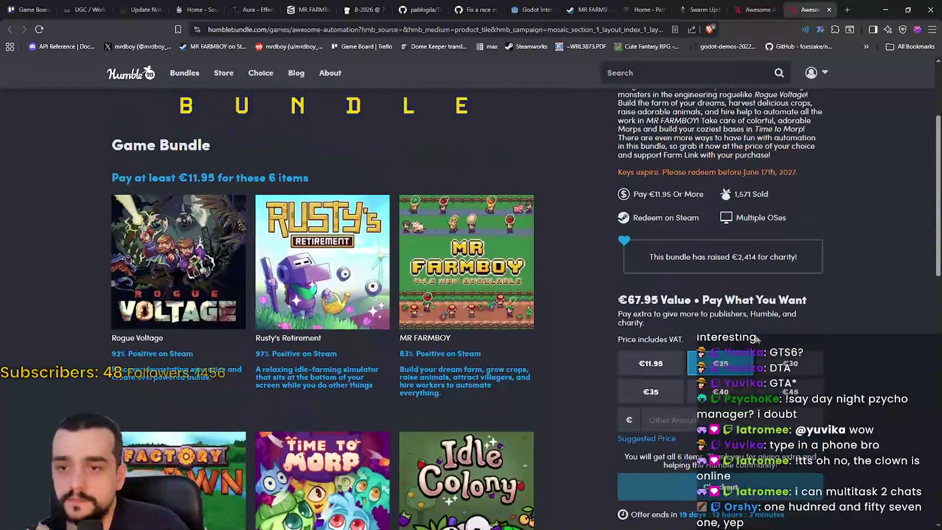
{"action": "scroll", "coordinate": [751, 416], "scroll_direction": "down", "scroll_amount": 1}
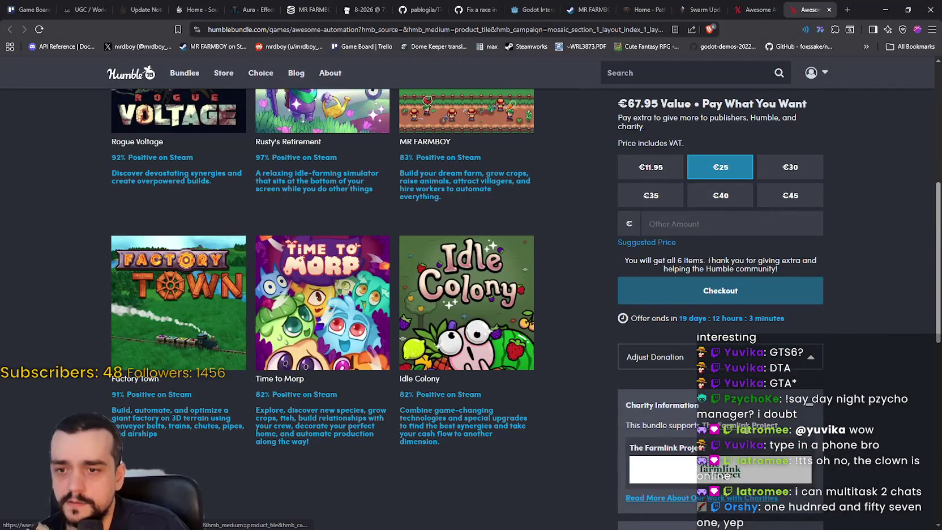
{"action": "left_click", "coordinate": [736, 469]}
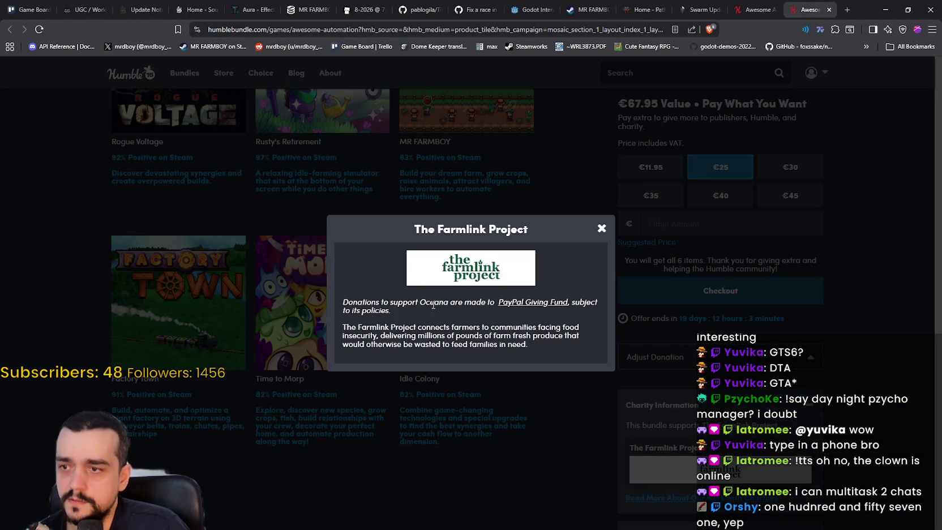
- Select Farmlink's description through 'insecurity', then close the charity dialog
{"action": "mouse_move", "coordinate": [380, 300]}
{"action": "left_mouse_down"}
{"action": "mouse_move", "coordinate": [415, 322]}
{"action": "mouse_move", "coordinate": [422, 309]}
{"action": "mouse_move", "coordinate": [466, 301]}
{"action": "mouse_move", "coordinate": [519, 311]}
{"action": "mouse_move", "coordinate": [585, 299]}
{"action": "mouse_move", "coordinate": [554, 354]}
{"action": "left_mouse_up"}
{"action": "left_click", "coordinate": [425, 327]}
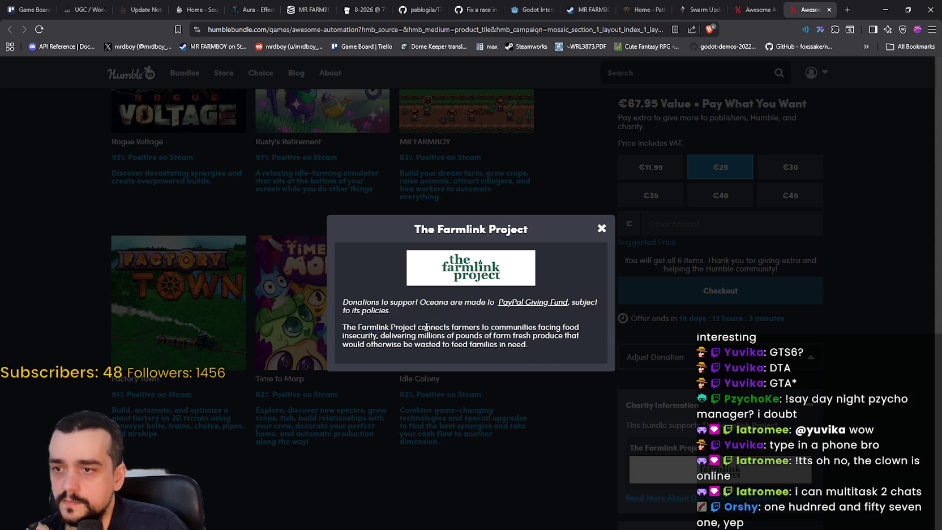
{"action": "left_click_drag", "start_coordinate": [346, 329], "coordinate": [575, 327]}
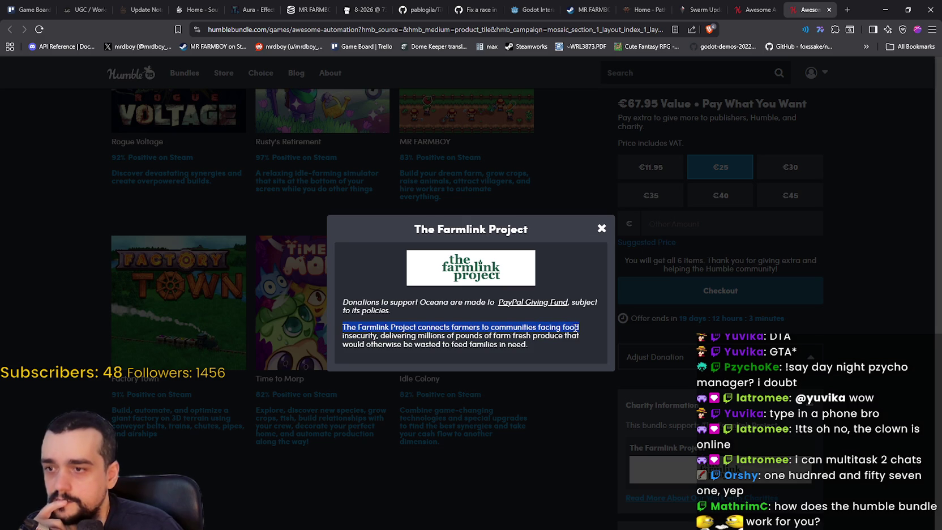
{"action": "mouse_move", "coordinate": [572, 327]}
{"action": "left_mouse_down"}
{"action": "mouse_move", "coordinate": [374, 336]}
{"action": "mouse_move", "coordinate": [570, 339]}
{"action": "mouse_move", "coordinate": [400, 352]}
{"action": "mouse_move", "coordinate": [526, 343]}
{"action": "left_mouse_up"}
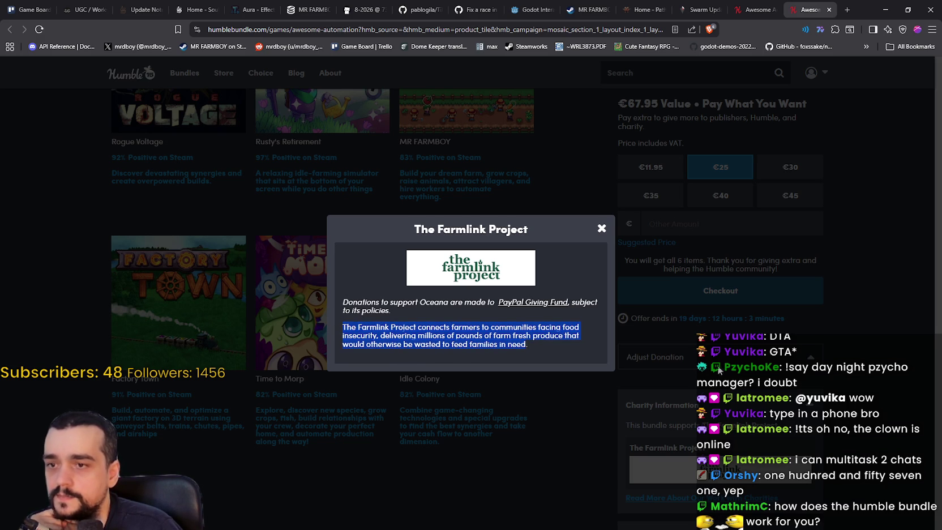
{"action": "left_click", "coordinate": [883, 441]}
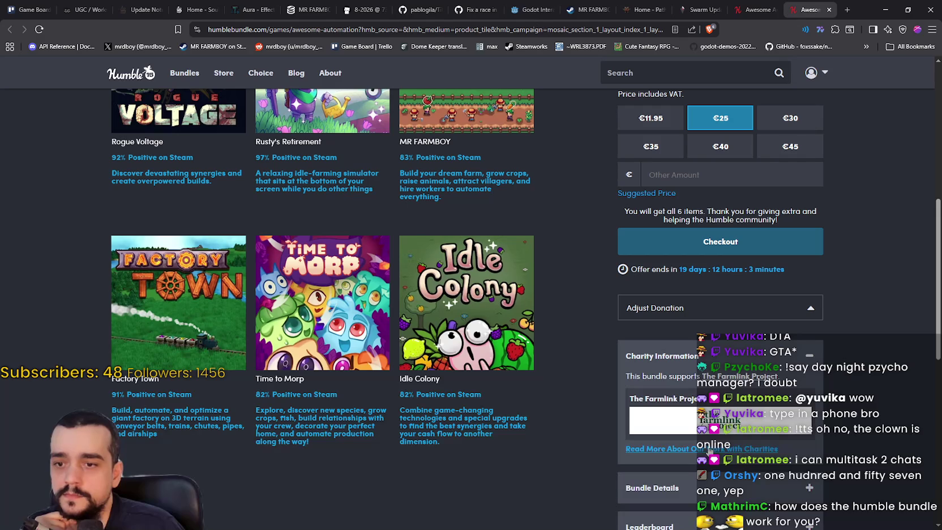
- Scroll the bundle page and highlight the 11.95 minimum price
{"action": "scroll", "coordinate": [746, 392], "scroll_direction": "down", "scroll_amount": 1}
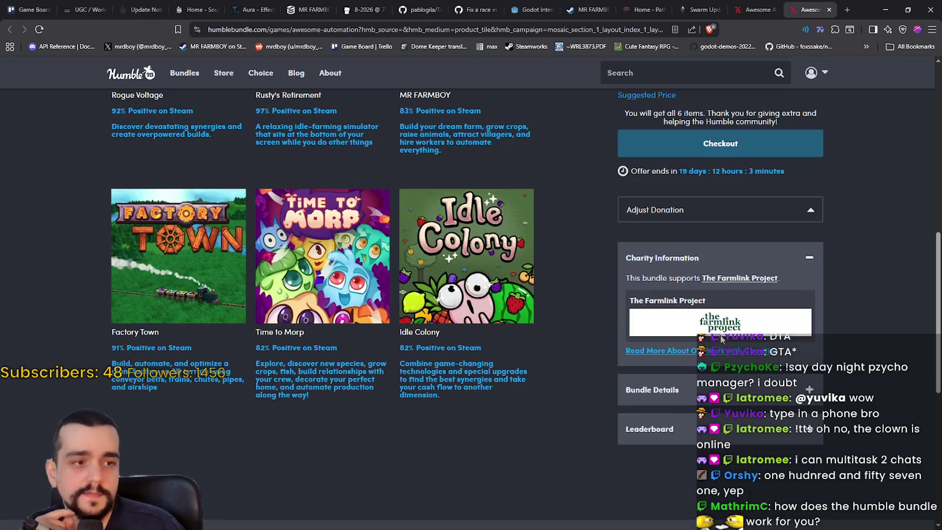
{"action": "scroll", "coordinate": [611, 357], "scroll_direction": "up", "scroll_amount": 3}
{"action": "scroll", "coordinate": [615, 360], "scroll_direction": "up", "scroll_amount": 2}
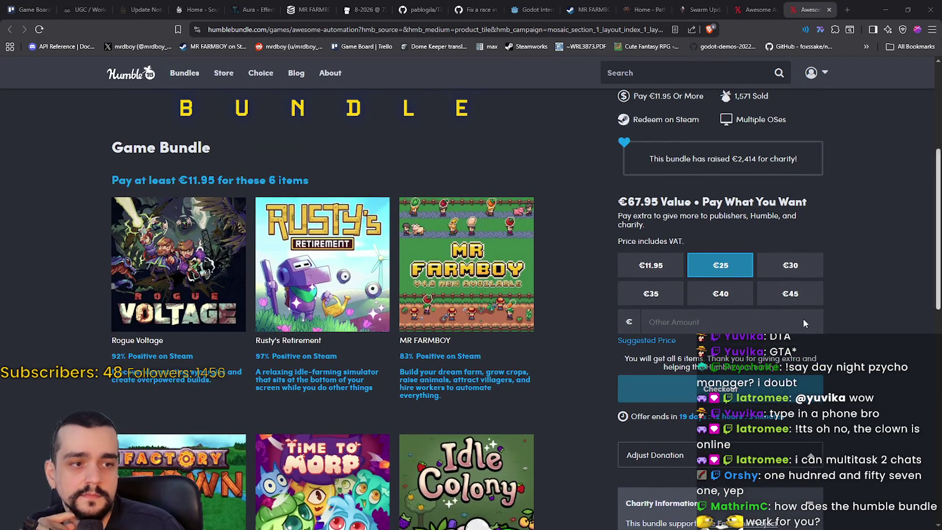
{"action": "scroll", "coordinate": [831, 375], "scroll_direction": "up", "scroll_amount": 1}
{"action": "scroll", "coordinate": [831, 375], "scroll_direction": "up", "scroll_amount": 1}
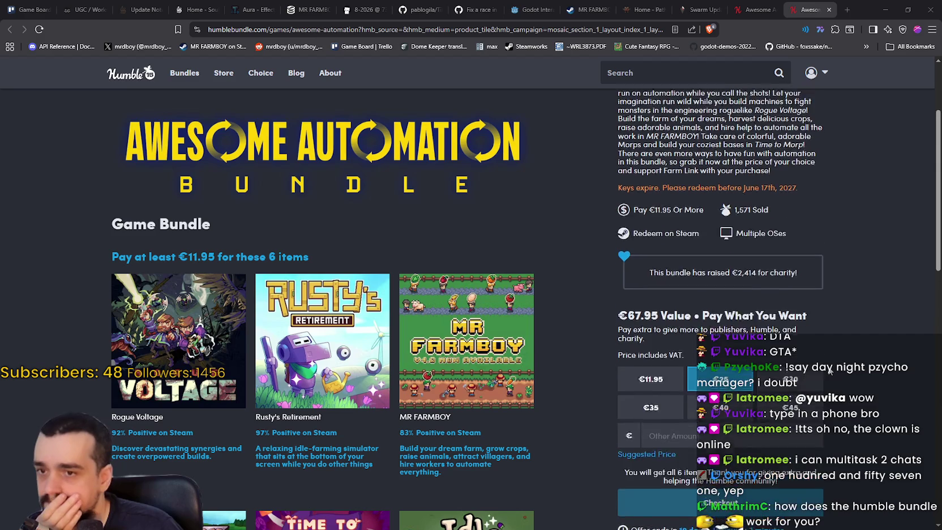
{"action": "scroll", "coordinate": [825, 352], "scroll_direction": "down", "scroll_amount": 5}
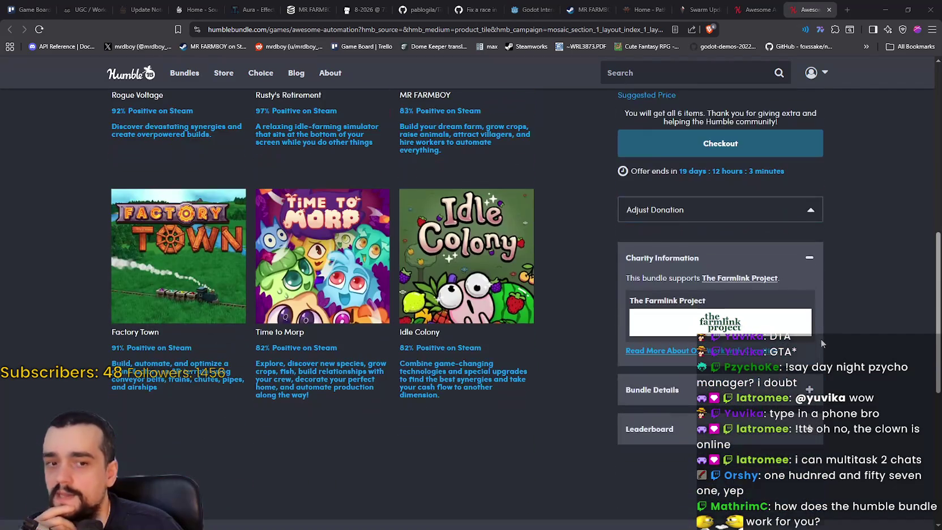
{"action": "scroll", "coordinate": [491, 405], "scroll_direction": "up", "scroll_amount": 3}
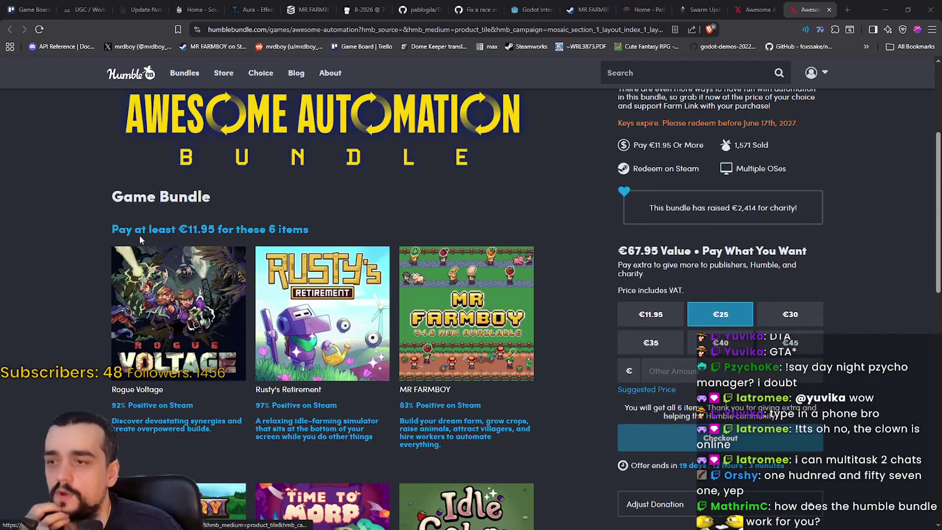
{"action": "scroll", "coordinate": [139, 235], "scroll_direction": "down", "scroll_amount": 2}
{"action": "double_click", "coordinate": [196, 125]}
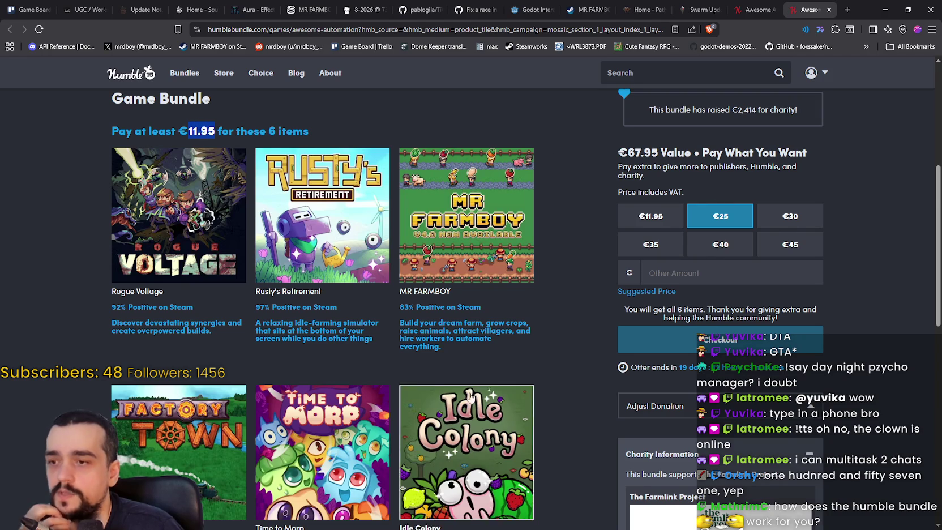
- Browse the bundle's game list and briefly select part of the game descriptions
{"action": "scroll", "coordinate": [472, 397], "scroll_direction": "down", "scroll_amount": 2}
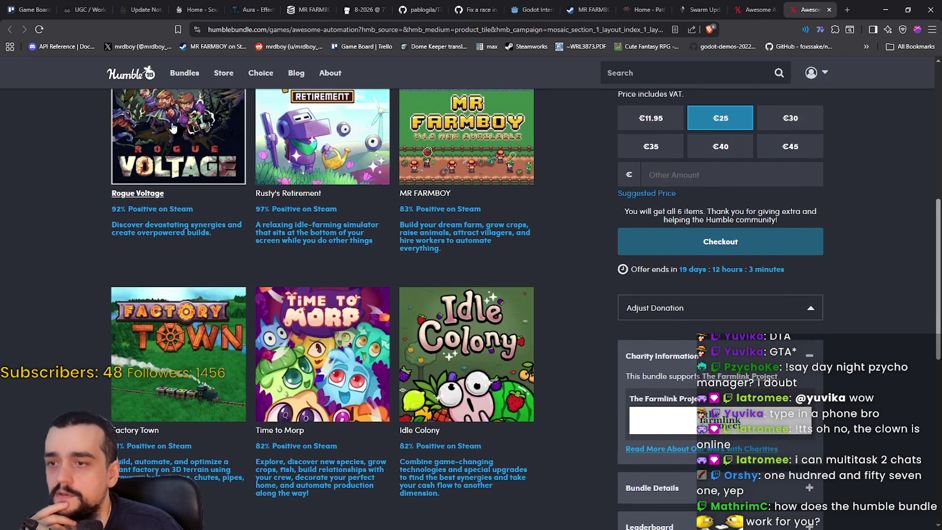
{"action": "scroll", "coordinate": [486, 396], "scroll_direction": "down", "scroll_amount": 1}
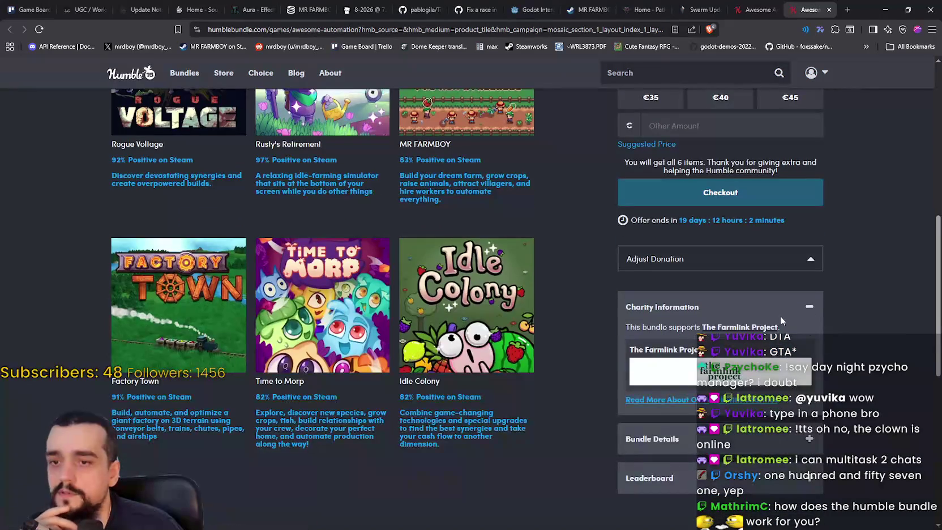
{"action": "scroll", "coordinate": [768, 366], "scroll_direction": "up", "scroll_amount": 1}
{"action": "scroll", "coordinate": [768, 365], "scroll_direction": "up", "scroll_amount": 6}
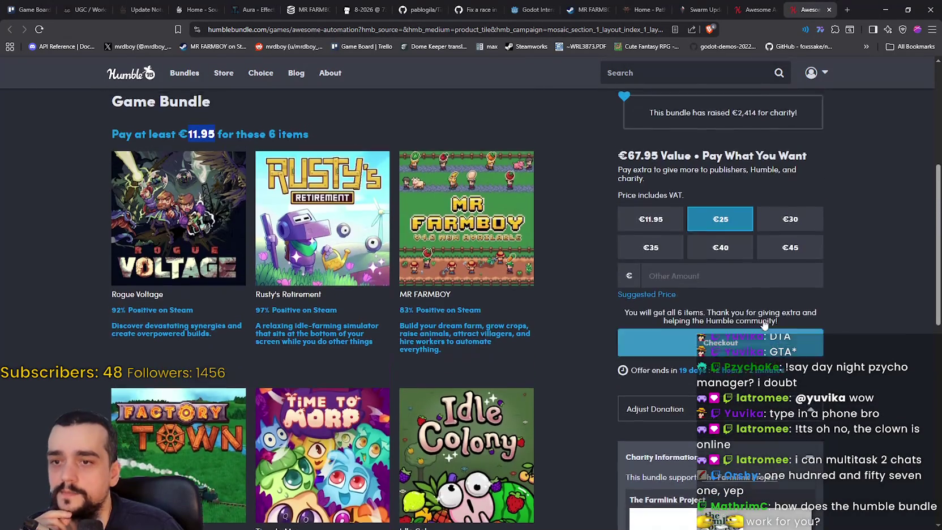
{"action": "scroll", "coordinate": [809, 409], "scroll_direction": "down", "scroll_amount": 7}
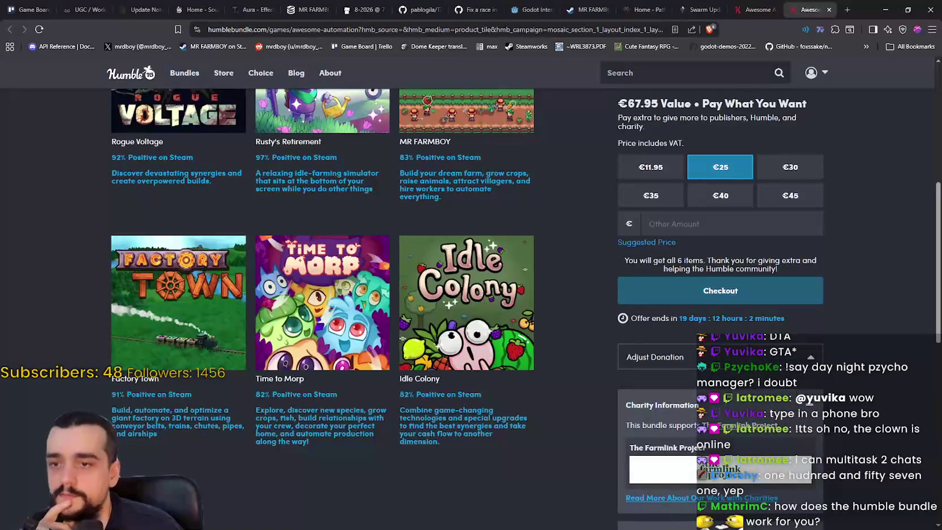
{"action": "scroll", "coordinate": [783, 341], "scroll_direction": "down", "scroll_amount": 1}
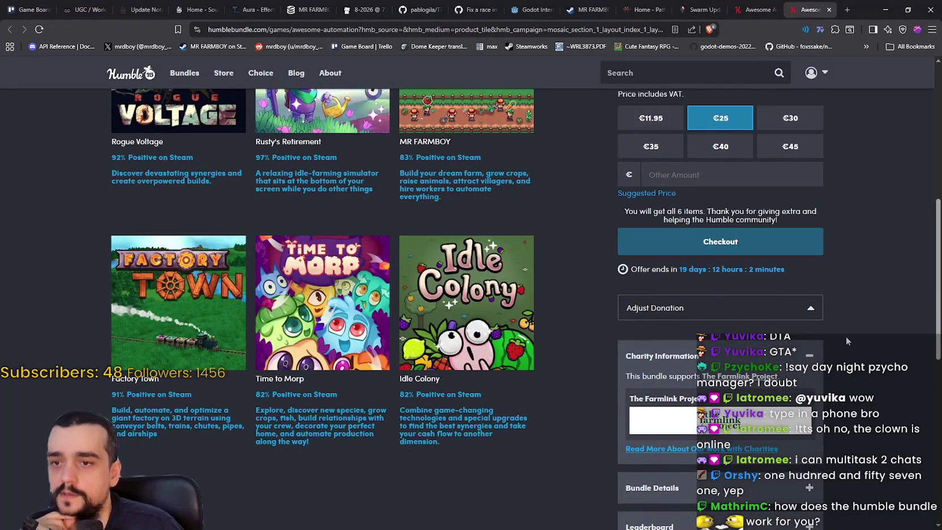
{"action": "scroll", "coordinate": [808, 334], "scroll_direction": "up", "scroll_amount": 3}
{"action": "scroll", "coordinate": [844, 361], "scroll_direction": "down", "scroll_amount": 2}
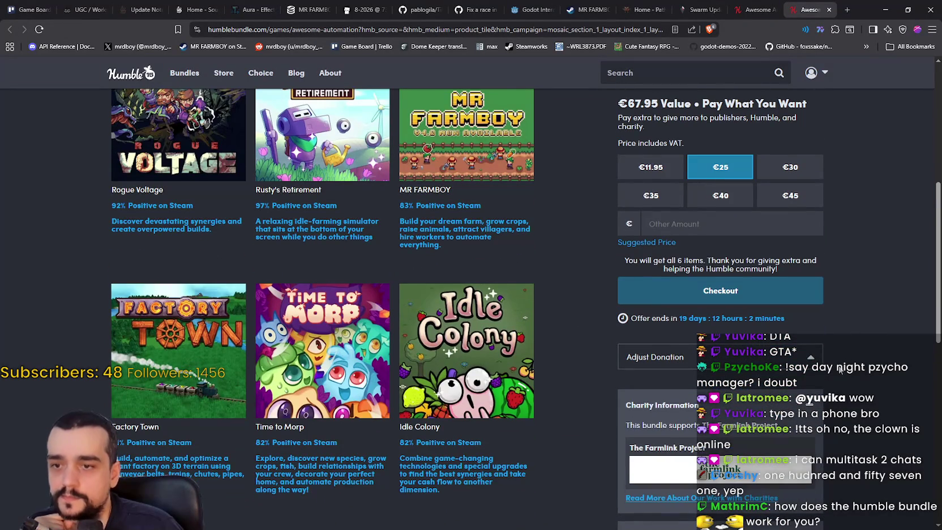
{"action": "scroll", "coordinate": [841, 365], "scroll_direction": "up", "scroll_amount": 3}
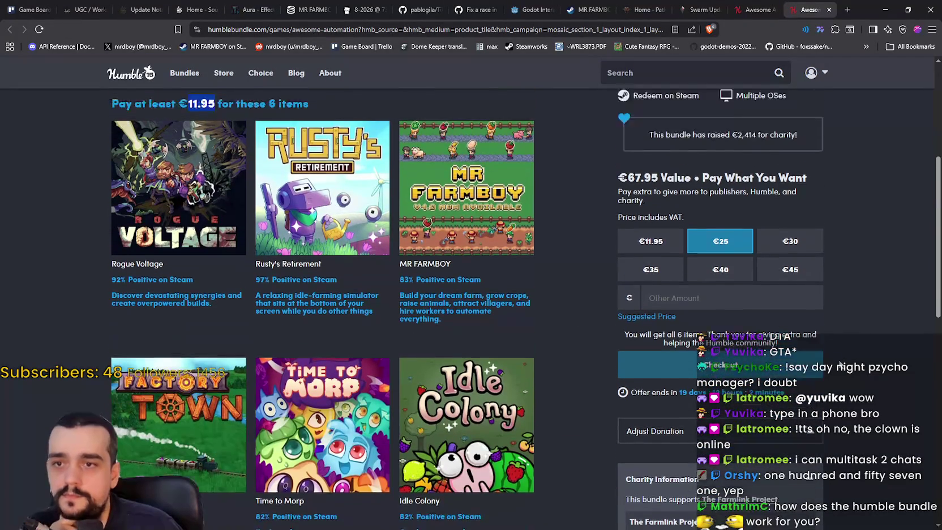
{"action": "scroll", "coordinate": [840, 365], "scroll_direction": "up", "scroll_amount": 1}
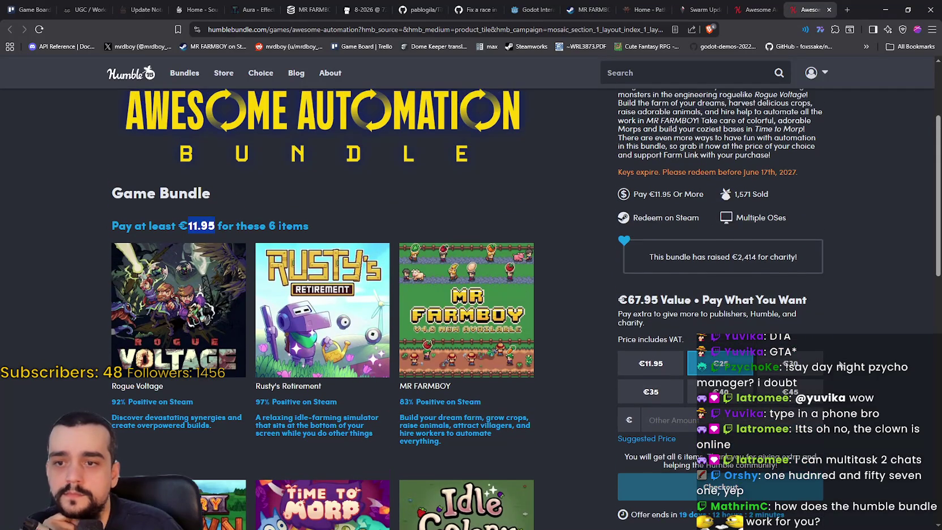
{"action": "scroll", "coordinate": [841, 365], "scroll_direction": "down", "scroll_amount": 3}
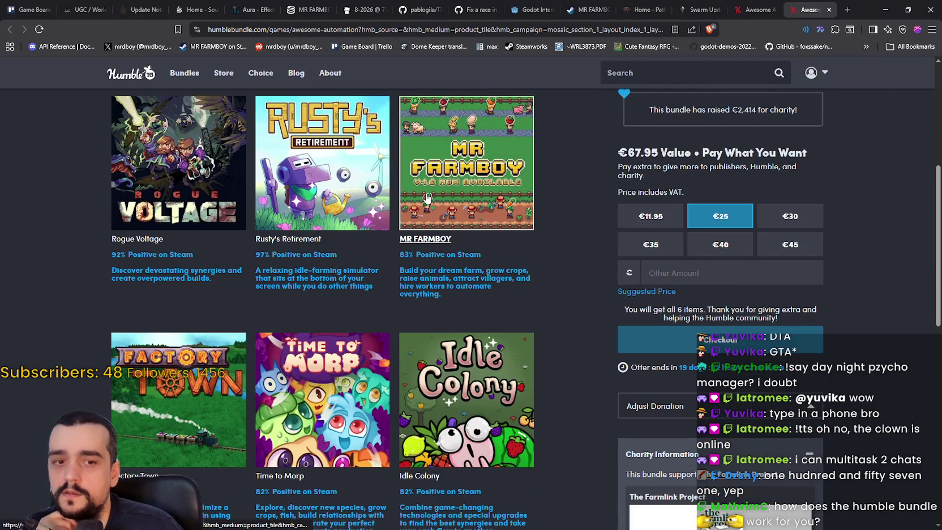
{"action": "scroll", "coordinate": [520, 235], "scroll_direction": "up", "scroll_amount": 3}
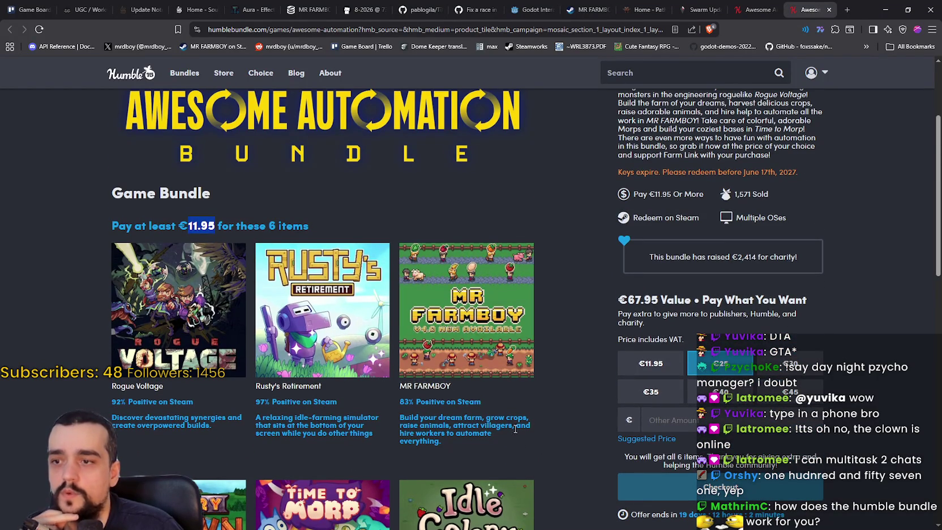
{"action": "scroll", "coordinate": [518, 437], "scroll_direction": "down", "scroll_amount": 2}
{"action": "mouse_move", "coordinate": [450, 348]}
{"action": "left_mouse_down"}
{"action": "mouse_move", "coordinate": [403, 327]}
{"action": "mouse_move", "coordinate": [400, 303]}
{"action": "mouse_move", "coordinate": [450, 354]}
{"action": "mouse_move", "coordinate": [382, 291]}
{"action": "mouse_move", "coordinate": [396, 296]}
{"action": "left_mouse_up"}
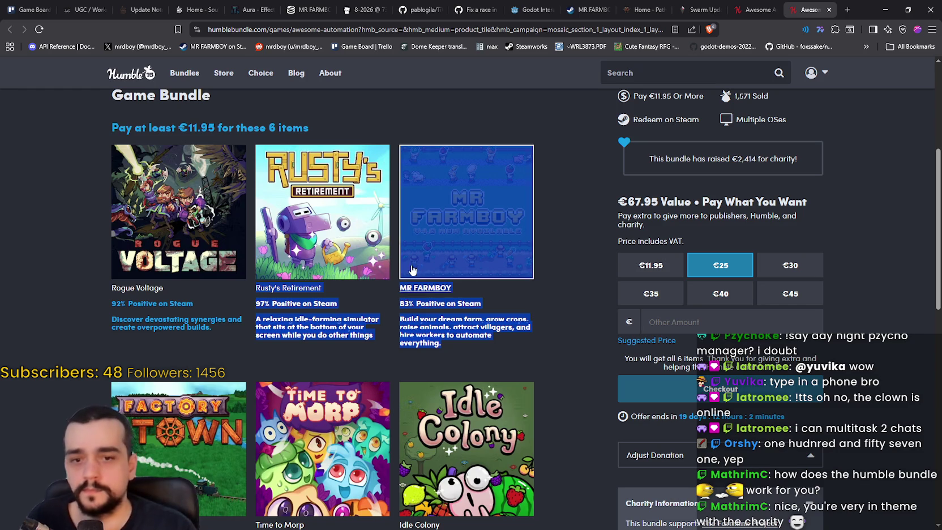
{"action": "left_click", "coordinate": [491, 343]}
- Expand the donation split showing the default €25 breakdown: €16.25, €1.25, €7.50
{"action": "scroll", "coordinate": [566, 202], "scroll_direction": "up", "scroll_amount": 3}
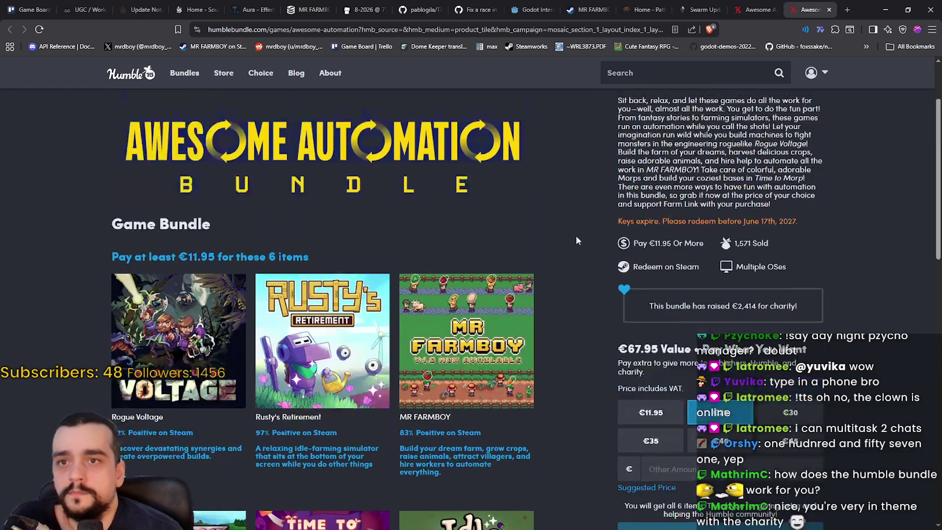
{"action": "scroll", "coordinate": [547, 366], "scroll_direction": "down", "scroll_amount": 5}
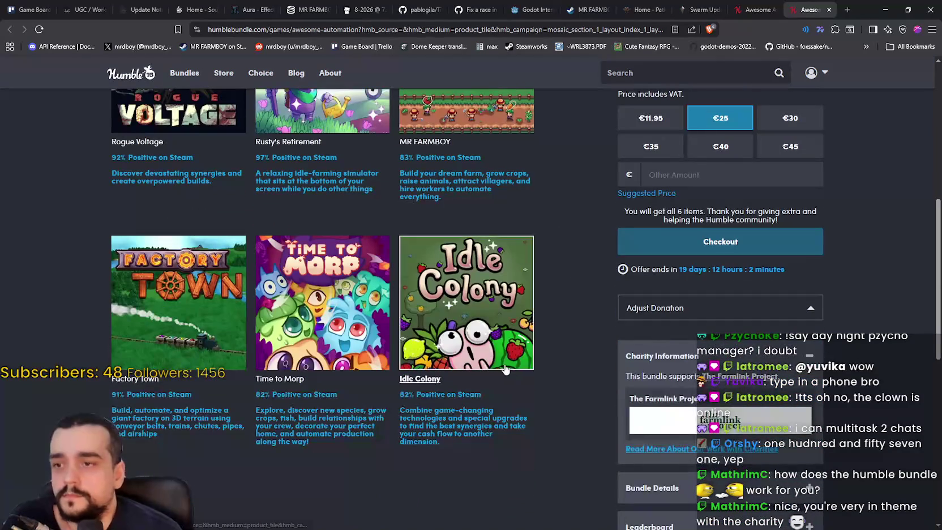
{"action": "scroll", "coordinate": [515, 388], "scroll_direction": "up", "scroll_amount": 3}
{"action": "scroll", "coordinate": [515, 388], "scroll_direction": "down", "scroll_amount": 2}
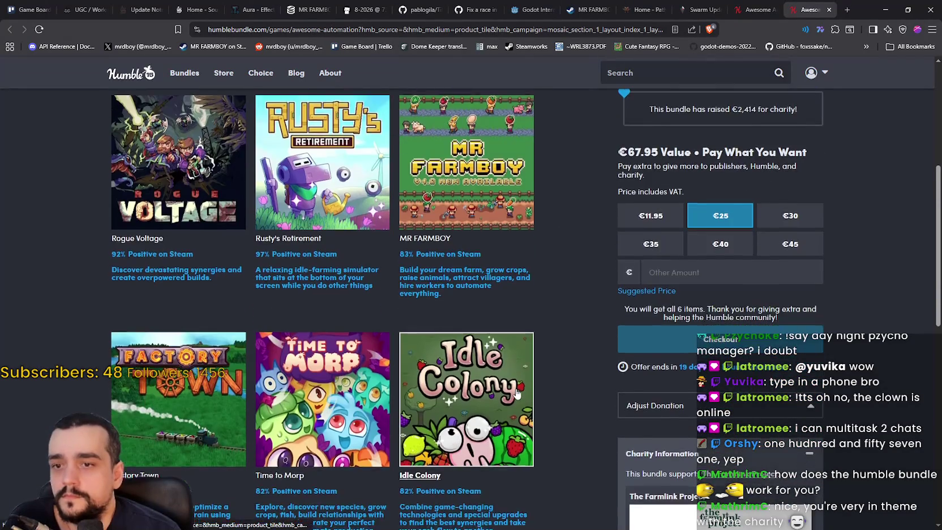
{"action": "scroll", "coordinate": [515, 387], "scroll_direction": "down", "scroll_amount": 2}
{"action": "scroll", "coordinate": [648, 460], "scroll_direction": "down", "scroll_amount": 3}
{"action": "scroll", "coordinate": [822, 324], "scroll_direction": "up", "scroll_amount": 1}
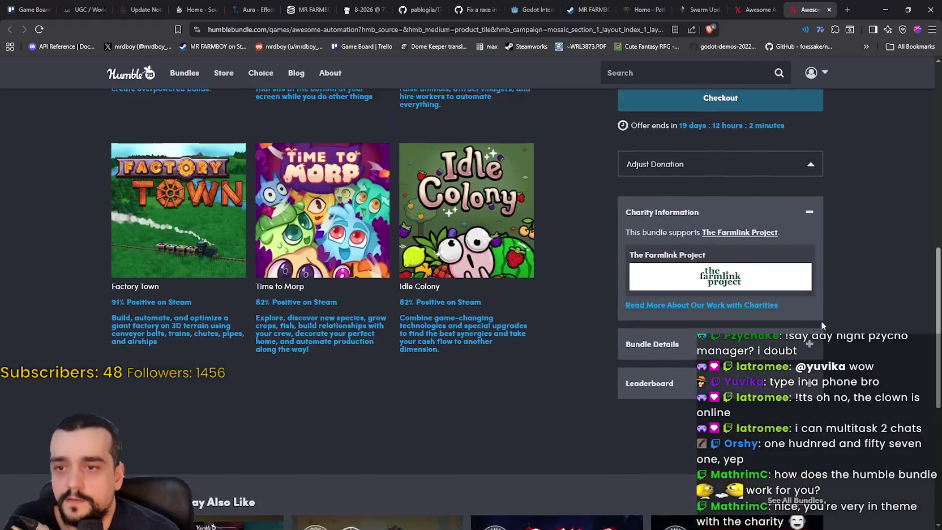
{"action": "scroll", "coordinate": [821, 324], "scroll_direction": "up", "scroll_amount": 3}
{"action": "left_click", "coordinate": [809, 307]}
- Select the €25 split's Farm Link amount and its €7.50 to Humble
{"action": "scroll", "coordinate": [815, 316], "scroll_direction": "down", "scroll_amount": 1}
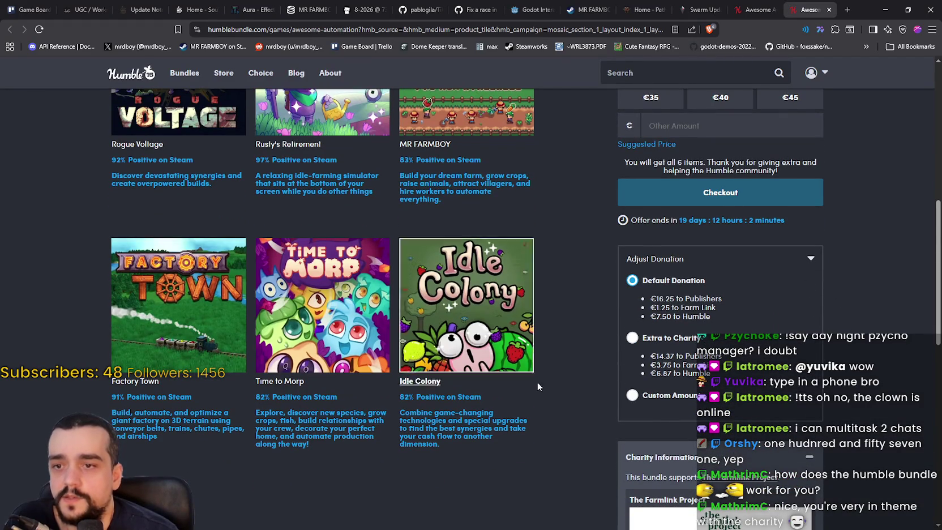
{"action": "left_click_drag", "start_coordinate": [723, 321], "coordinate": [645, 308]}
{"action": "left_click", "coordinate": [727, 312]}
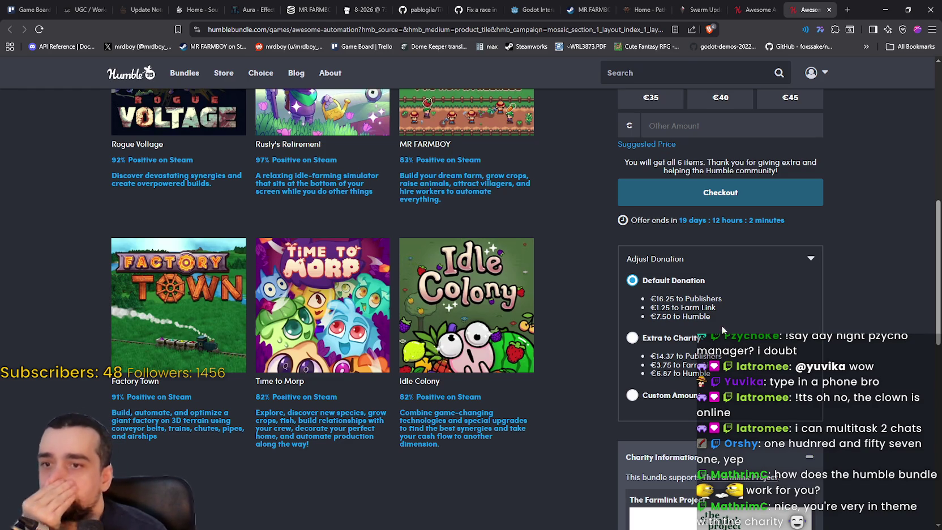
{"action": "left_click_drag", "start_coordinate": [714, 318], "coordinate": [661, 318]}
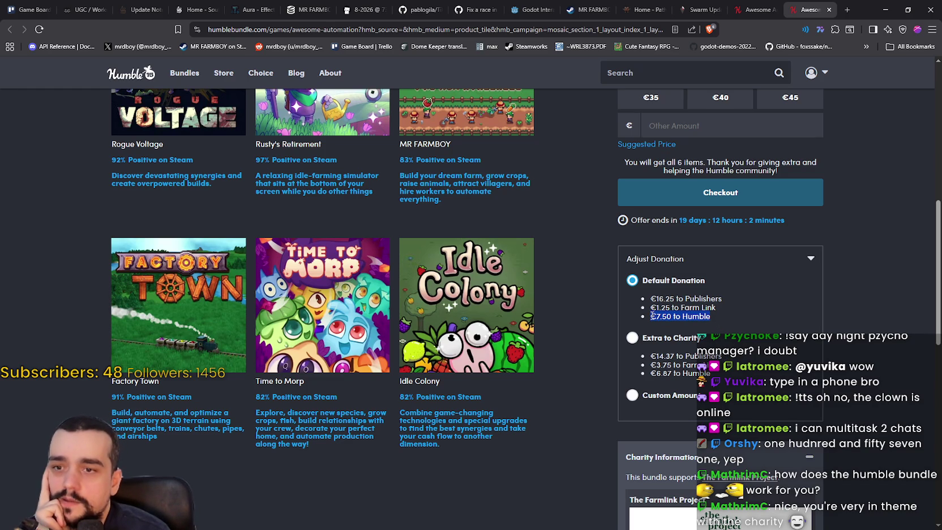
{"action": "left_click_drag", "start_coordinate": [710, 315], "coordinate": [644, 317]}
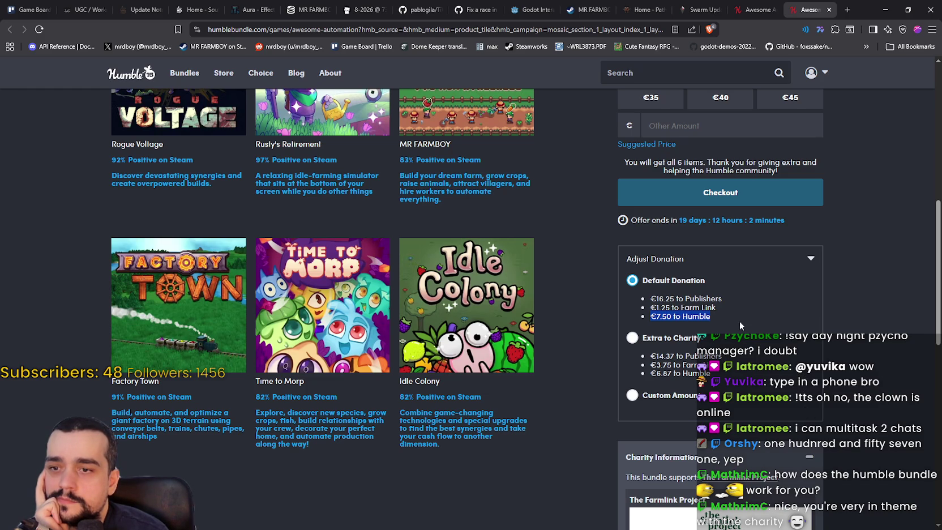
- Pick the €11.95 price and compare its default split (€7.77/€0.60/€3.58) with extra-to-charity
{"action": "scroll", "coordinate": [691, 238], "scroll_direction": "up", "scroll_amount": 3}
{"action": "left_click", "coordinate": [639, 260]}
{"action": "scroll", "coordinate": [623, 311], "scroll_direction": "down", "scroll_amount": 3}
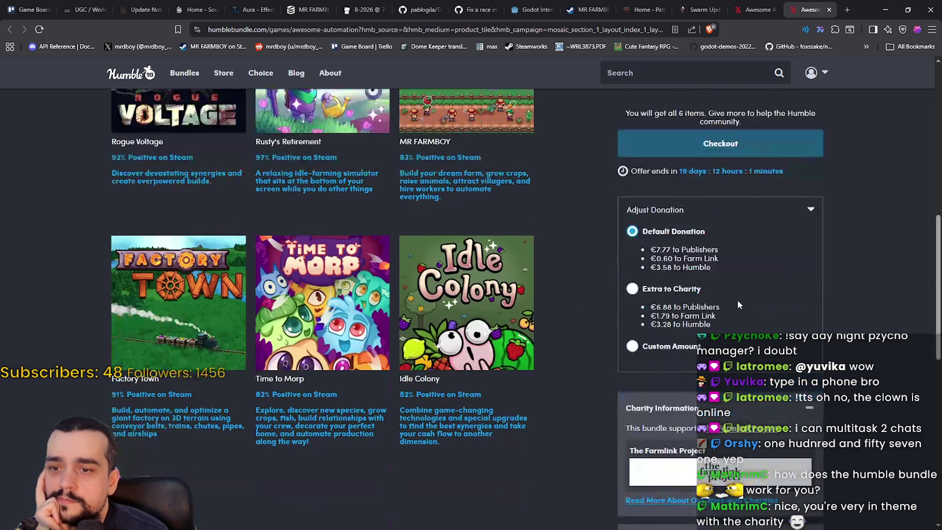
{"action": "left_click_drag", "start_coordinate": [719, 271], "coordinate": [644, 254]}
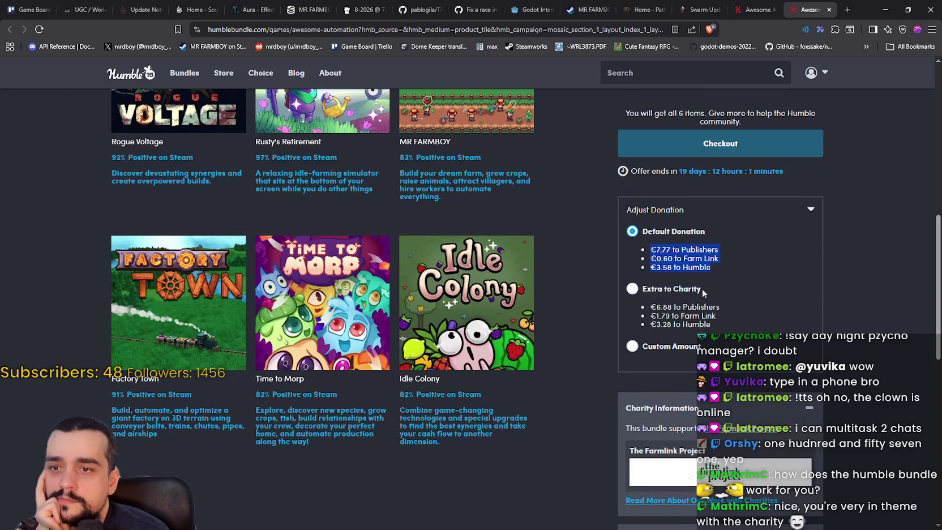
{"action": "left_click_drag", "start_coordinate": [715, 327], "coordinate": [643, 310]}
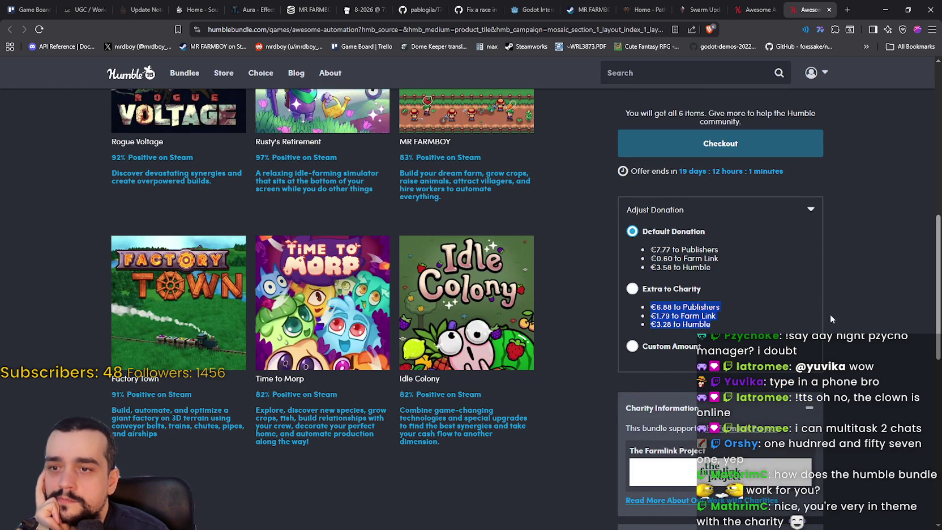
{"action": "left_click", "coordinate": [577, 280]}
{"action": "scroll", "coordinate": [580, 281], "scroll_direction": "up", "scroll_amount": 6}
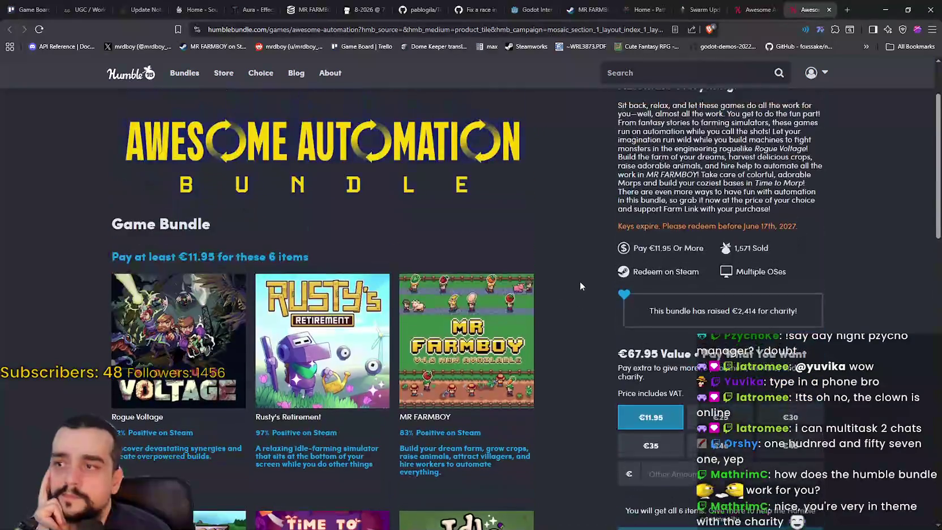
{"action": "scroll", "coordinate": [579, 282], "scroll_direction": "down", "scroll_amount": 6}
{"action": "scroll", "coordinate": [577, 281], "scroll_direction": "up", "scroll_amount": 6}
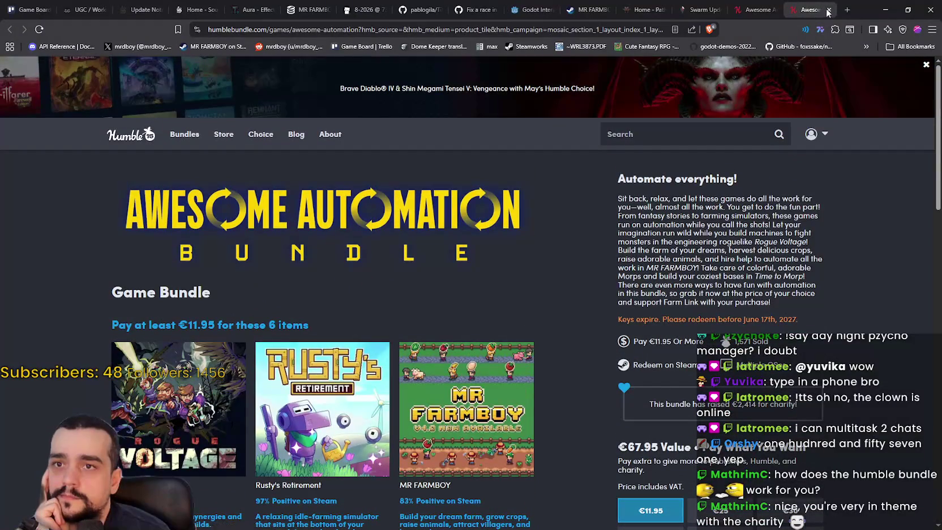
- Close the Humble Bundle tab, check MR FARMBOY's SteamDB charts, and minimize the browser
{"action": "scroll", "coordinate": [830, 12], "scroll_direction": "down", "scroll_amount": 7}
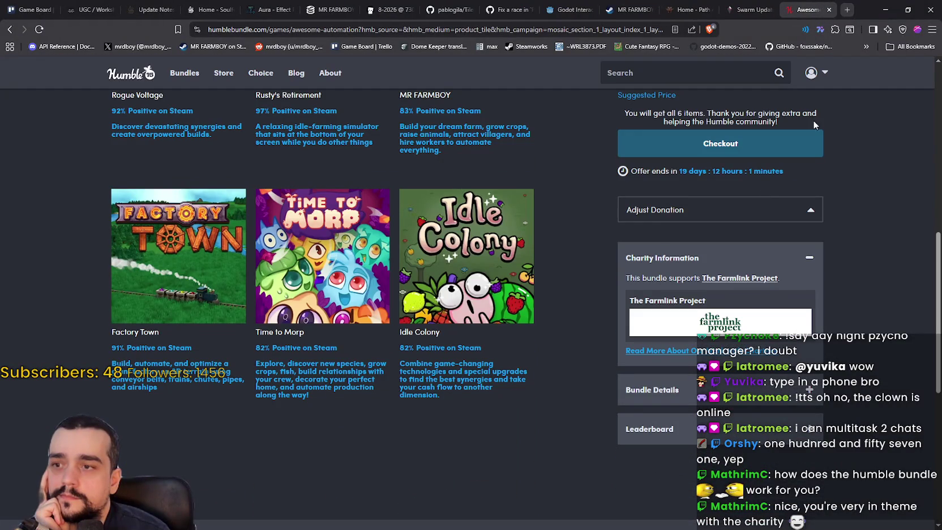
{"action": "left_click", "coordinate": [828, 10]}
{"action": "scroll", "coordinate": [819, 181], "scroll_direction": "down", "scroll_amount": 3}
{"action": "scroll", "coordinate": [781, 242], "scroll_direction": "up", "scroll_amount": 3}
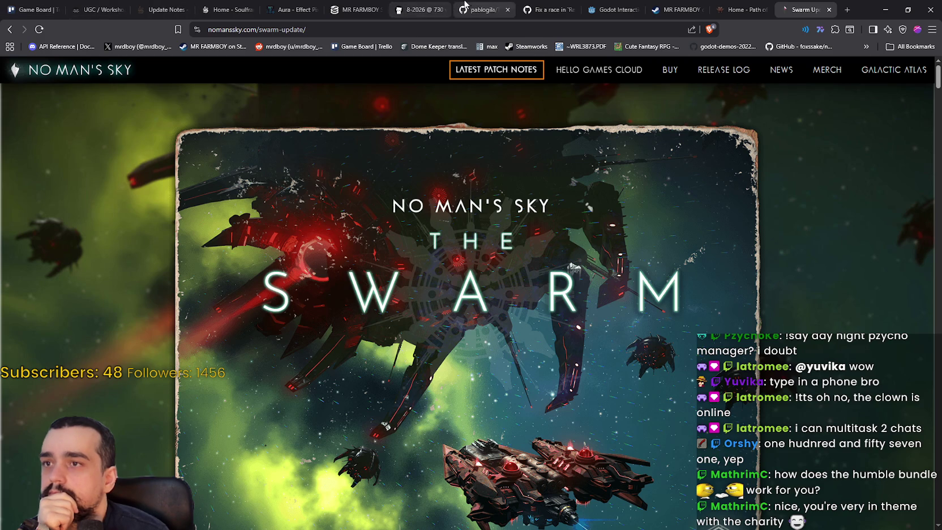
{"action": "left_click", "coordinate": [368, 7]}
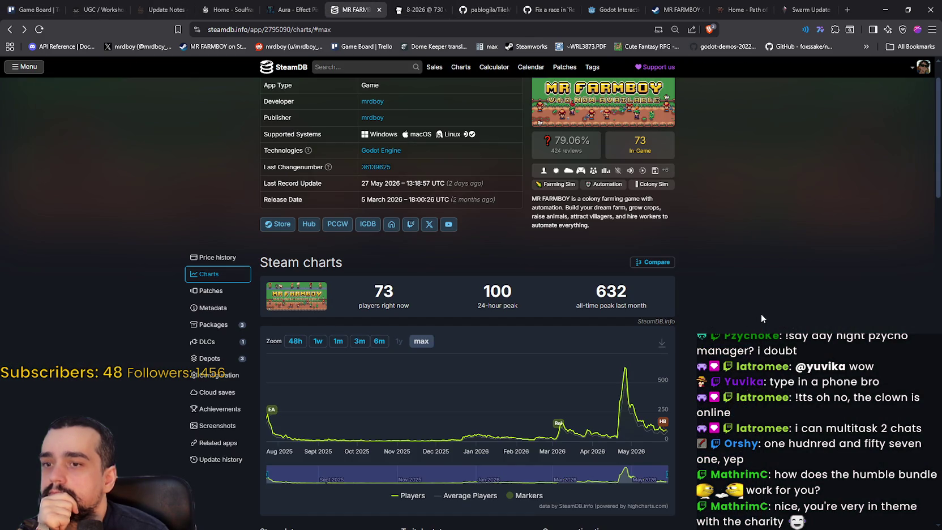
{"action": "scroll", "coordinate": [761, 314], "scroll_direction": "up", "scroll_amount": 2}
{"action": "left_click", "coordinate": [884, 10]}
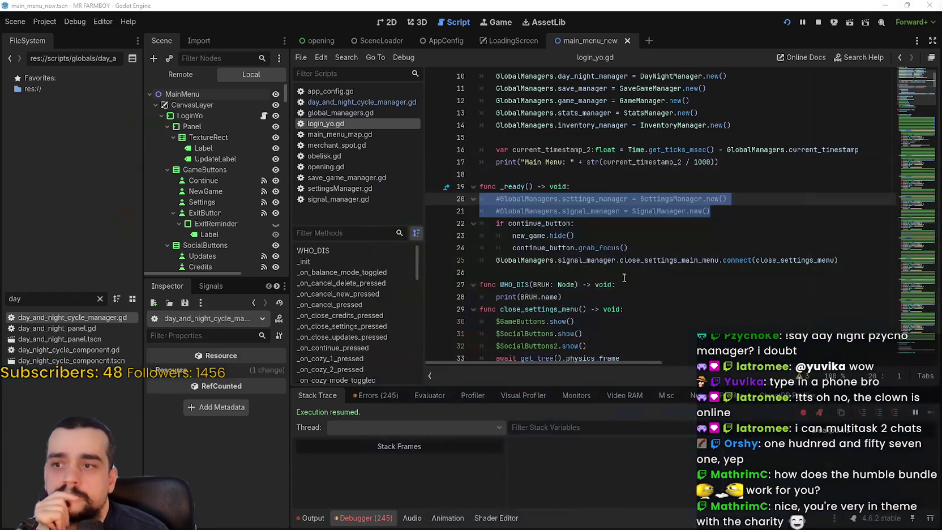
- Bring up the context menu for SaveGameManager on line 11 of login_yo.gd's _init
{"action": "left_click", "coordinate": [633, 249]}
{"action": "left_click", "coordinate": [645, 222]}
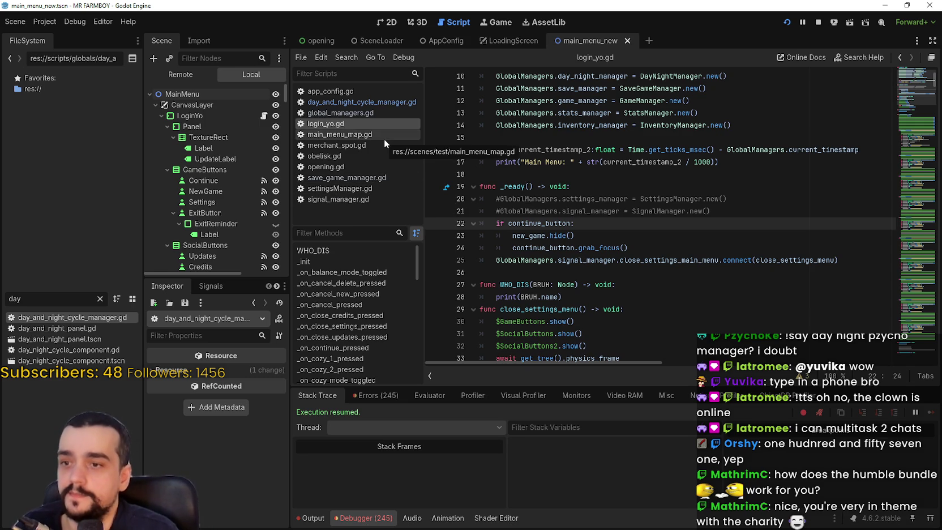
{"action": "scroll", "coordinate": [532, 230], "scroll_direction": "up", "scroll_amount": 2}
{"action": "scroll", "coordinate": [532, 230], "scroll_direction": "up", "scroll_amount": 1}
{"action": "left_click", "coordinate": [553, 212]}
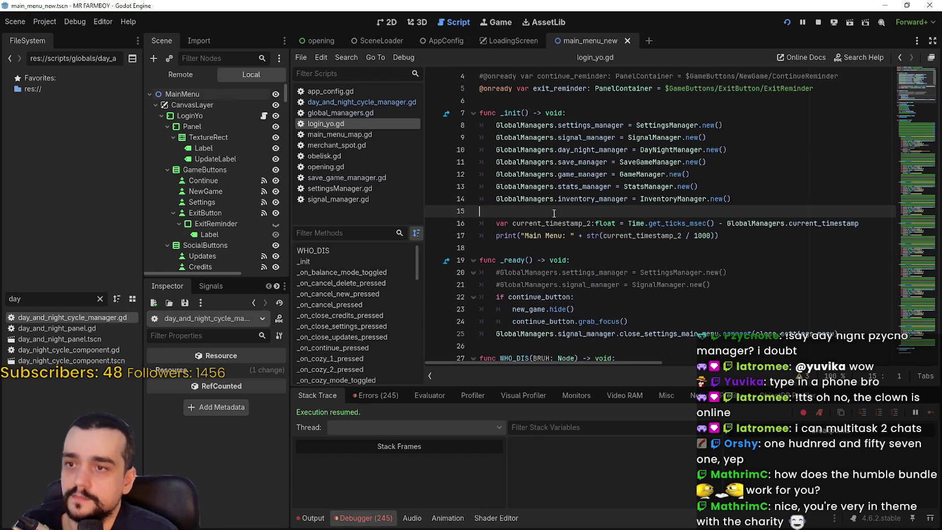
{"action": "left_click", "coordinate": [664, 163]}
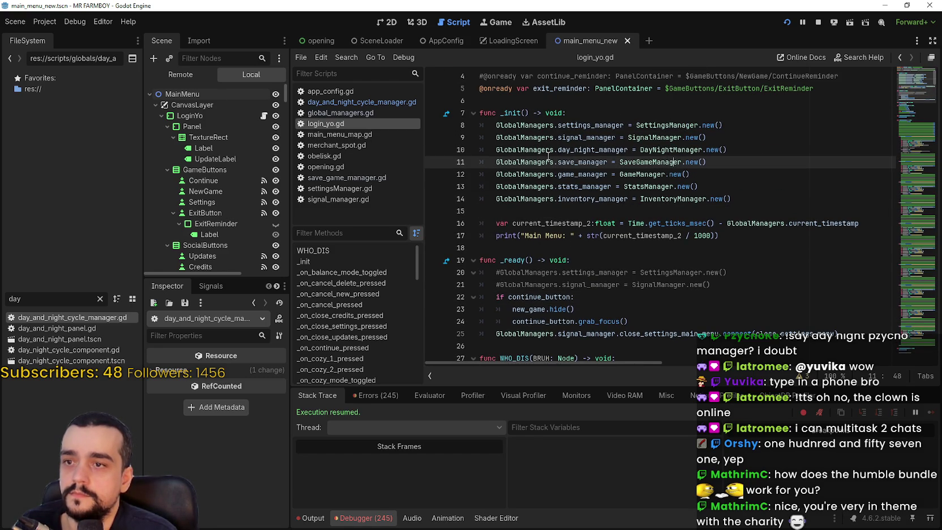
{"action": "right_click", "coordinate": [644, 162]}
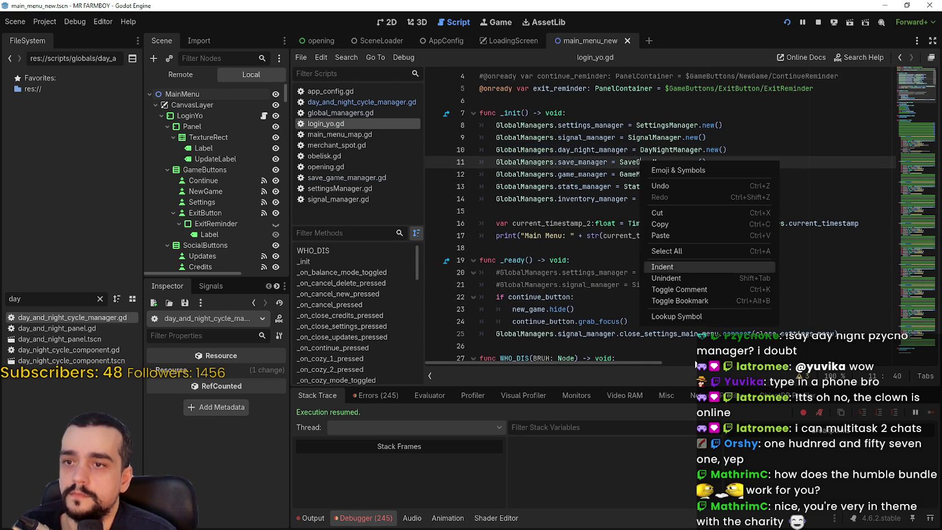
- Look up SaveGameManager and replace DayAndNightCycleManager with GlobalManagers.day_night_manager
{"action": "left_click", "coordinate": [673, 319]}
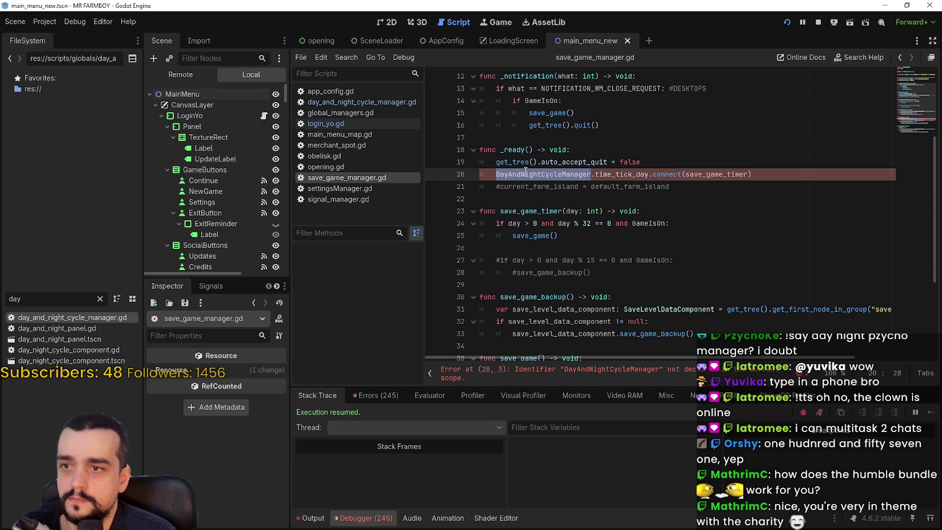
{"action": "type", "text": "GlobalManagers.day_night_manager"}
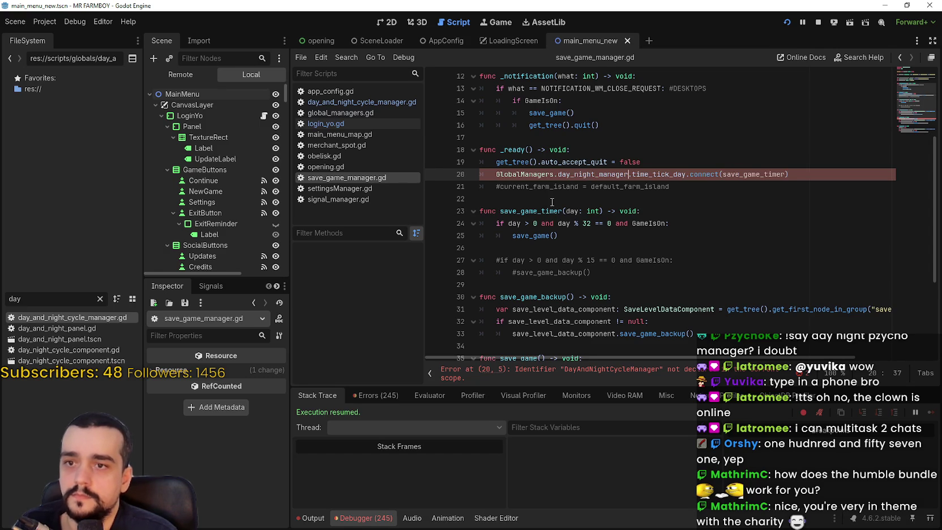
{"action": "scroll", "coordinate": [553, 197], "scroll_direction": "down", "scroll_amount": 4}
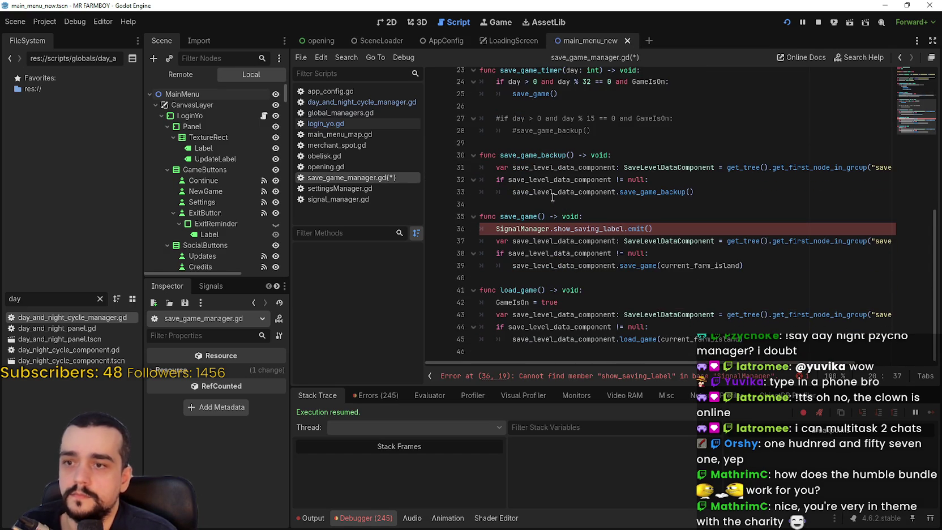
- Rewrite line 36's SignalManager reference as GlobalManagers.signal_manager
{"action": "double_click", "coordinate": [535, 227]}
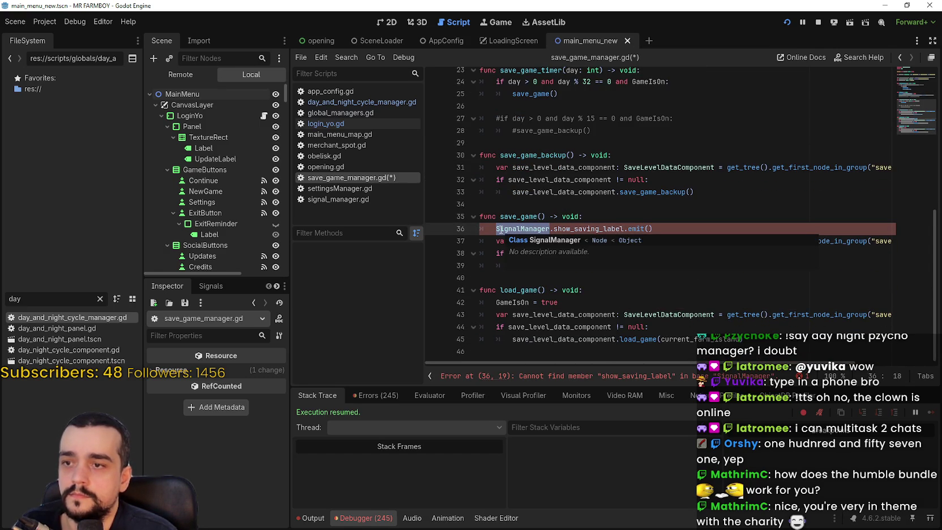
{"action": "scroll", "coordinate": [580, 171], "scroll_direction": "up", "scroll_amount": 3}
{"action": "left_click", "coordinate": [526, 141]}
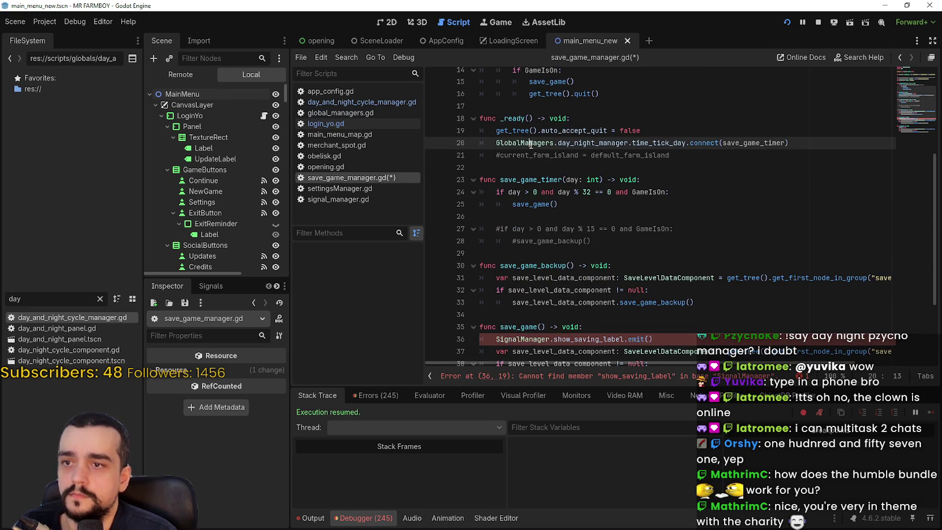
{"action": "double_click", "coordinate": [531, 143]}
{"action": "key", "text": "ctrl+c"}
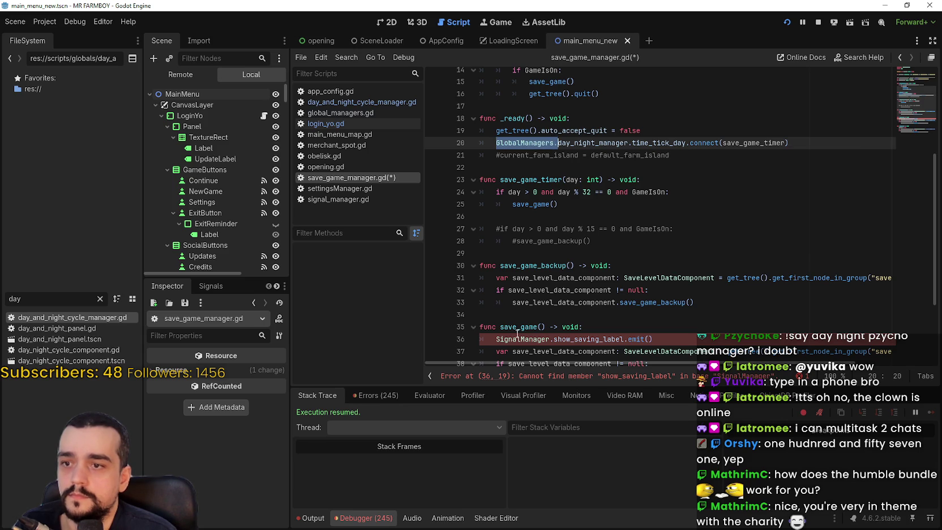
{"action": "left_click", "coordinate": [571, 339]}
{"action": "key", "text": "Home"}
{"action": "key", "text": "ctrl+v"}
{"action": "type", "text": "."}
{"action": "double_click", "coordinate": [571, 344]}
{"action": "type", "text": "signal_manager"}
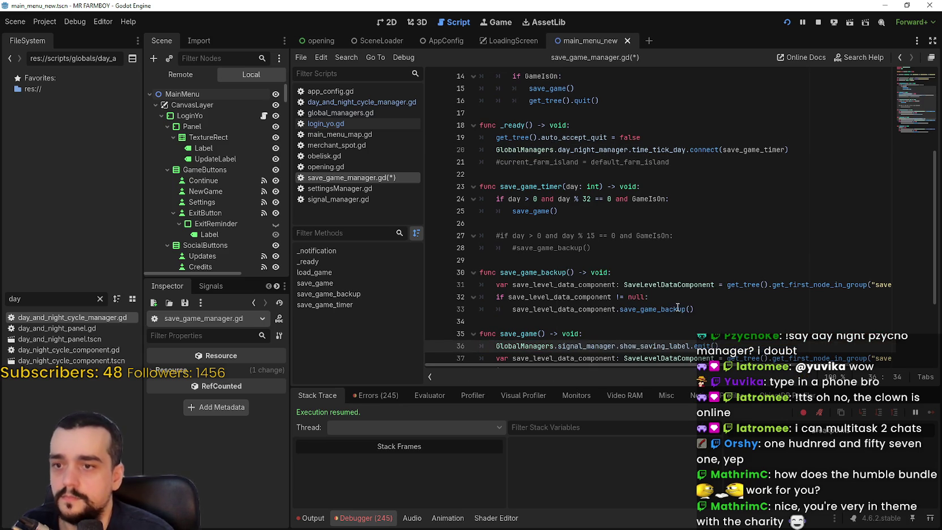
- Save save_game_manager.gd with Ctrl+S
{"action": "scroll", "coordinate": [677, 307], "scroll_direction": "down", "scroll_amount": 2}
{"action": "scroll", "coordinate": [657, 258], "scroll_direction": "up", "scroll_amount": 4}
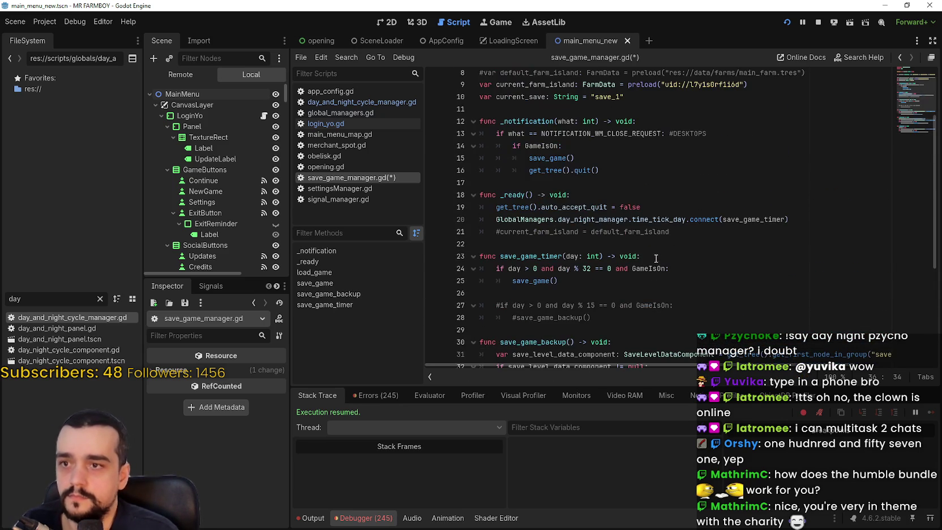
{"action": "left_click", "coordinate": [657, 259]}
{"action": "key", "text": "ctrl+s"}
{"action": "scroll", "coordinate": [652, 249], "scroll_direction": "up", "scroll_amount": 2}
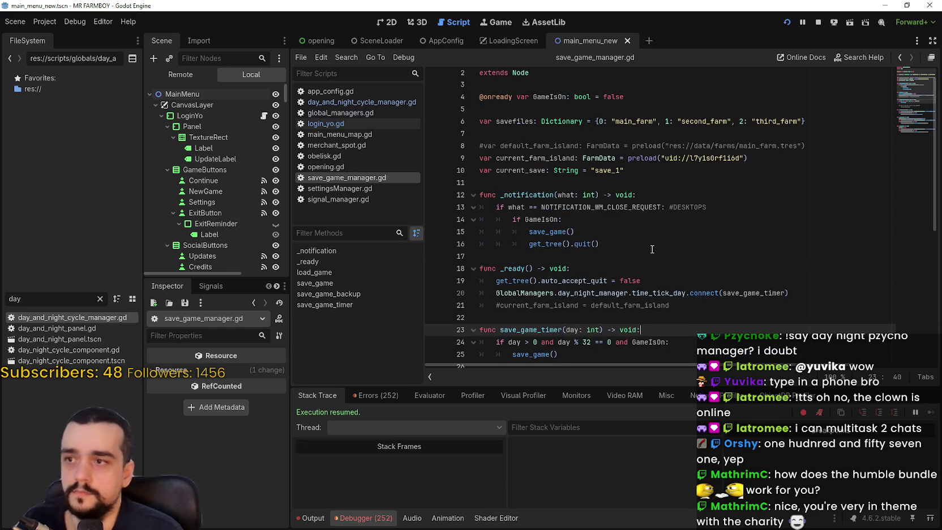
- Return to login_yo.gd and select GameManager on line 12
{"action": "left_click", "coordinate": [348, 124]}
{"action": "double_click", "coordinate": [634, 175]}
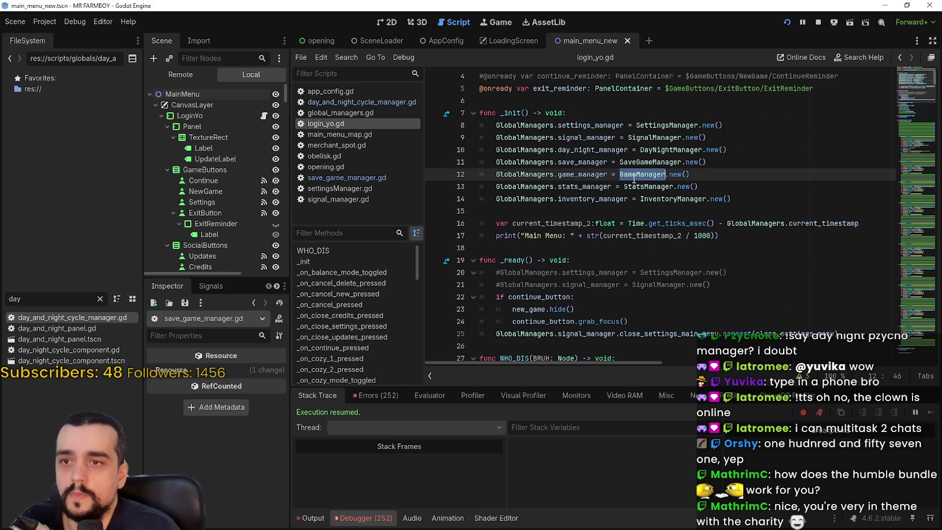
{"action": "mouse_move", "coordinate": [633, 179]}
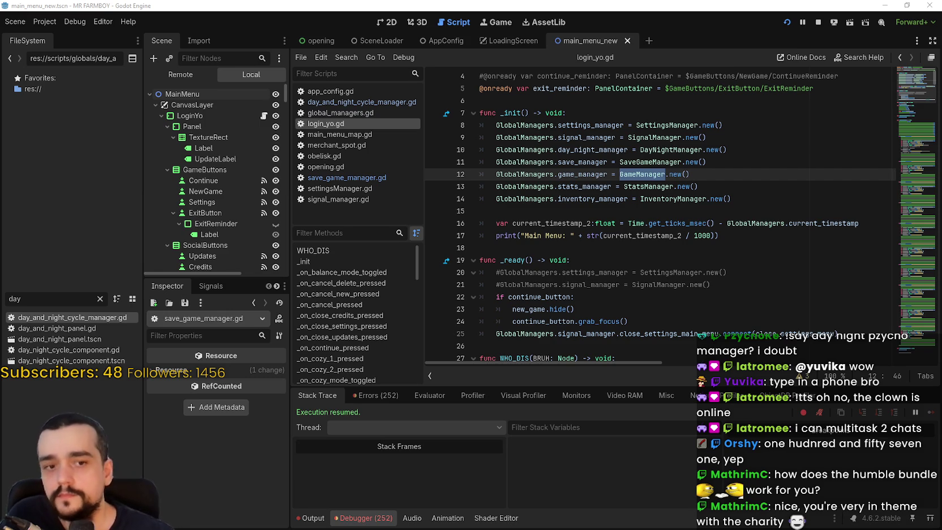
- Look up GameManager to open game_manager.gd, then jump to deliver_king_request near line 444
{"action": "left_click", "coordinate": [686, 136]}
{"action": "right_click", "coordinate": [645, 173]}
{"action": "left_click", "coordinate": [670, 323]}
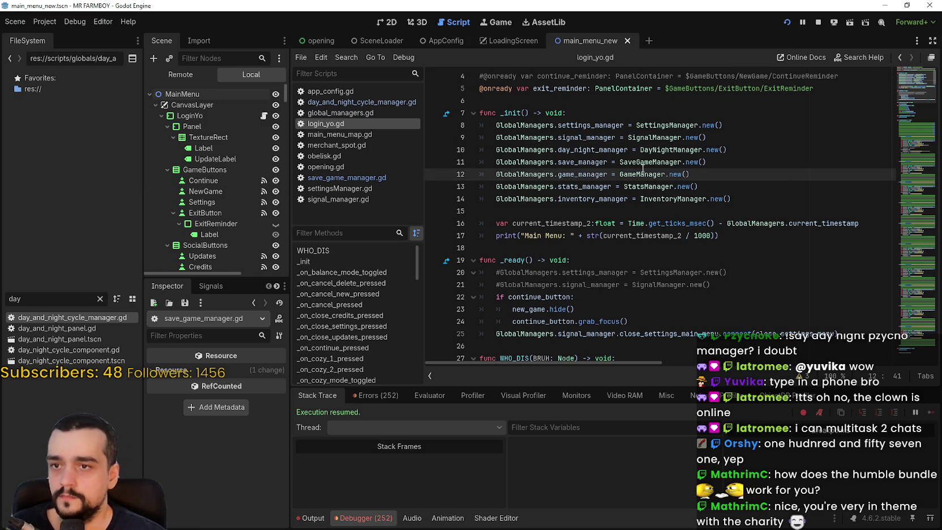
{"action": "right_click", "coordinate": [641, 175]}
{"action": "left_click", "coordinate": [686, 336]}
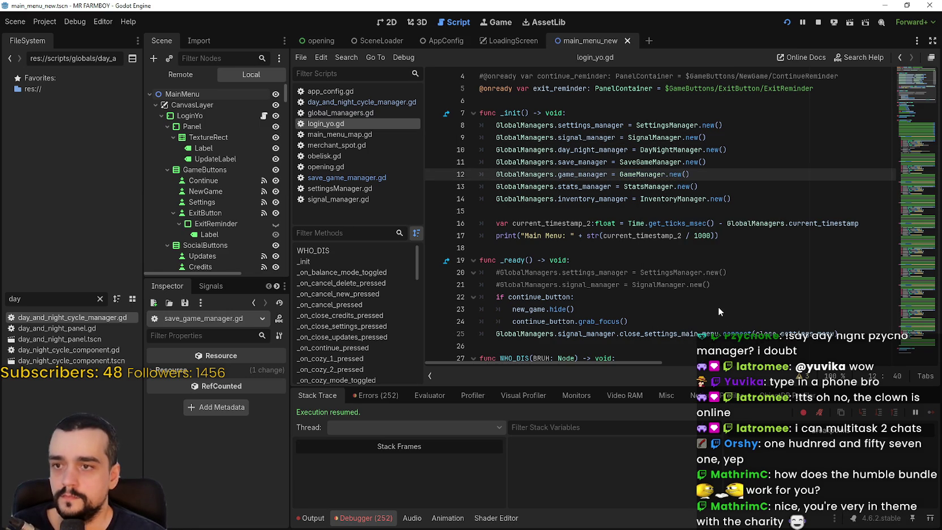
{"action": "left_click", "coordinate": [646, 179], "text": "ctrl"}
{"action": "scroll", "coordinate": [533, 165], "scroll_direction": "up", "scroll_amount": 2}
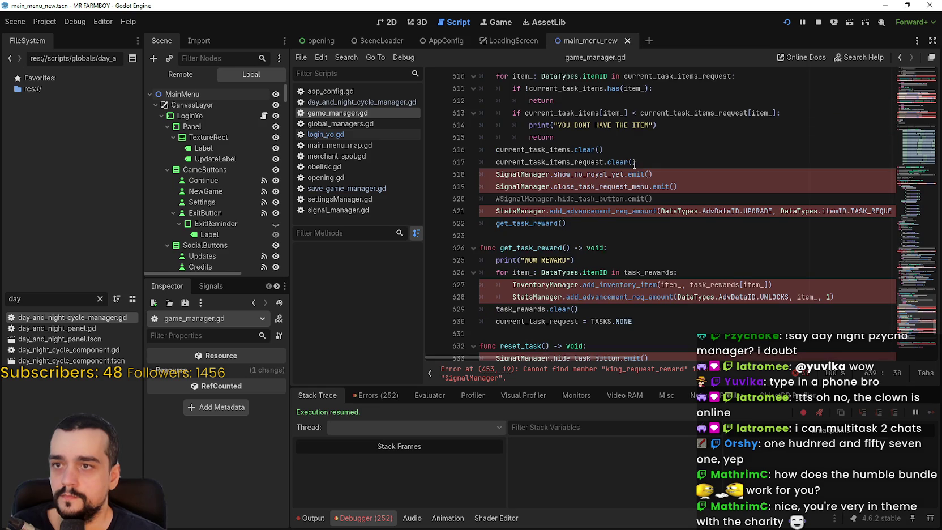
{"action": "scroll", "coordinate": [912, 99], "scroll_direction": "up", "scroll_amount": 20}
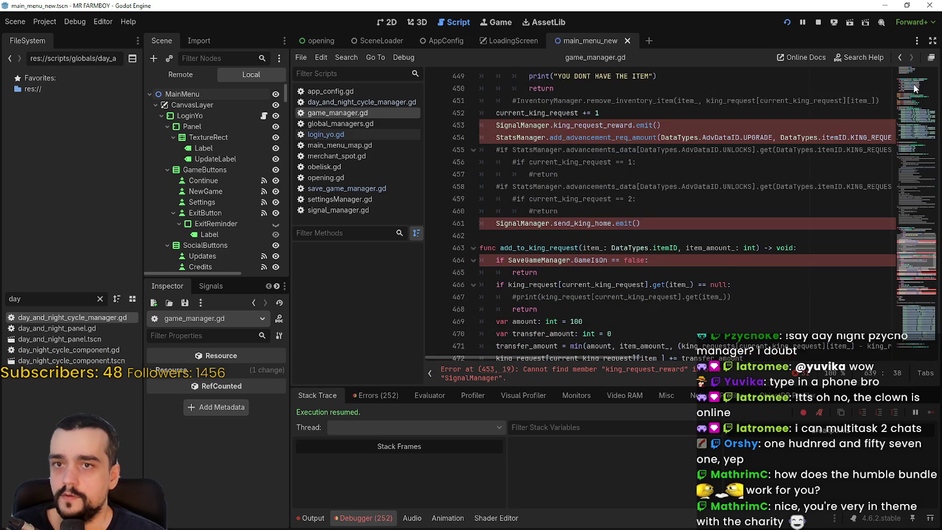
{"action": "scroll", "coordinate": [912, 99], "scroll_direction": "up", "scroll_amount": 20}
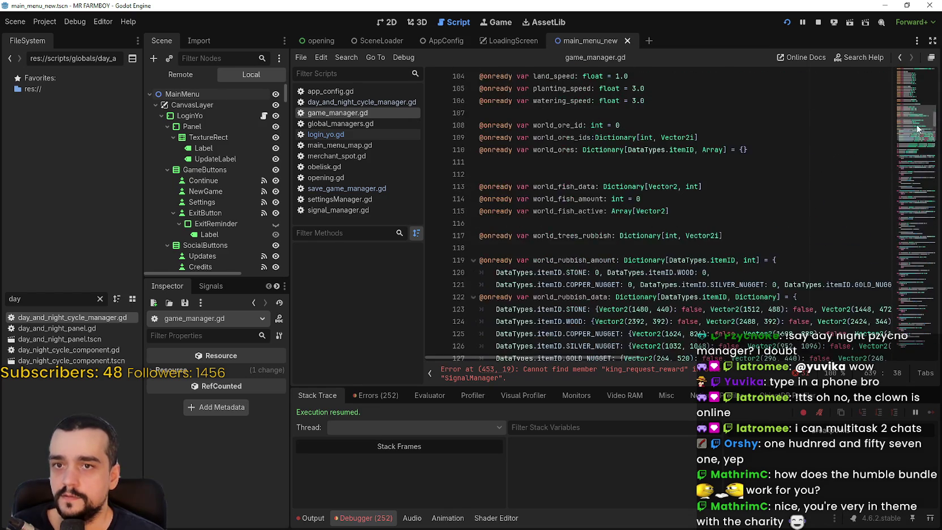
{"action": "left_click", "coordinate": [905, 166]}
{"action": "mouse_move", "coordinate": [906, 166]}
{"action": "left_mouse_down"}
{"action": "mouse_move", "coordinate": [906, 270]}
{"action": "mouse_move", "coordinate": [679, 267]}
{"action": "left_mouse_up"}
- Change line 453's reward call to use GlobalManagers.signal_manager
{"action": "left_click", "coordinate": [498, 198]}
{"action": "type", "text": "GlobalManagers.SignalManager.king_request_reward.emit("}
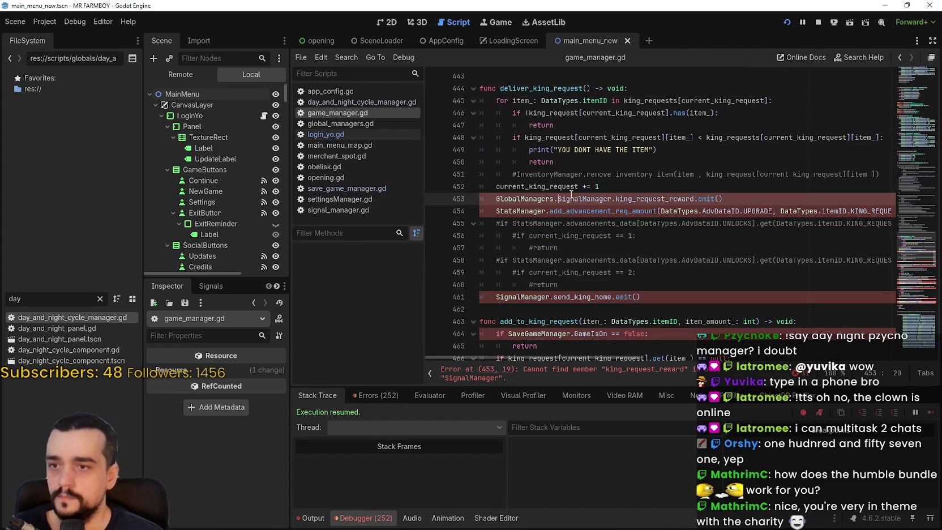
{"action": "key", "text": "ctrl+Delete"}
{"action": "type", "text": "signal"}
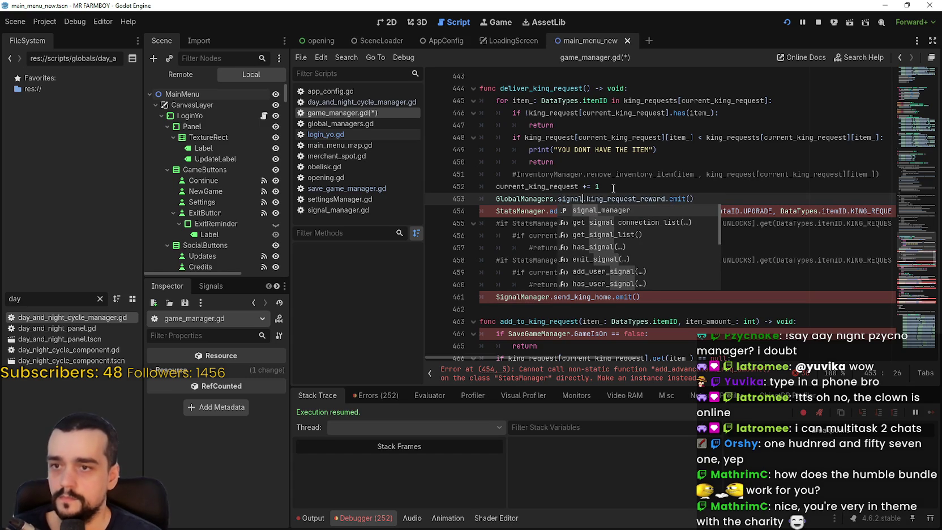
{"action": "key", "text": "Return"}
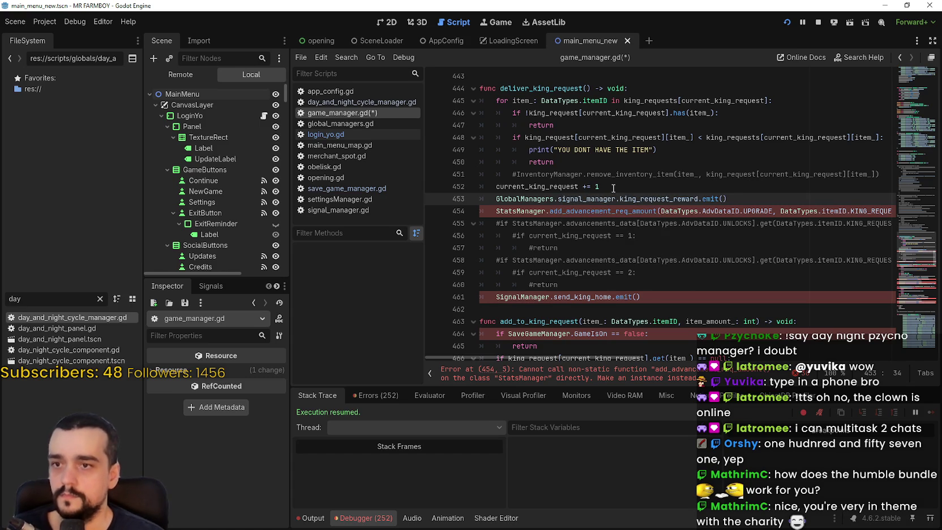
- Change line 454's advancement call to use GlobalManagers.stats_manager
{"action": "left_click", "coordinate": [535, 211]}
{"action": "double_click", "coordinate": [536, 210]}
{"action": "key", "text": "Home"}
{"action": "type", "text": "GlobalManagers."}
{"action": "scroll", "coordinate": [593, 213], "scroll_direction": "up", "scroll_amount": 1}
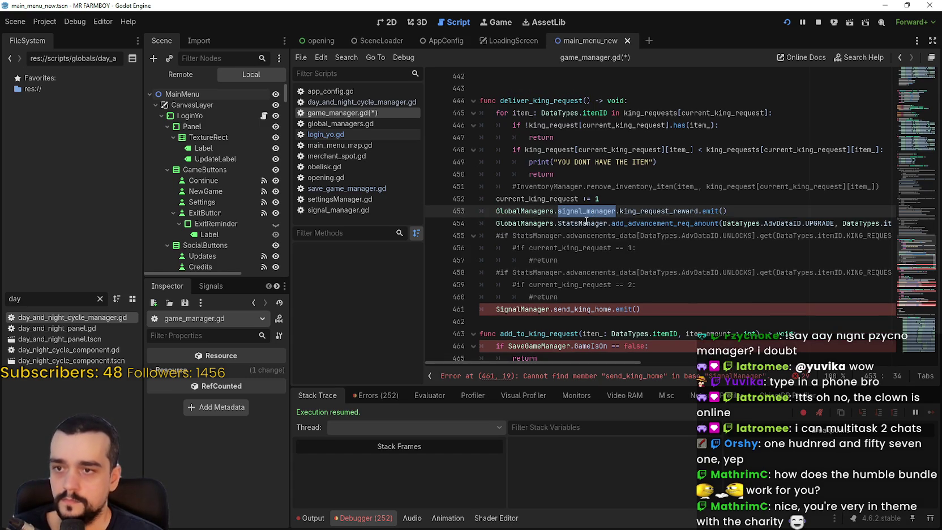
{"action": "key", "text": "ctrl+Delete"}
{"action": "type", "text": "stats"}
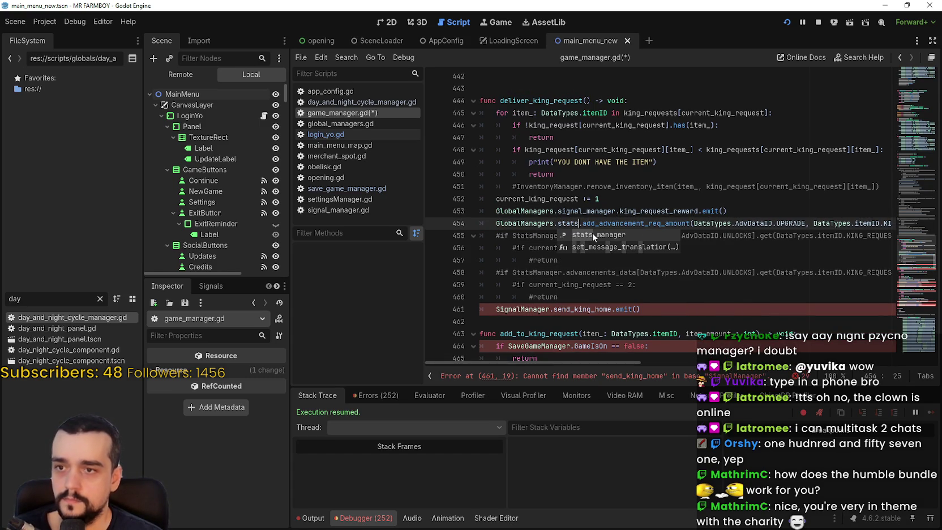
{"action": "key", "text": "Return"}
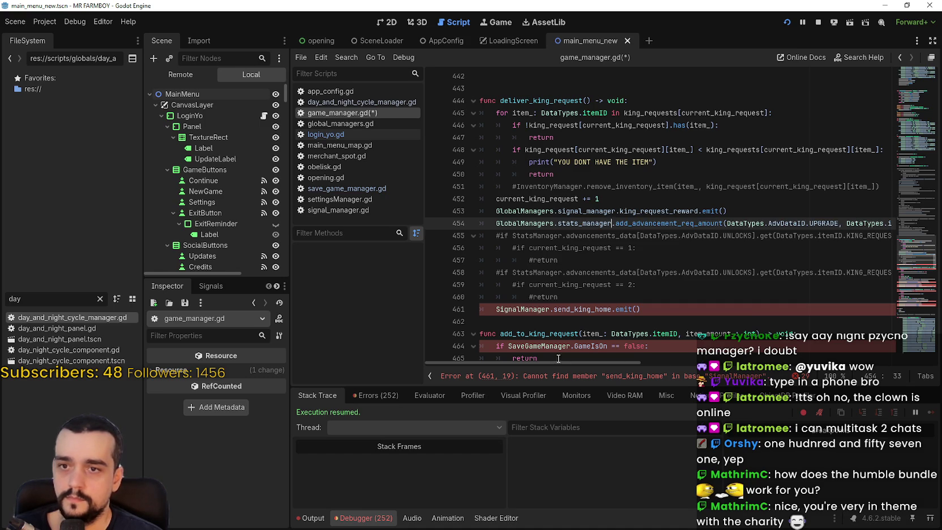
- Route line 461's send-king-home call through GlobalManagers.signal_manager
{"action": "scroll", "coordinate": [524, 215], "scroll_direction": "down", "scroll_amount": 3}
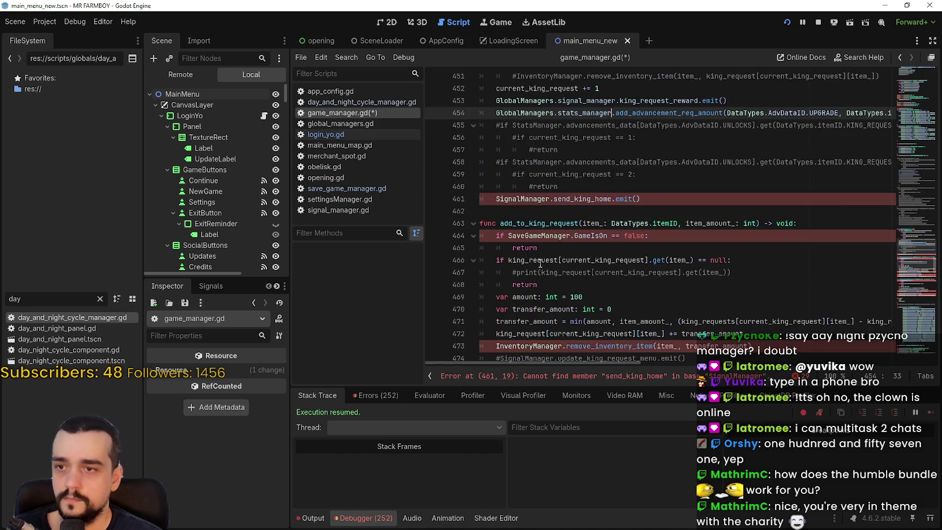
{"action": "left_click", "coordinate": [497, 198]}
{"action": "key", "text": "ctrl+v"}
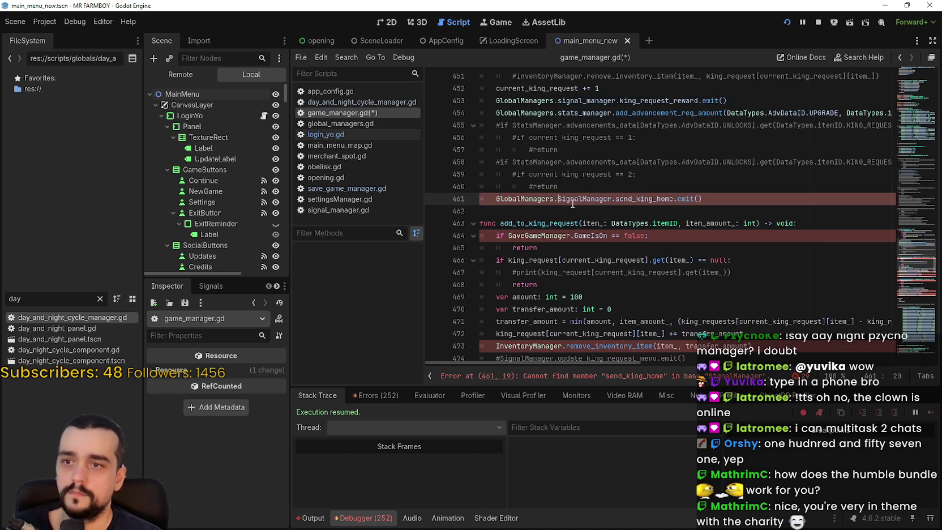
{"action": "double_click", "coordinate": [591, 198]}
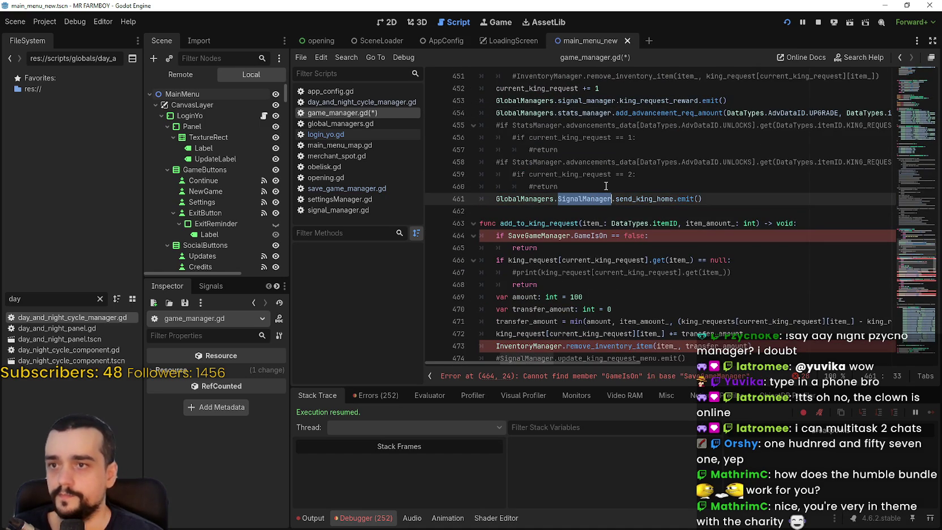
{"action": "type", "text": "signal"}
{"action": "key", "text": "Return"}
{"action": "scroll", "coordinate": [535, 210], "scroll_direction": "down", "scroll_amount": 1}
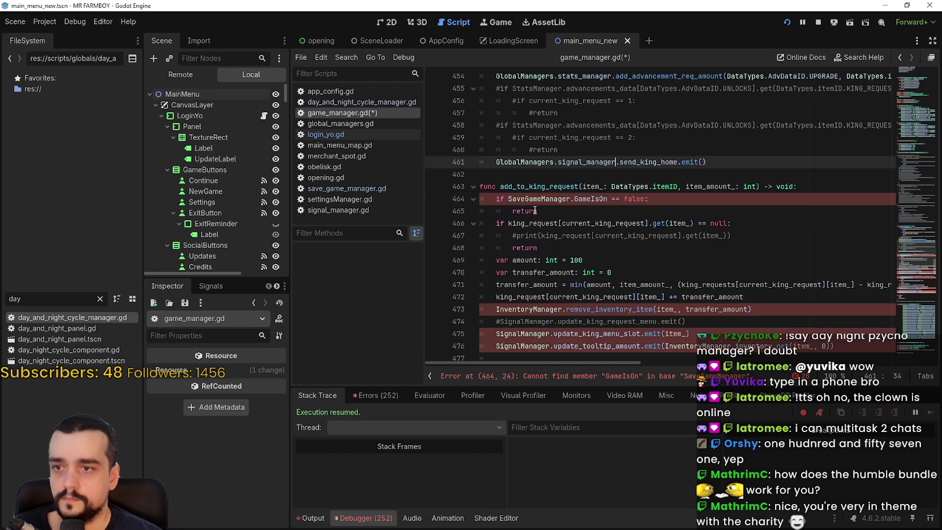
- Change SaveGameManager on line 464 to GlobalManagers.save_manager
{"action": "left_click", "coordinate": [508, 199]}
{"action": "type", "text": "GlobalManagers."}
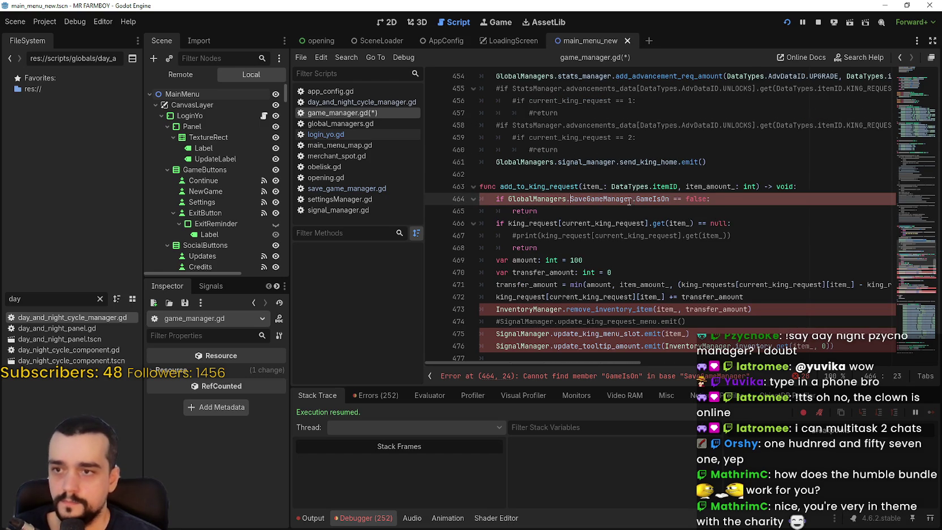
{"action": "double_click", "coordinate": [621, 196]}
{"action": "type", "text": "signal"}
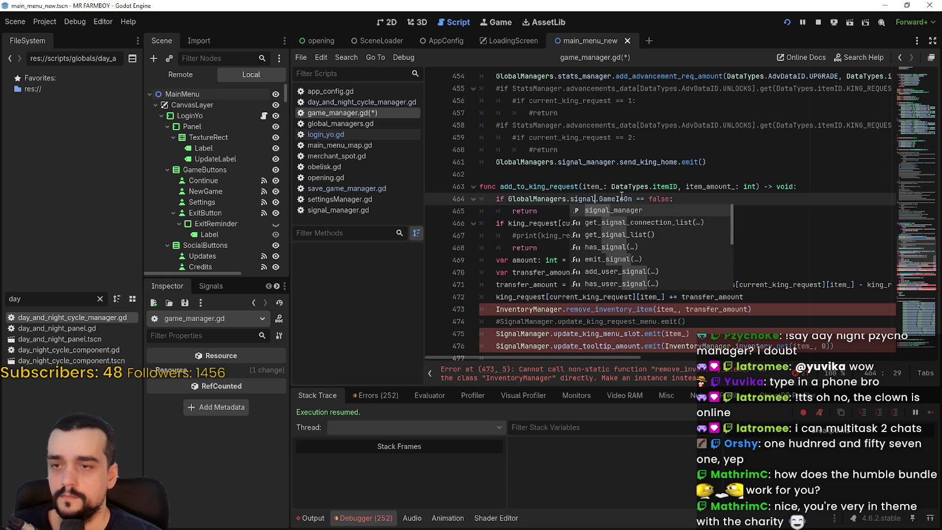
{"action": "key", "text": "ctrl+z"}
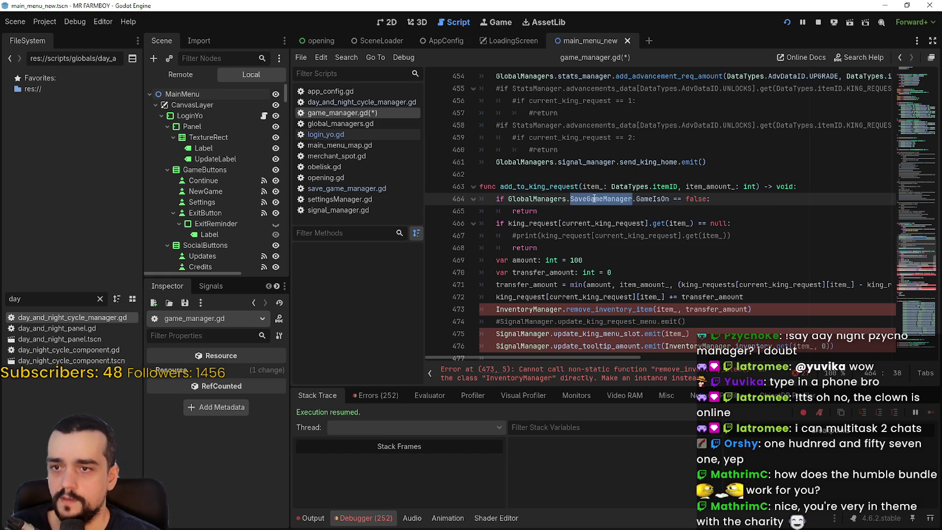
{"action": "type", "text": "save"}
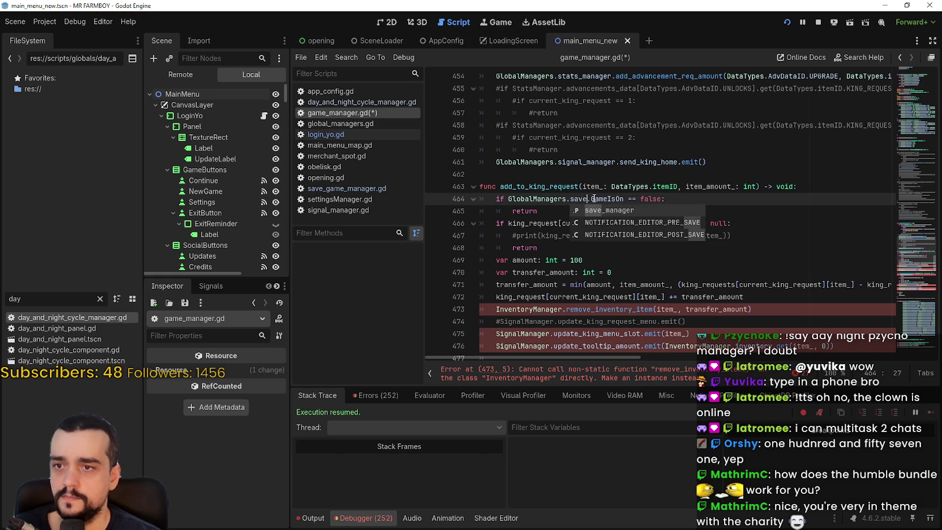
{"action": "key", "text": "Return"}
- Change InventoryManager on line 473 to GlobalManagers.inventory_manager
{"action": "scroll", "coordinate": [565, 221], "scroll_direction": "down", "scroll_amount": 4}
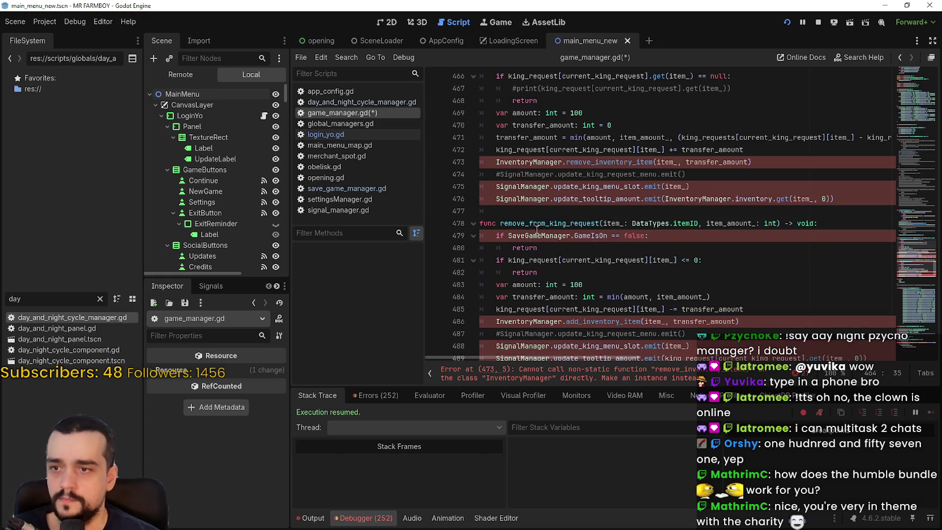
{"action": "left_click", "coordinate": [491, 163]}
{"action": "type", "text": "GlobalManagers."}
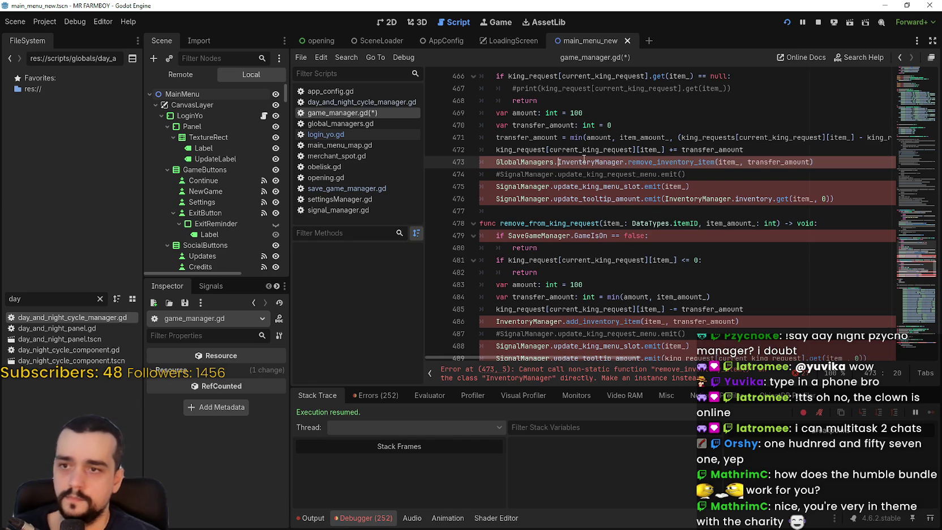
{"action": "double_click", "coordinate": [592, 160]}
{"action": "type", "text": "ii"}
{"action": "key", "text": "BackSpace"}
{"action": "type", "text": "nv"}
{"action": "key", "text": "Return"}
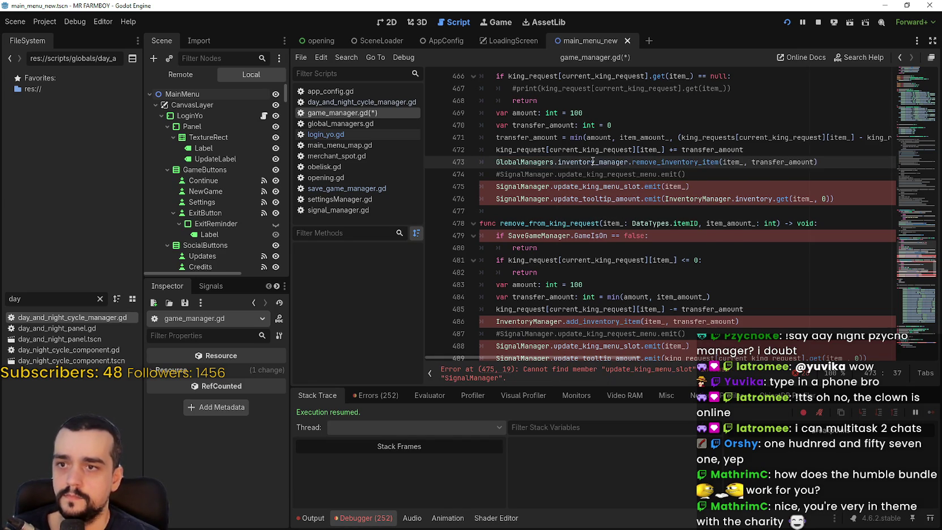
- Change SignalManager on line 475 to GlobalManagers.signal_manager
{"action": "left_click", "coordinate": [496, 187]}
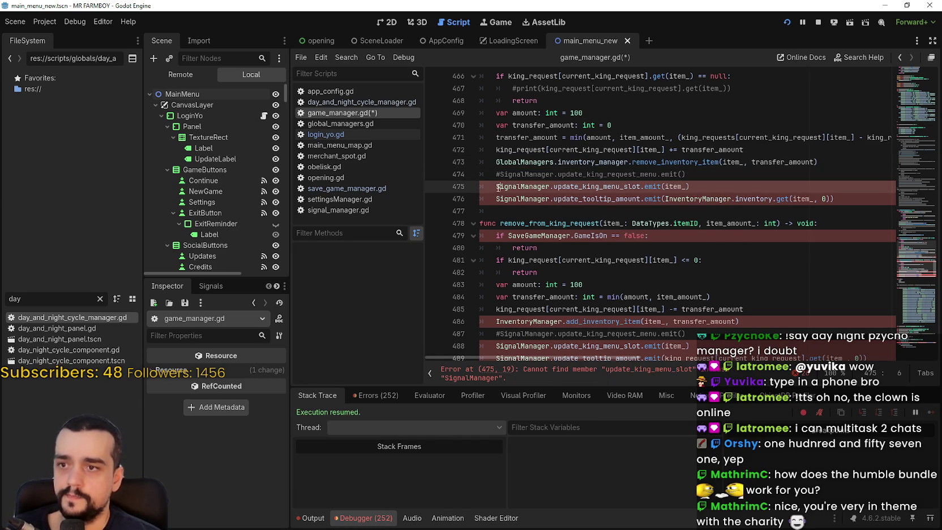
{"action": "double_click", "coordinate": [497, 187]}
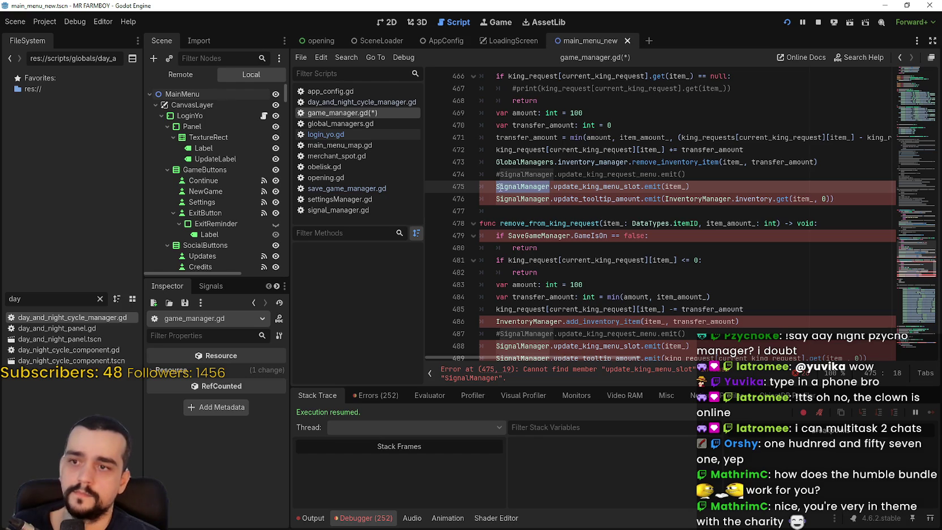
{"action": "left_click", "coordinate": [494, 187]}
{"action": "type", "text": "GlobalManagers."}
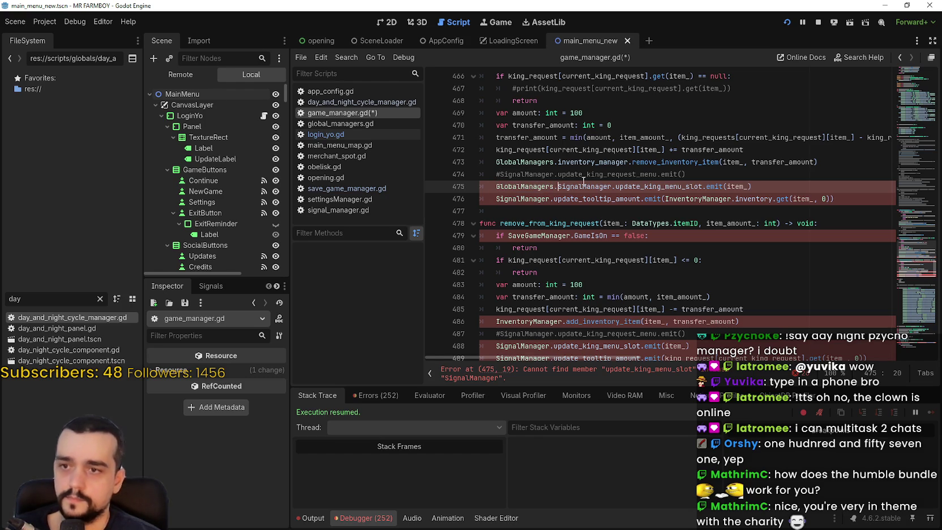
{"action": "double_click", "coordinate": [593, 187]}
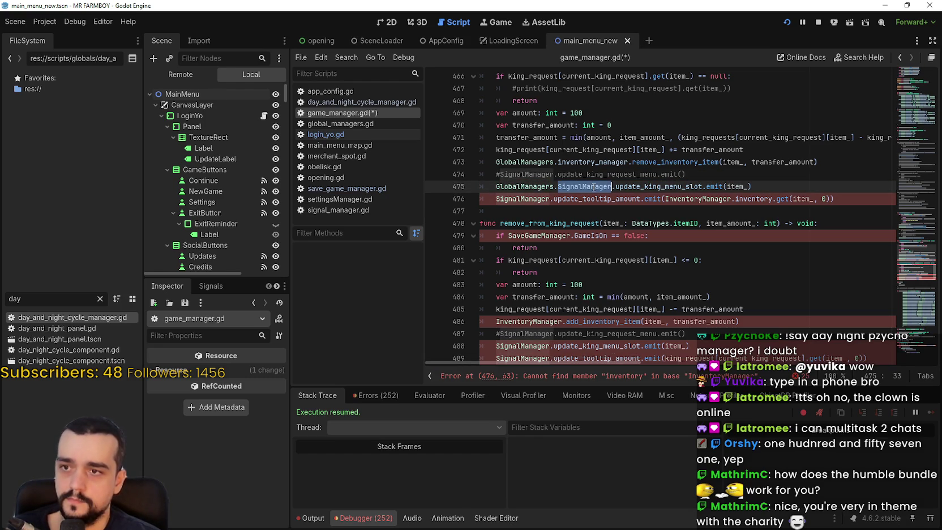
{"action": "type", "text": "signal"}
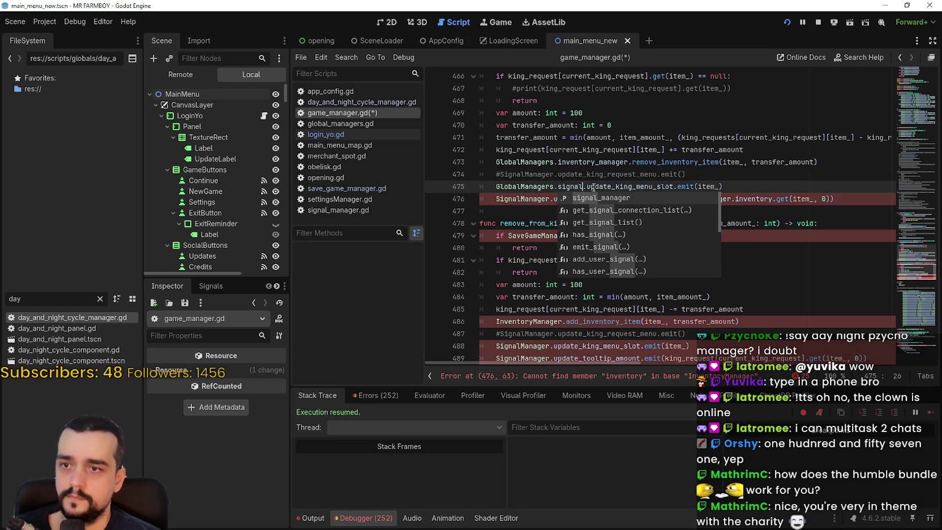
{"action": "key", "text": "Return"}
- Change SignalManager on line 476 to GlobalManagers.signal_manager
{"action": "left_click", "coordinate": [496, 199]}
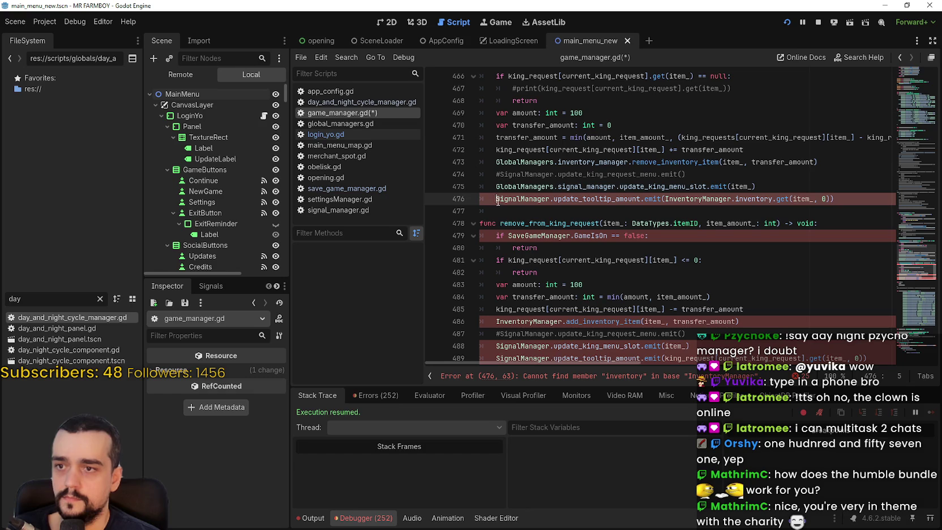
{"action": "type", "text": "GlobalManagers."}
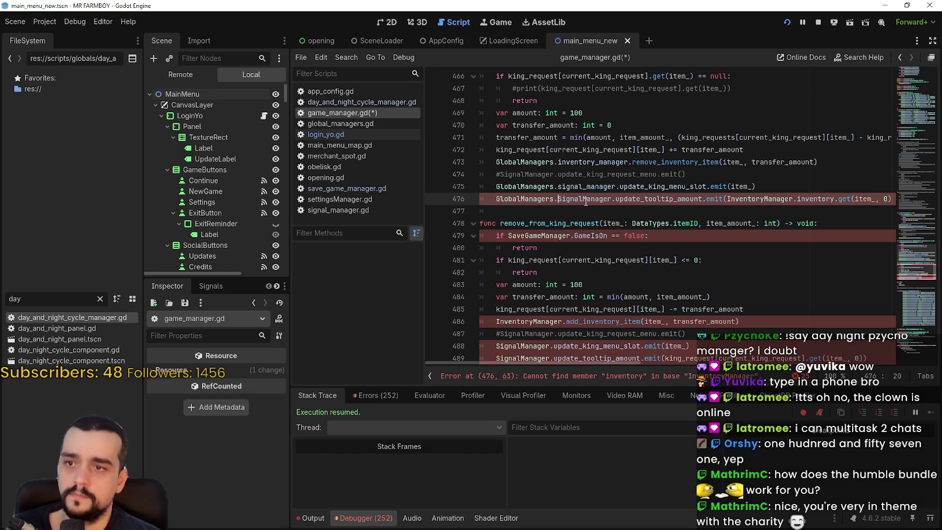
{"action": "double_click", "coordinate": [584, 199]}
{"action": "type", "text": "s"}
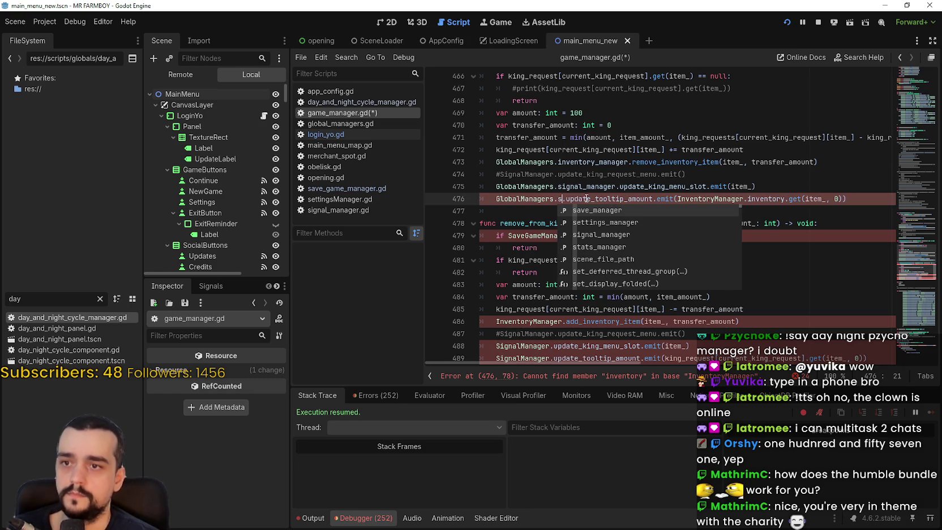
{"action": "key", "text": "ctrl+z"}
{"action": "type", "text": "signal"}
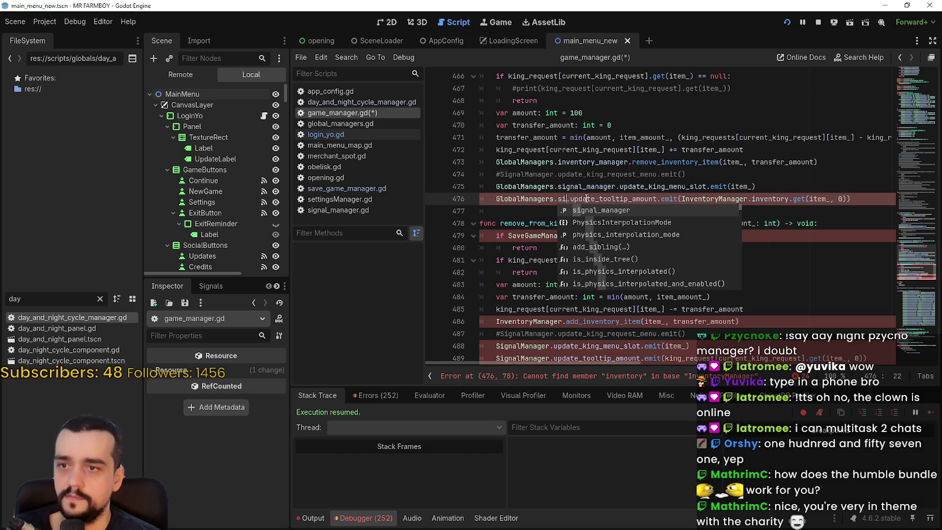
{"action": "key", "text": "Return"}
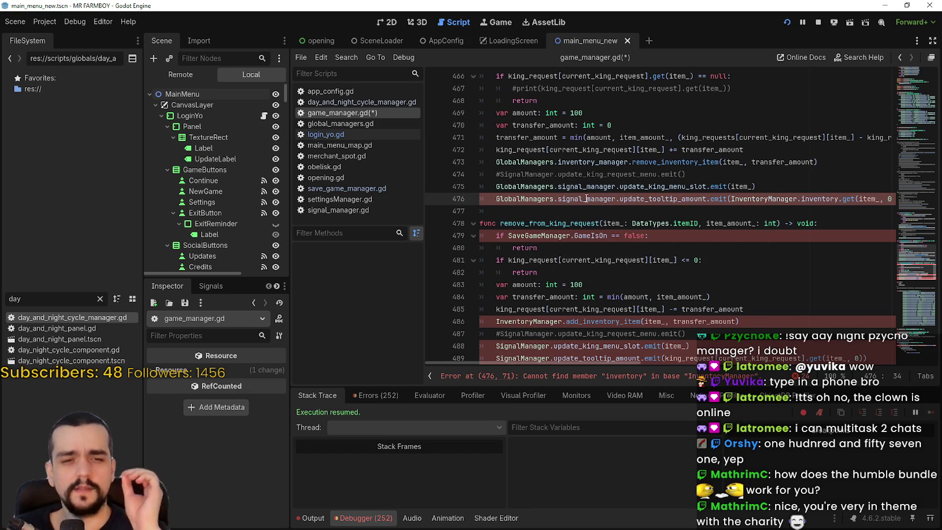
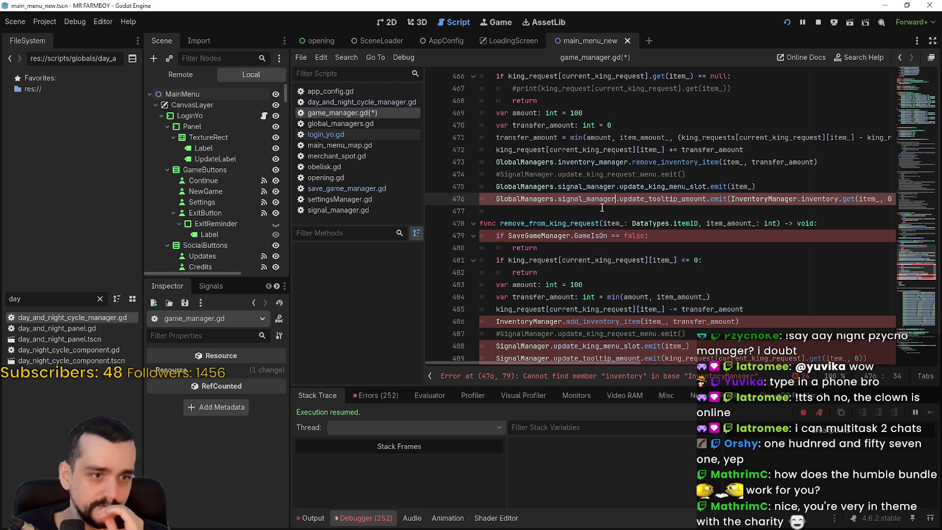
- Change lines 476 and 479 to use GlobalManagers.inventory_manager and GlobalManagers.save_manager
{"action": "left_click", "coordinate": [730, 199]}
{"action": "type", "text": "GlobalManagers."}
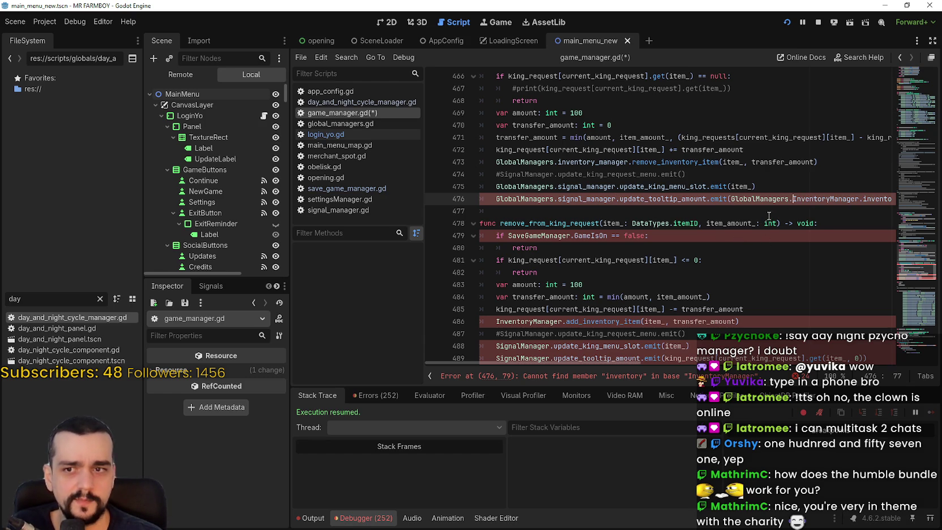
{"action": "double_click", "coordinate": [827, 199]}
{"action": "type", "text": "invent.i"}
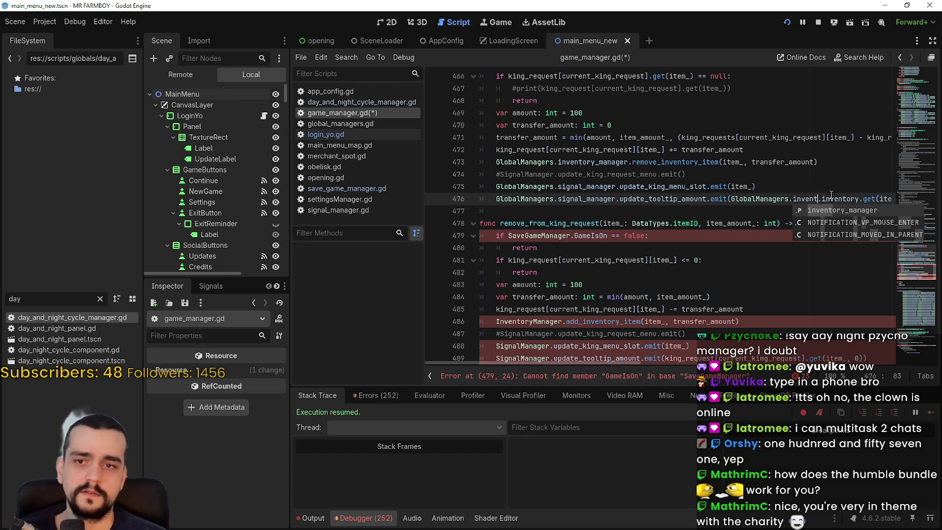
{"action": "key", "text": "Return"}
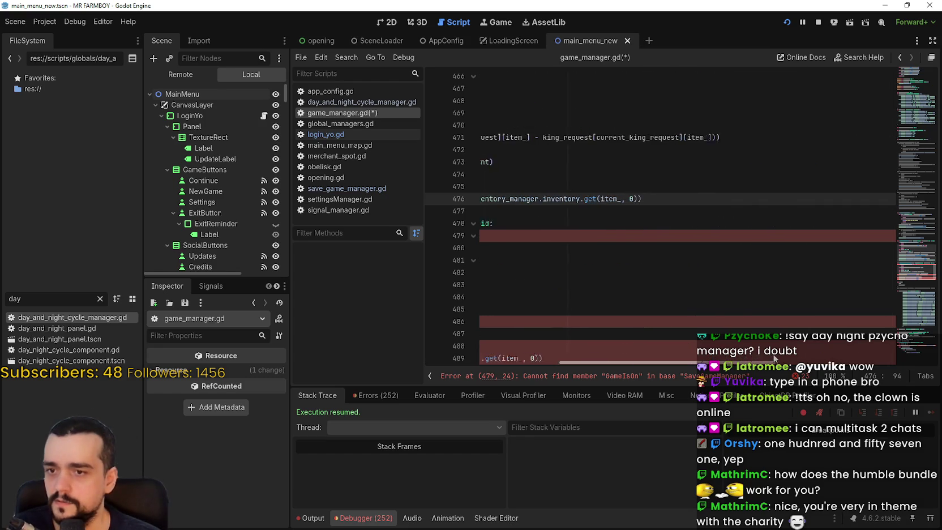
{"action": "left_click", "coordinate": [509, 235]}
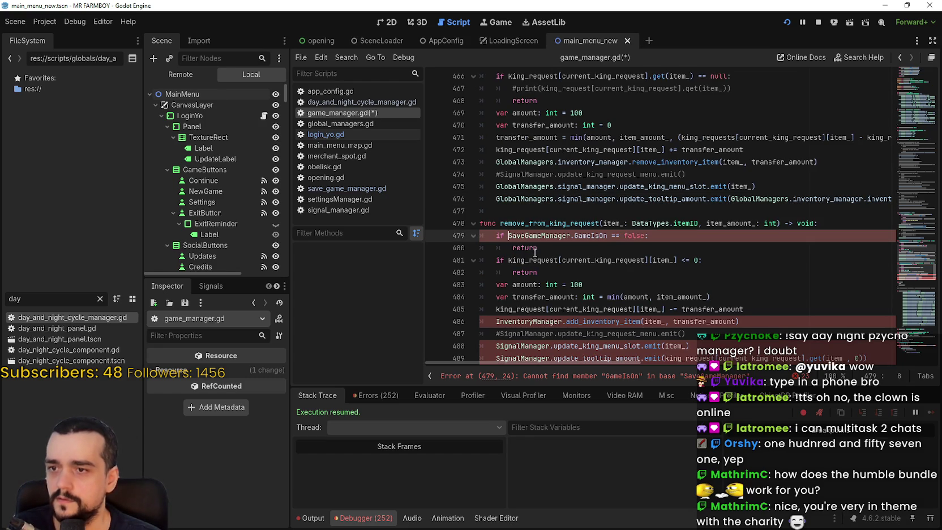
{"action": "type", "text": "GlobalManagers."}
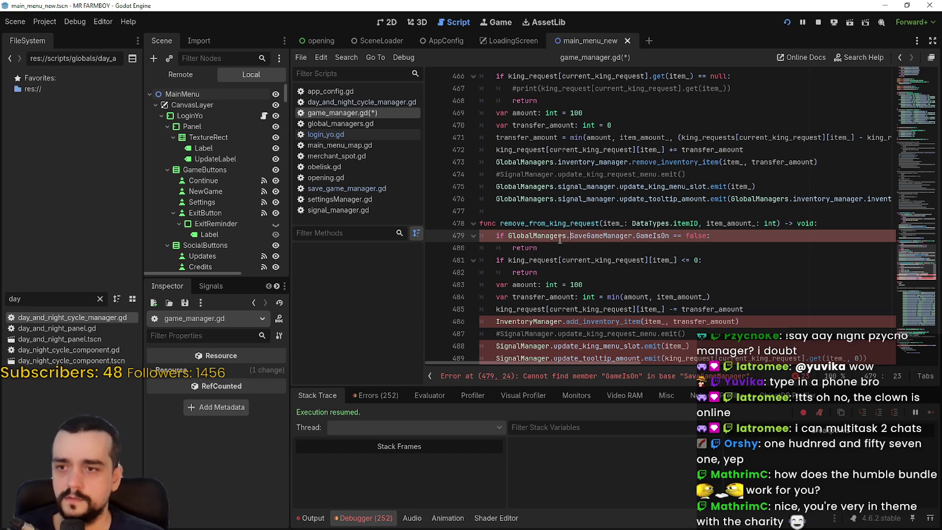
{"action": "double_click", "coordinate": [590, 236]}
{"action": "type", "text": "save"}
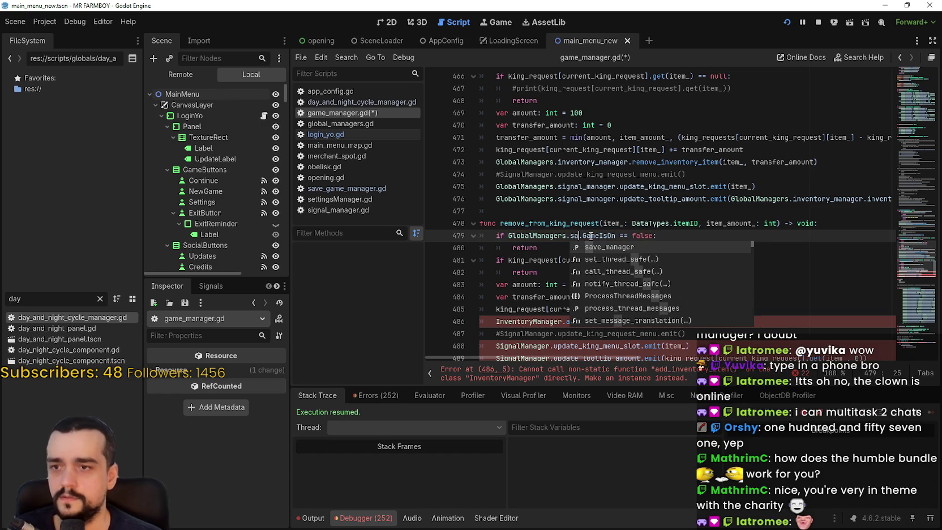
{"action": "key", "text": "Return"}
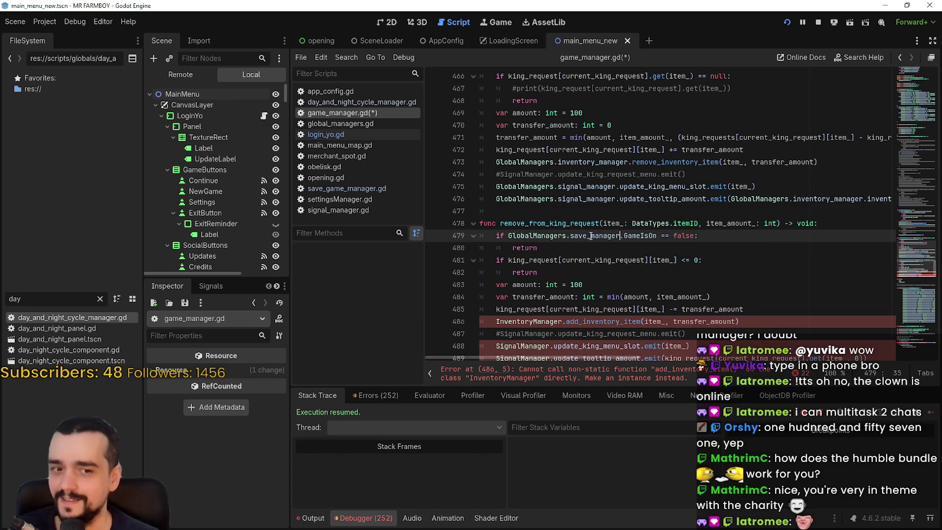
- Change line 486 to GlobalManagers.inventory_manager and line 488 to GlobalManagers.signal_manager
{"action": "scroll", "coordinate": [588, 236], "scroll_direction": "down", "scroll_amount": 1}
{"action": "left_click", "coordinate": [576, 247]}
{"action": "scroll", "coordinate": [589, 245], "scroll_direction": "down", "scroll_amount": 2}
{"action": "key", "text": "Down"}
{"action": "key", "text": "Down"}
{"action": "key", "text": "Down"}
{"action": "key", "text": "Home"}
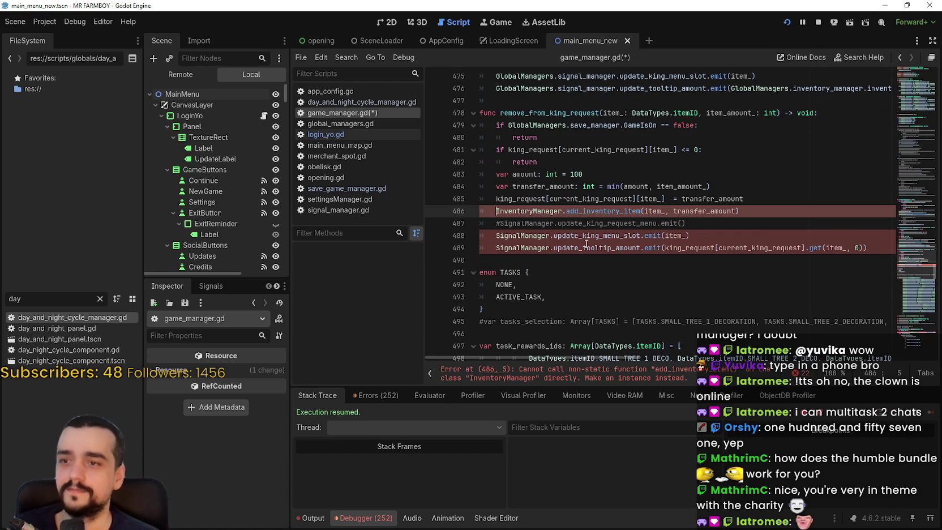
{"action": "type", "text": "GlobalManagers."}
{"action": "double_click", "coordinate": [586, 212]}
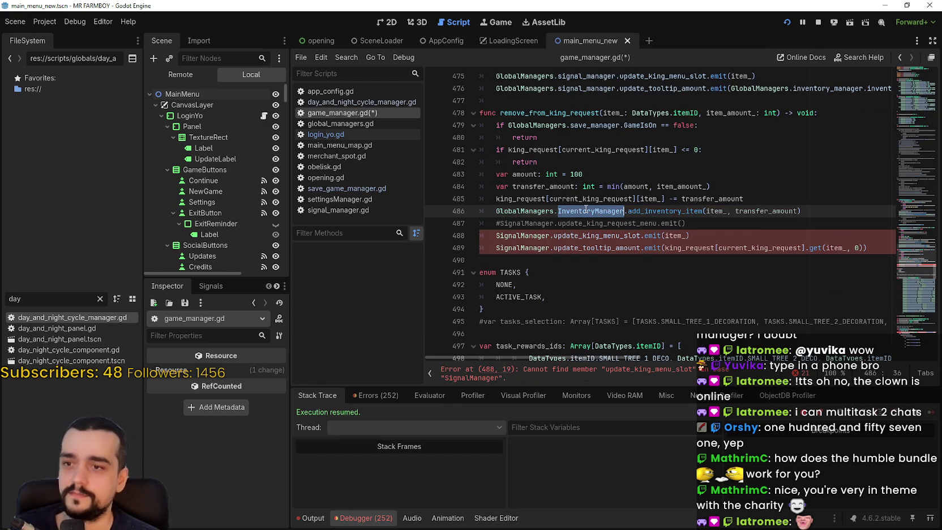
{"action": "type", "text": "i"}
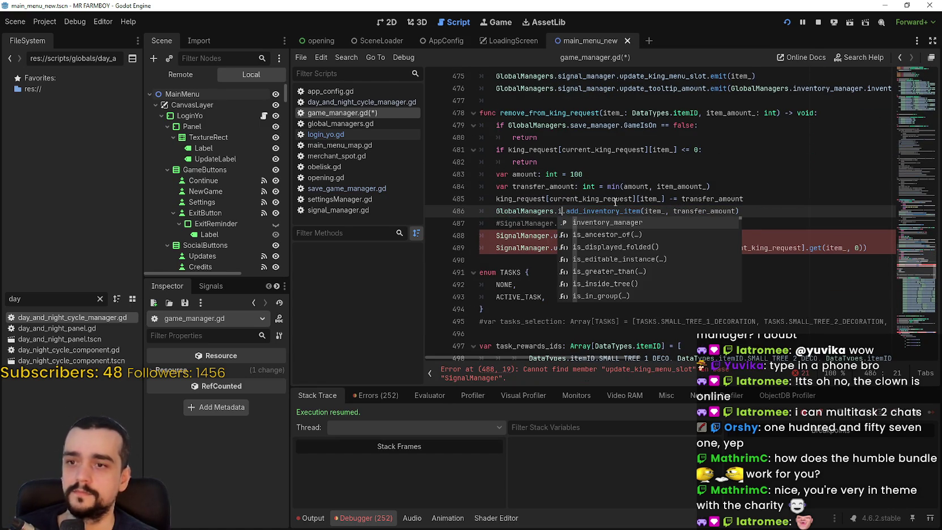
{"action": "type", "text": "nventory"}
{"action": "key", "text": "Return"}
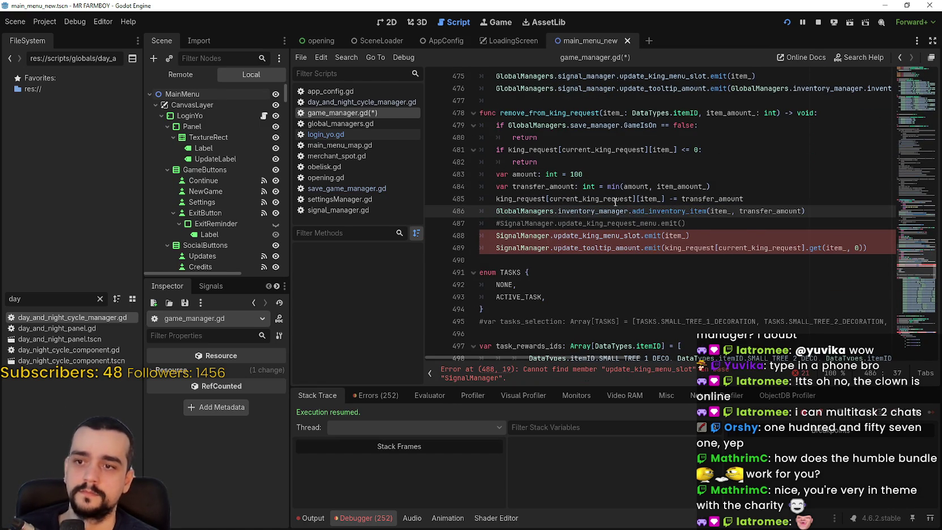
{"action": "left_click", "coordinate": [494, 235]}
{"action": "type", "text": "GlobalManagers."}
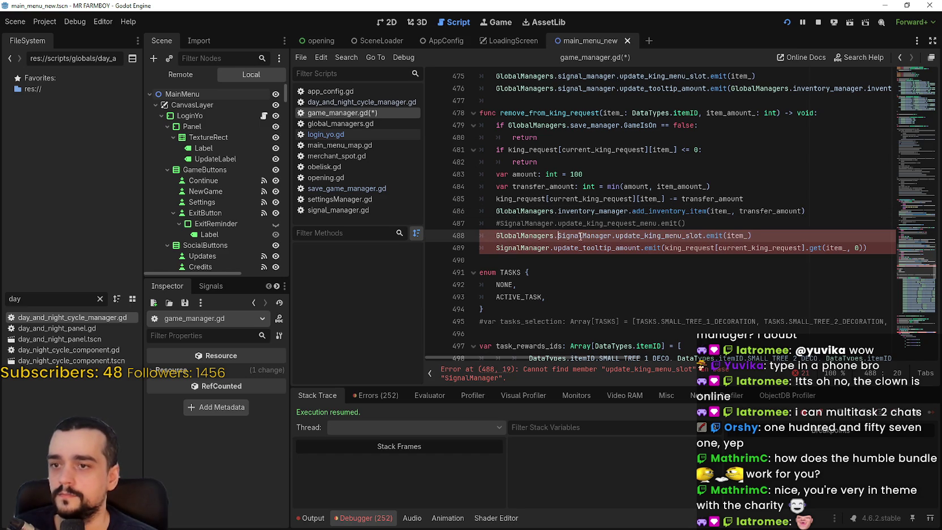
{"action": "double_click", "coordinate": [585, 236]}
{"action": "type", "text": "signal"}
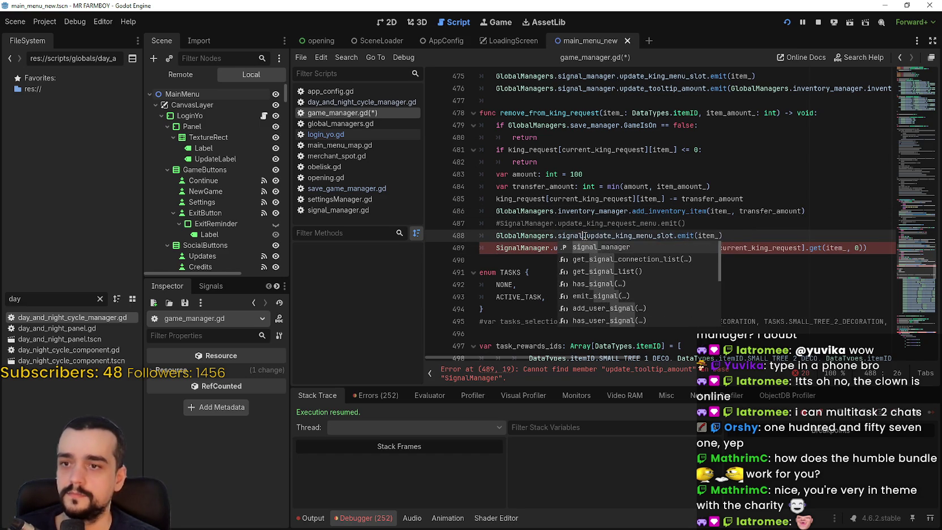
{"action": "key", "text": "Return"}
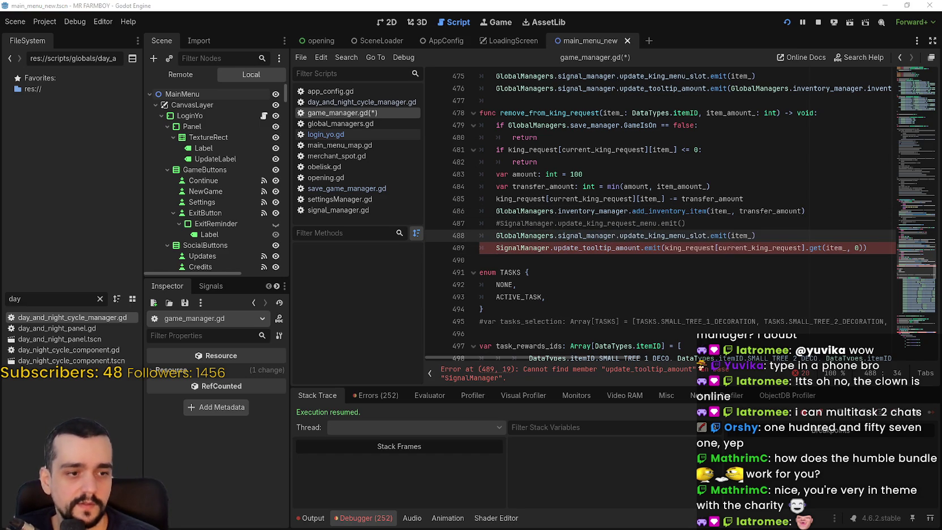
- Back in the script editor, replace SignalManager on line 489 with GlobalManagers.signal_manager
{"action": "key", "text": "alt+Tab"}
{"action": "key", "text": "alt+Tab"}
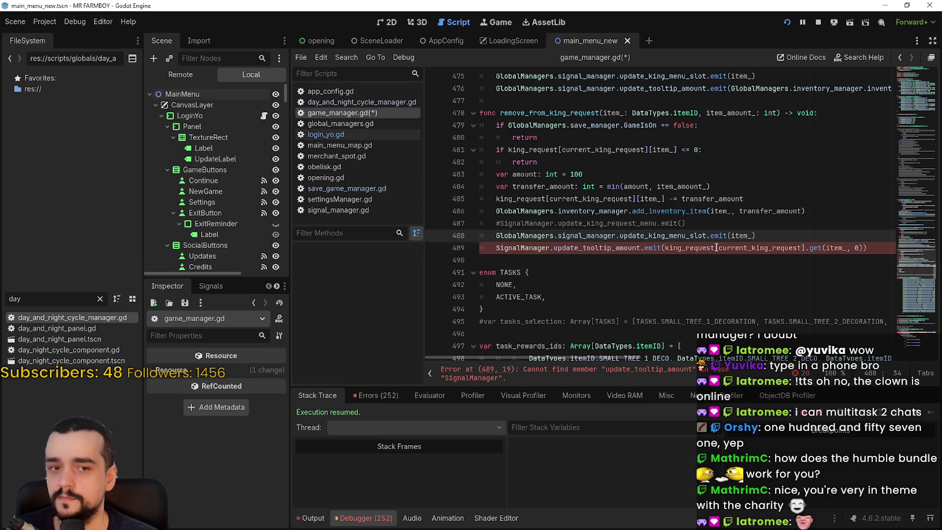
{"action": "left_click", "coordinate": [666, 247]}
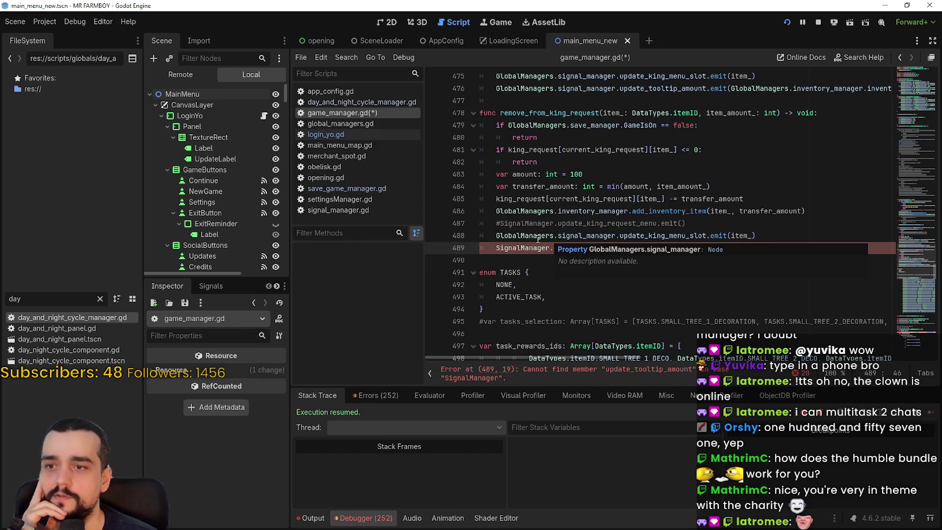
{"action": "left_click", "coordinate": [578, 224]}
{"action": "double_click", "coordinate": [494, 247]}
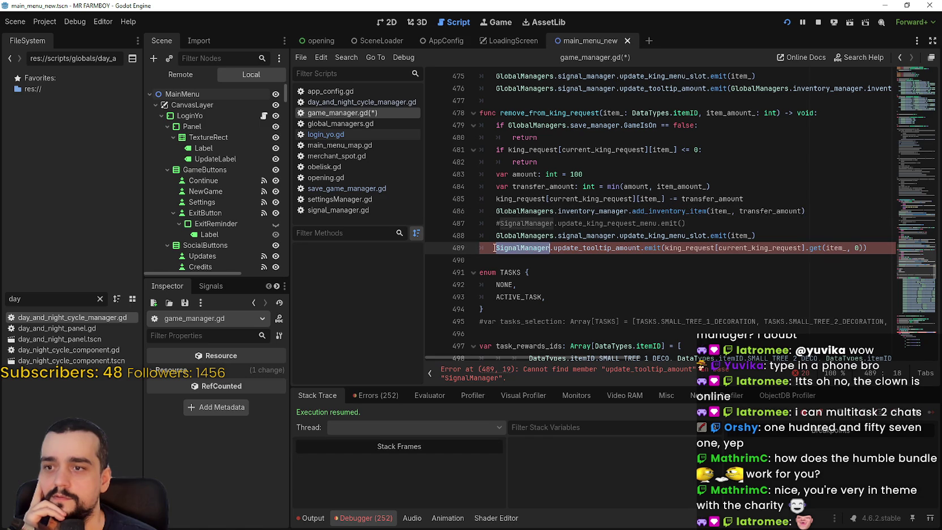
{"action": "left_click", "coordinate": [494, 247]}
{"action": "type", "text": "GlobalManagers."}
{"action": "key", "text": "ctrl+shift+Right"}
{"action": "type", "text": "sign"}
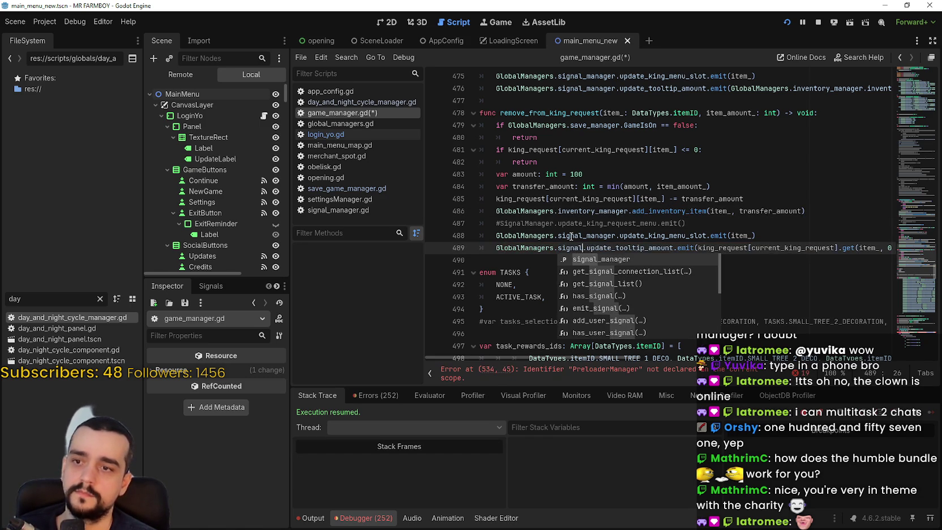
{"action": "key", "text": "Return"}
- Recheck line 486, then move past the enum to the code below
{"action": "left_click", "coordinate": [569, 211]}
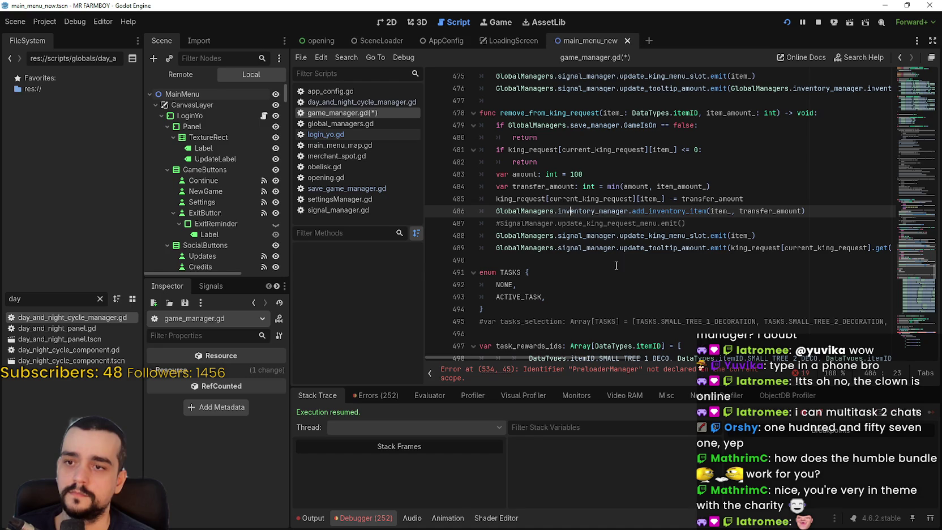
{"action": "scroll", "coordinate": [631, 358], "scroll_direction": "right", "scroll_amount": 3}
{"action": "scroll", "coordinate": [631, 358], "scroll_direction": "left", "scroll_amount": 3}
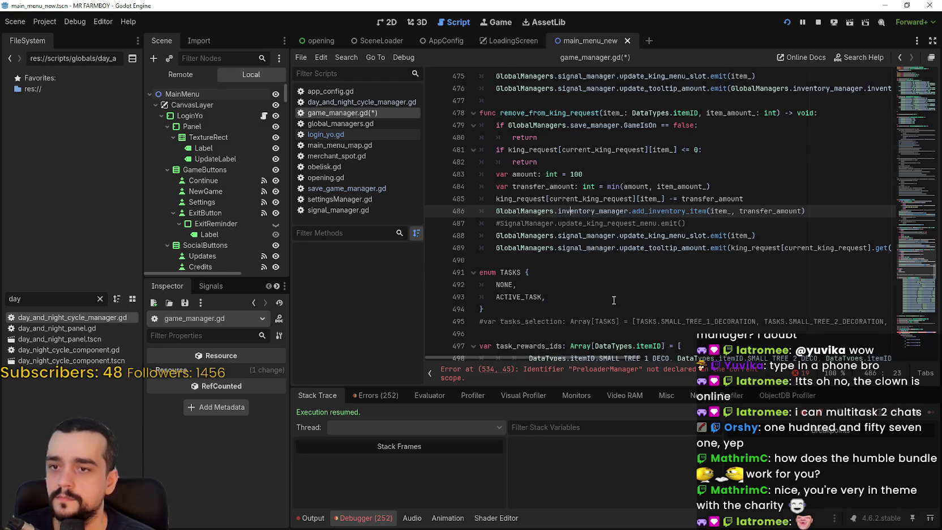
{"action": "scroll", "coordinate": [535, 241], "scroll_direction": "up", "scroll_amount": 1}
{"action": "scroll", "coordinate": [534, 241], "scroll_direction": "down", "scroll_amount": 4}
{"action": "left_click", "coordinate": [542, 182]}
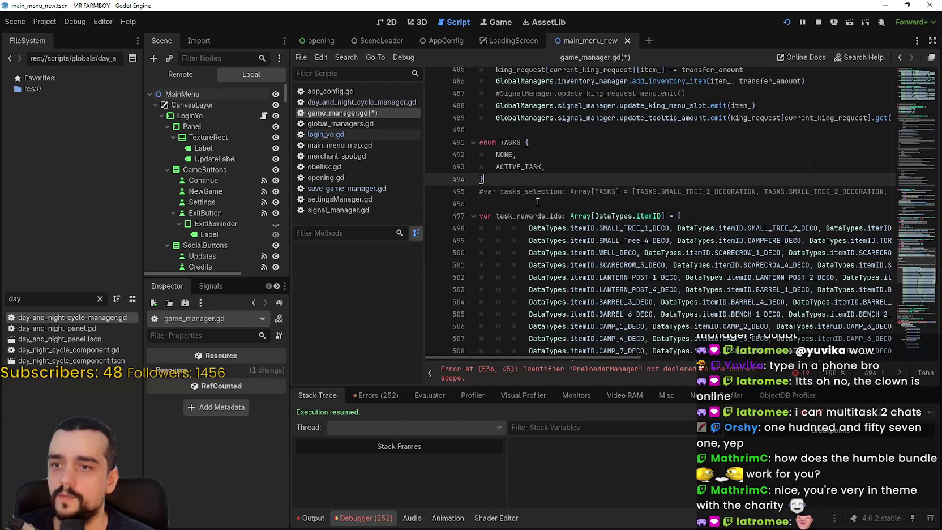
- Scroll to get_item_amount and inspect the flagged PreloaderManager on line 534 and its match cases
{"action": "left_click", "coordinate": [547, 198]}
{"action": "scroll", "coordinate": [548, 196], "scroll_direction": "down", "scroll_amount": 7}
{"action": "scroll", "coordinate": [547, 196], "scroll_direction": "down", "scroll_amount": 6}
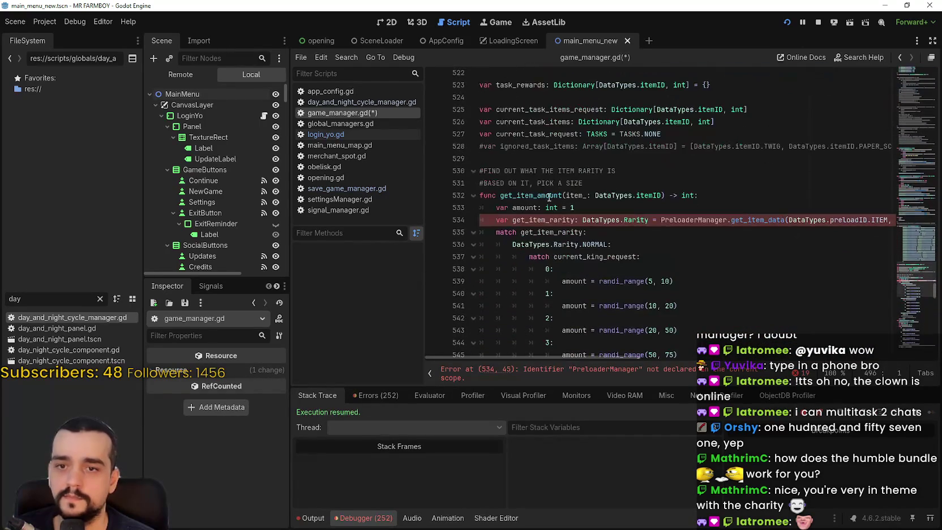
{"action": "double_click", "coordinate": [714, 221]}
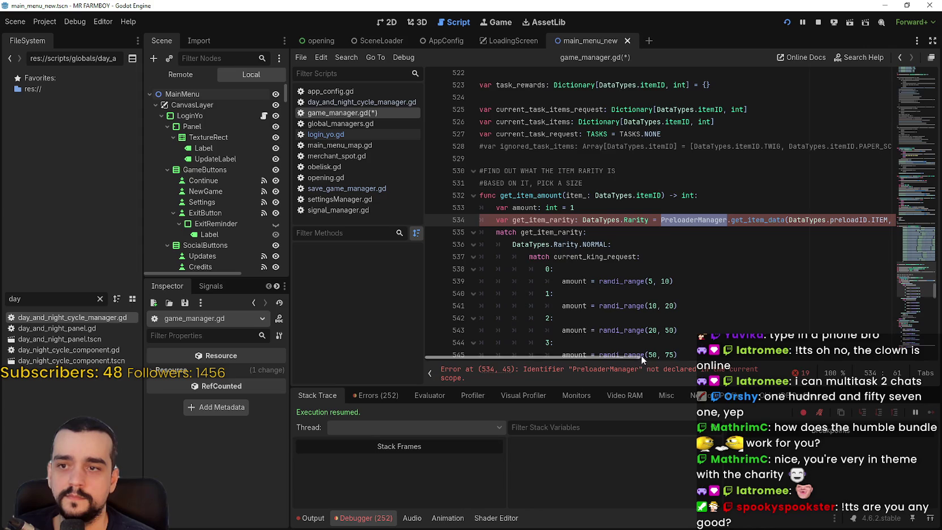
{"action": "scroll", "coordinate": [642, 357], "scroll_direction": "right", "scroll_amount": 3}
{"action": "scroll", "coordinate": [708, 355], "scroll_direction": "right", "scroll_amount": 6}
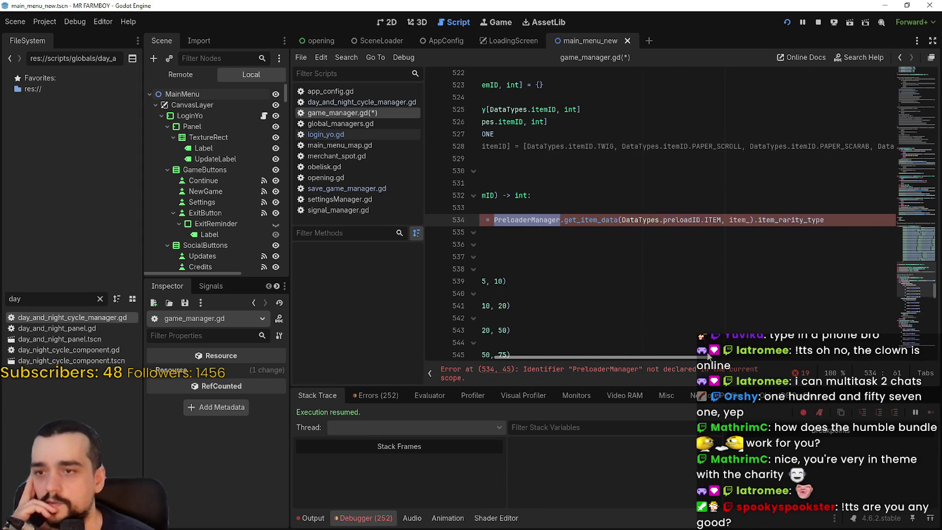
{"action": "scroll", "coordinate": [708, 355], "scroll_direction": "left", "scroll_amount": 9}
{"action": "left_click", "coordinate": [550, 292]}
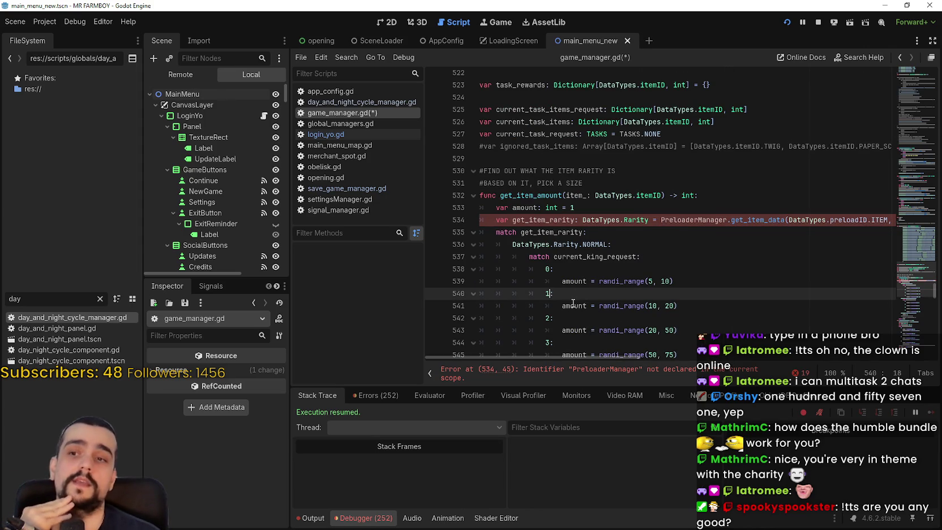
{"action": "mouse_move", "coordinate": [567, 304]}
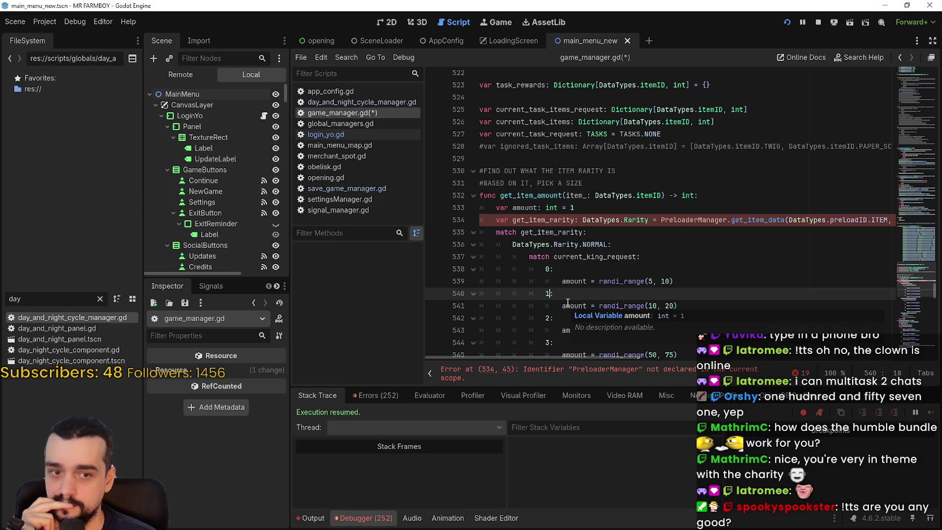
{"action": "left_click", "coordinate": [616, 269]}
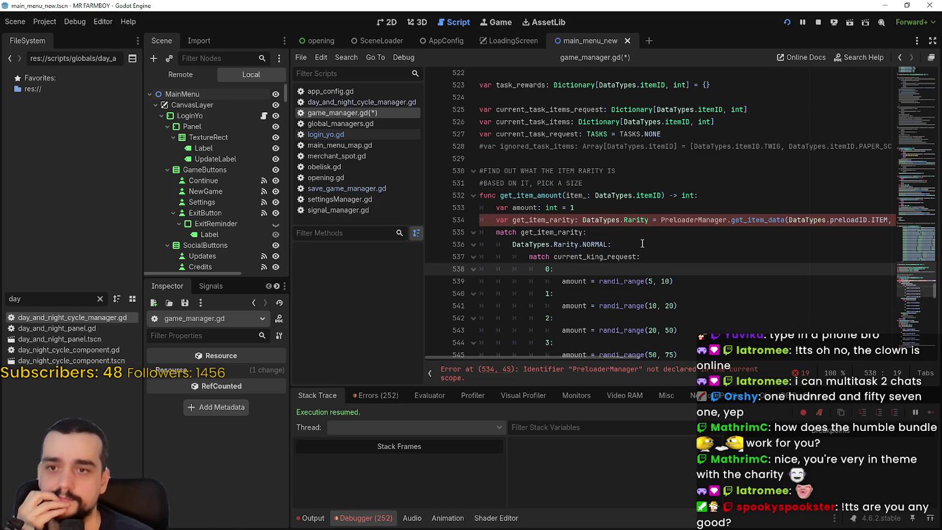
- Examine the amount and Rarity declarations on lines 533–534, leave the caret before PreloaderManager, and go to Steam
{"action": "left_click", "coordinate": [656, 203]}
{"action": "left_click", "coordinate": [618, 222]}
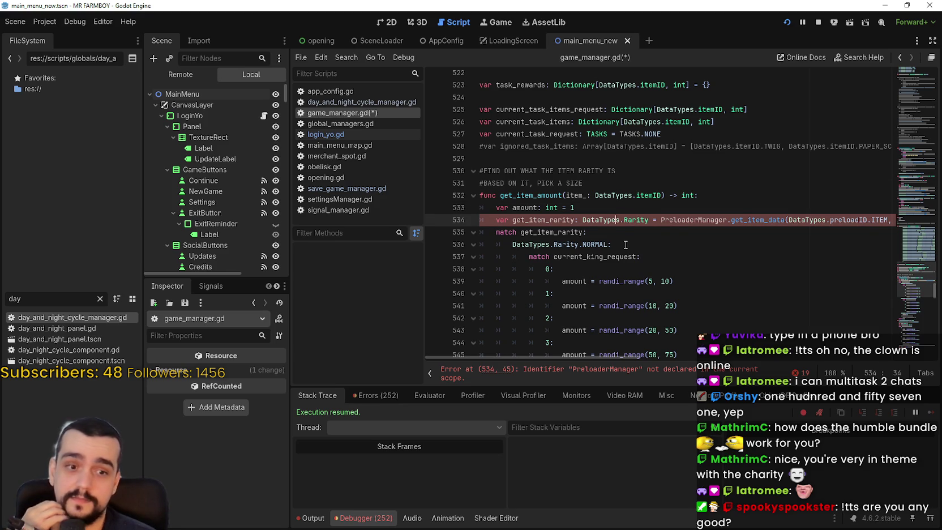
{"action": "left_click", "coordinate": [632, 219]}
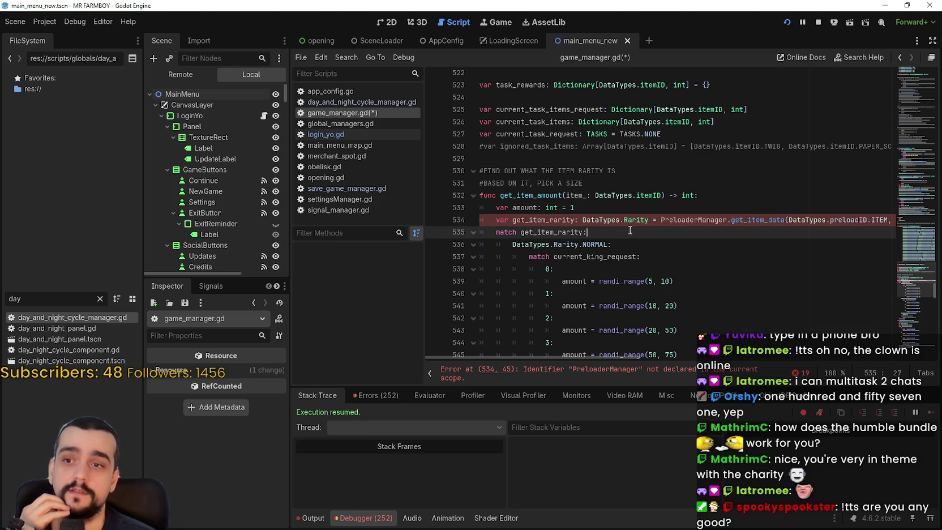
{"action": "double_click", "coordinate": [634, 219]}
{"action": "key", "text": "shift+Up"}
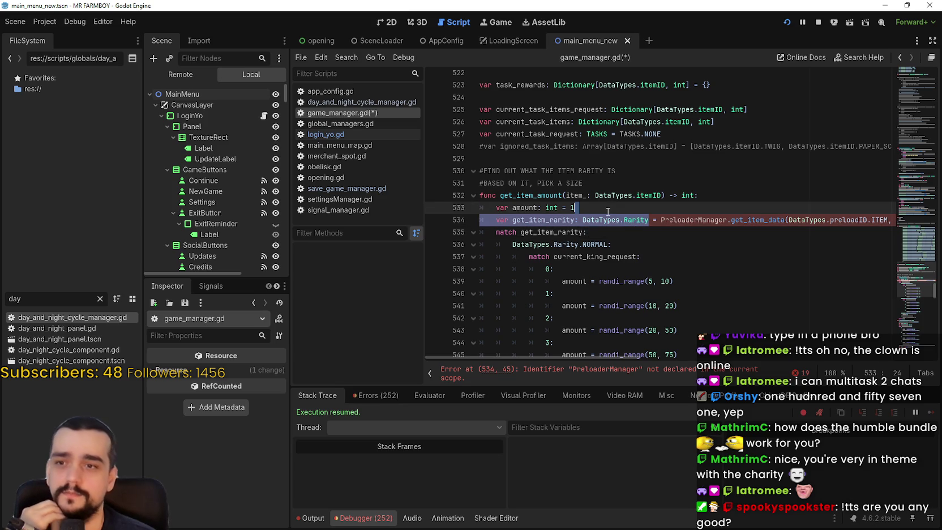
{"action": "left_click", "coordinate": [593, 232]}
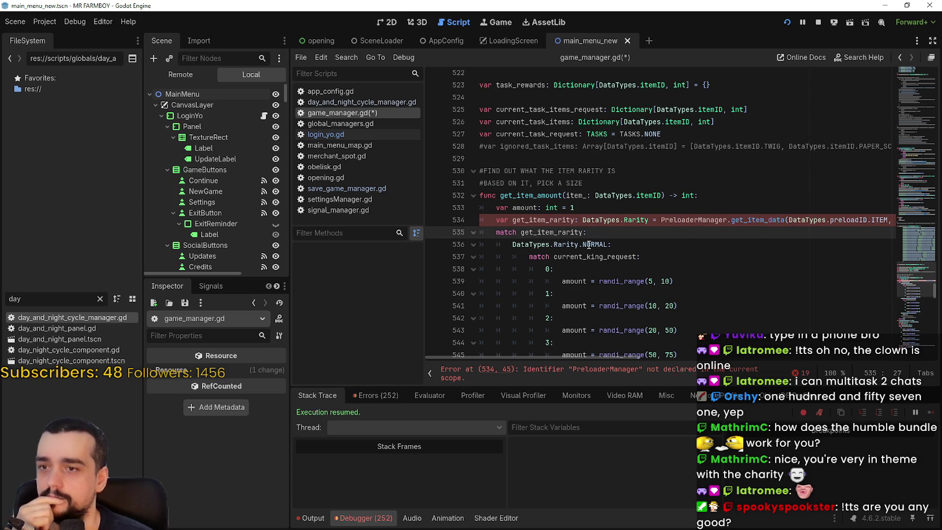
{"action": "scroll", "coordinate": [598, 241], "scroll_direction": "down", "scroll_amount": 2}
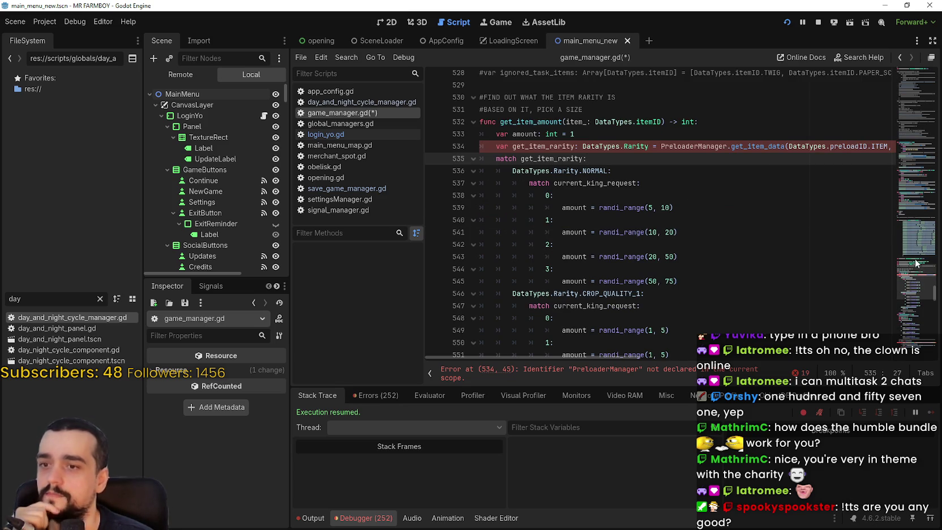
{"action": "mouse_move", "coordinate": [917, 255]}
{"action": "left_mouse_down"}
{"action": "mouse_move", "coordinate": [913, 289]}
{"action": "mouse_move", "coordinate": [913, 263]}
{"action": "mouse_move", "coordinate": [914, 272]}
{"action": "left_mouse_up"}
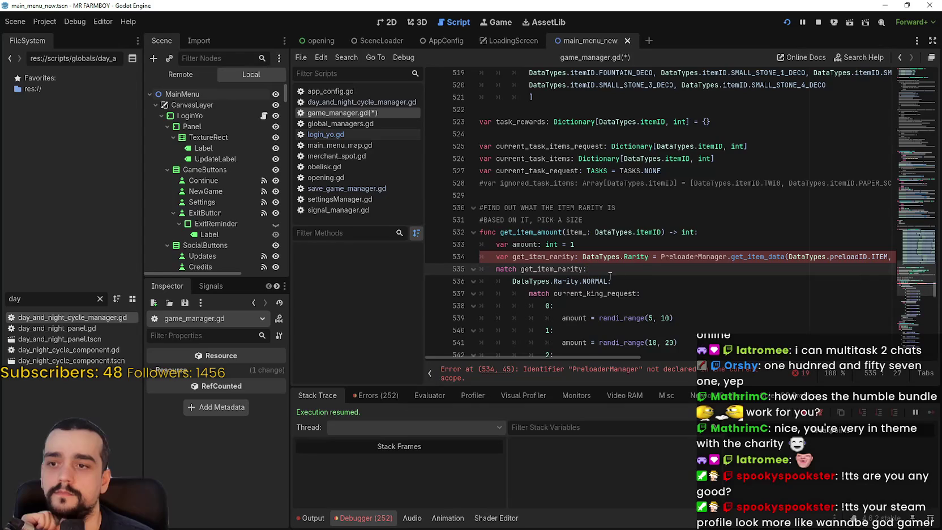
{"action": "left_click", "coordinate": [659, 257]}
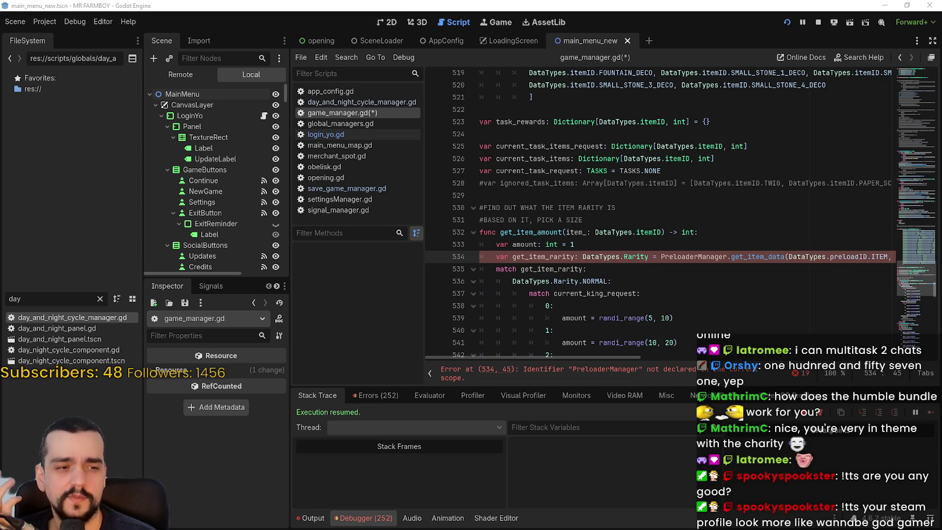
{"action": "key", "text": "alt+Tab"}
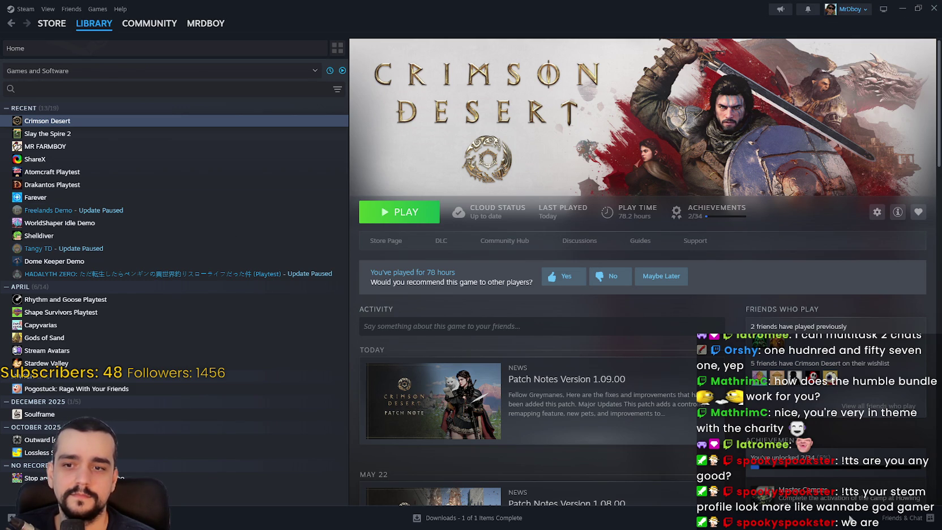
- Open the Crimson Desert 'Patch Notes Version 1.09.00' news item from the library page
{"action": "mouse_move", "coordinate": [814, 378]}
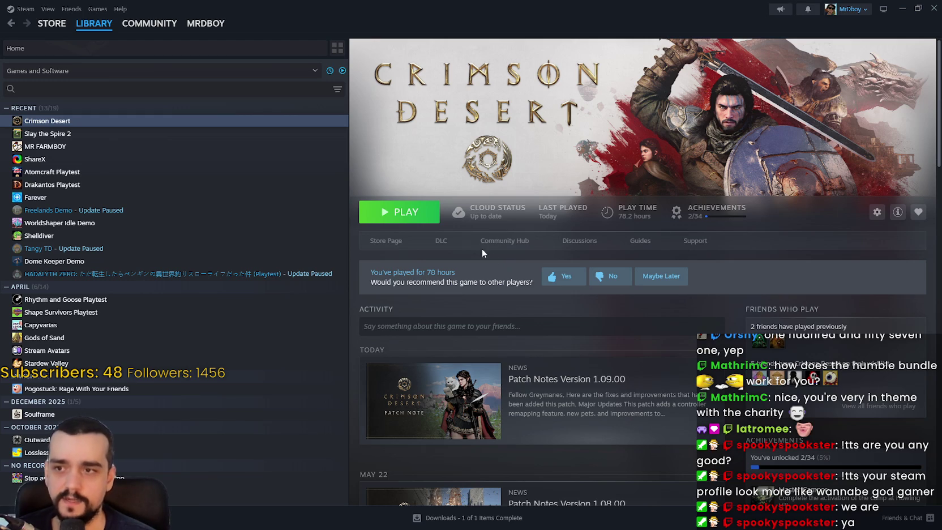
{"action": "left_click", "coordinate": [474, 392]}
- Read the new-feature notes: small animals, controller remapping, Oongka/Damiane skills, pet pick-up animations
{"action": "scroll", "coordinate": [501, 308], "scroll_direction": "down", "scroll_amount": 3}
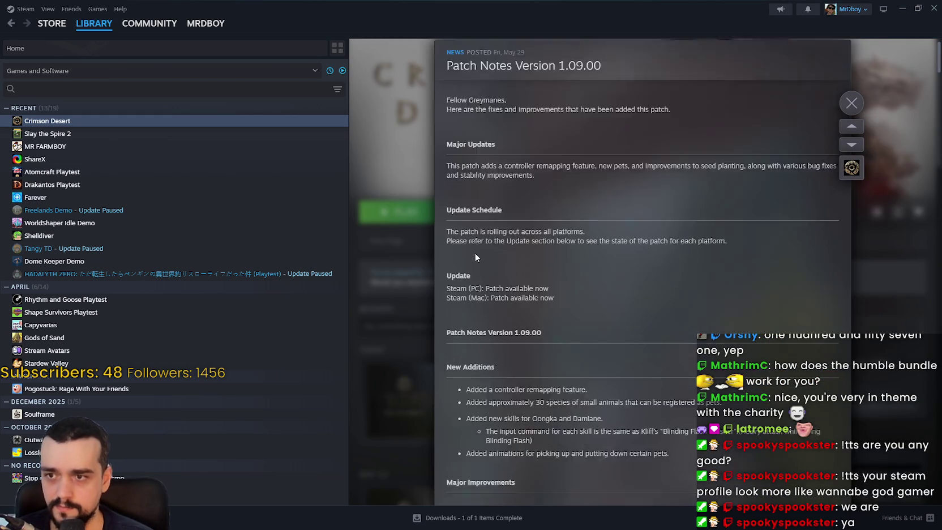
{"action": "left_click_drag", "start_coordinate": [461, 268], "coordinate": [586, 271]}
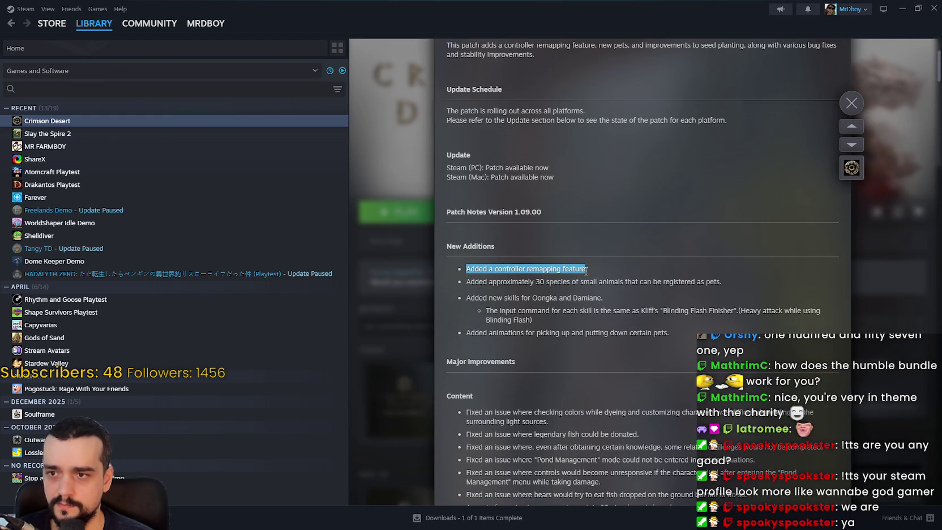
{"action": "triple_click", "coordinate": [465, 287]}
{"action": "mouse_move", "coordinate": [586, 269]}
{"action": "left_mouse_down"}
{"action": "mouse_move", "coordinate": [486, 281]}
{"action": "mouse_move", "coordinate": [563, 269]}
{"action": "mouse_move", "coordinate": [467, 268]}
{"action": "mouse_move", "coordinate": [468, 281]}
{"action": "mouse_move", "coordinate": [715, 283]}
{"action": "mouse_move", "coordinate": [465, 283]}
{"action": "mouse_move", "coordinate": [536, 280]}
{"action": "left_mouse_up"}
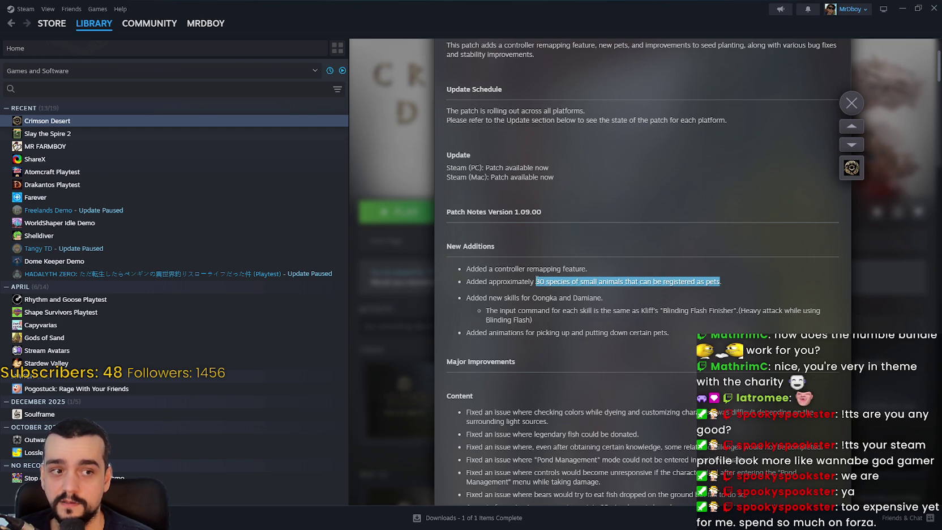
{"action": "scroll", "coordinate": [537, 278], "scroll_direction": "down", "scroll_amount": 3}
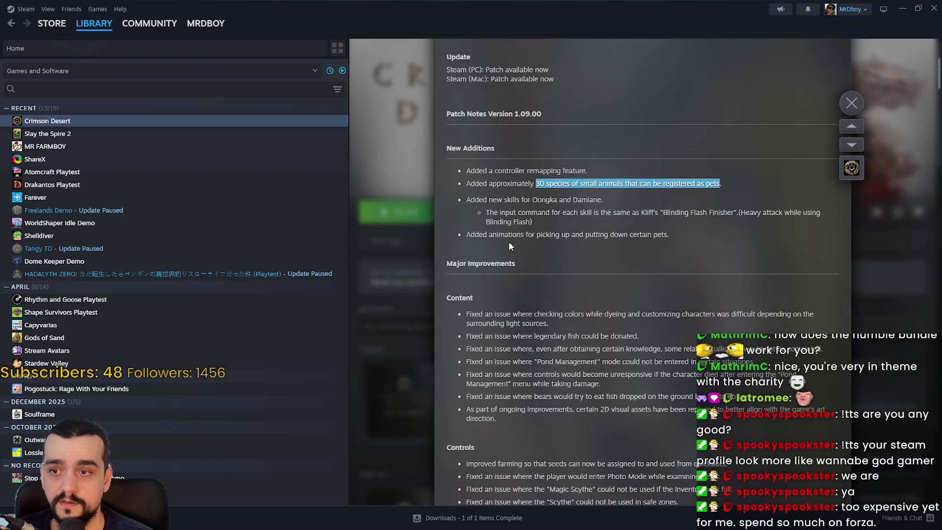
{"action": "left_click", "coordinate": [488, 211]}
{"action": "left_click_drag", "start_coordinate": [527, 223], "coordinate": [478, 198]}
{"action": "mouse_move", "coordinate": [466, 235]}
{"action": "left_mouse_down"}
{"action": "mouse_move", "coordinate": [677, 238]}
{"action": "mouse_move", "coordinate": [489, 234]}
{"action": "left_mouse_up"}
{"action": "scroll", "coordinate": [542, 266], "scroll_direction": "down", "scroll_amount": 2}
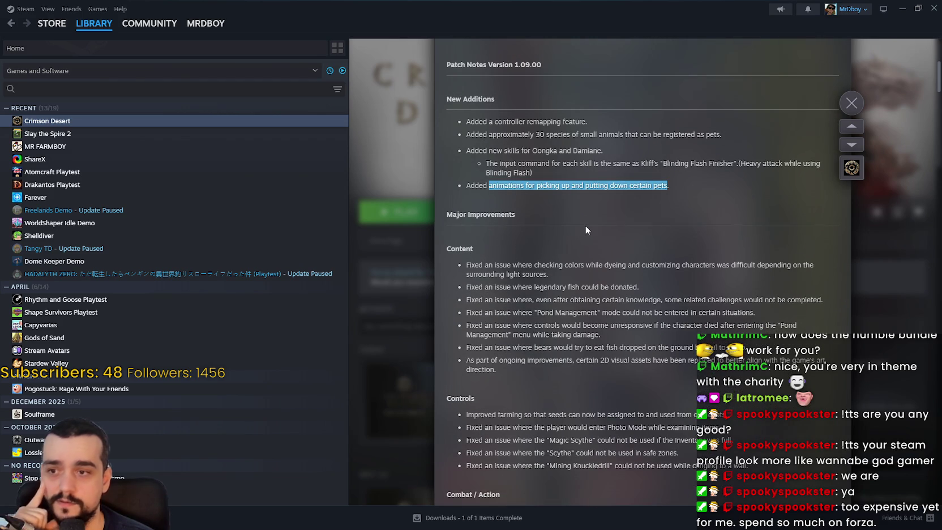
{"action": "scroll", "coordinate": [503, 262], "scroll_direction": "down", "scroll_amount": 2}
- Read through the Content fix and UI bullets of the patch notes
{"action": "mouse_move", "coordinate": [466, 215]}
{"action": "left_mouse_down"}
{"action": "mouse_move", "coordinate": [589, 226]}
{"action": "mouse_move", "coordinate": [599, 253]}
{"action": "mouse_move", "coordinate": [585, 326]}
{"action": "left_mouse_up"}
{"action": "scroll", "coordinate": [582, 329], "scroll_direction": "down", "scroll_amount": 6}
{"action": "mouse_move", "coordinate": [478, 218]}
{"action": "left_mouse_down"}
{"action": "mouse_move", "coordinate": [511, 243]}
{"action": "mouse_move", "coordinate": [487, 270]}
{"action": "mouse_move", "coordinate": [565, 337]}
{"action": "mouse_move", "coordinate": [554, 170]}
{"action": "mouse_move", "coordinate": [509, 189]}
{"action": "mouse_move", "coordinate": [474, 238]}
{"action": "mouse_move", "coordinate": [636, 234]}
{"action": "mouse_move", "coordinate": [761, 253]}
{"action": "left_mouse_up"}
{"action": "scroll", "coordinate": [471, 310], "scroll_direction": "down", "scroll_amount": 3}
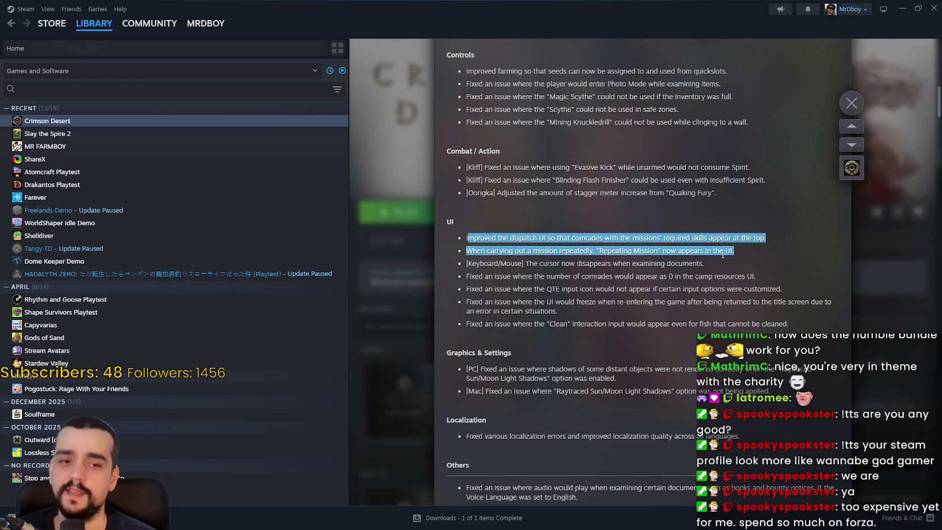
{"action": "left_click", "coordinate": [724, 249]}
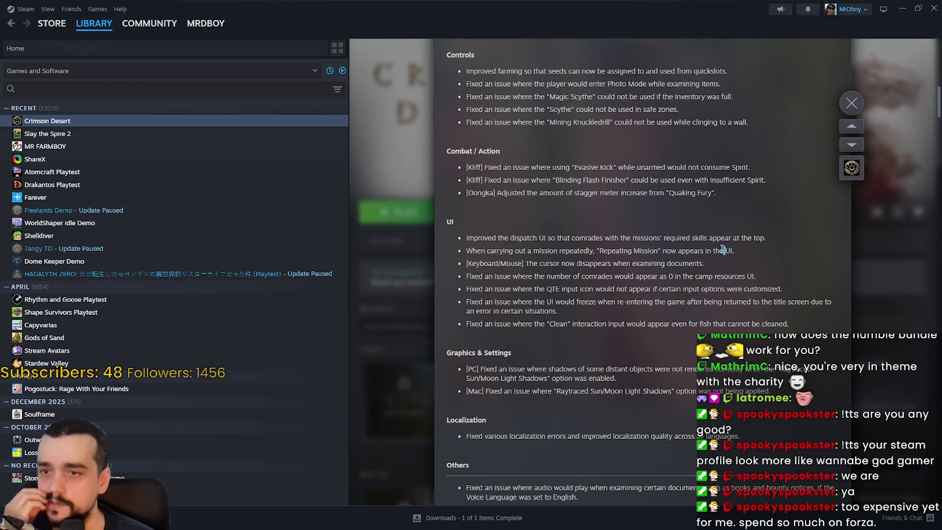
{"action": "scroll", "coordinate": [498, 313], "scroll_direction": "down", "scroll_amount": 2}
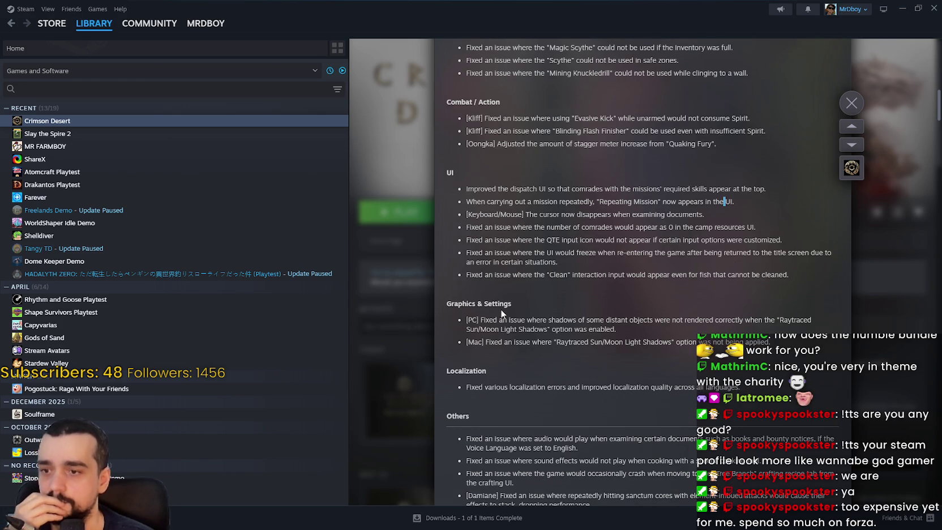
{"action": "mouse_move", "coordinate": [465, 188]}
{"action": "left_mouse_down"}
{"action": "mouse_move", "coordinate": [537, 237]}
{"action": "mouse_move", "coordinate": [618, 269]}
{"action": "left_mouse_up"}
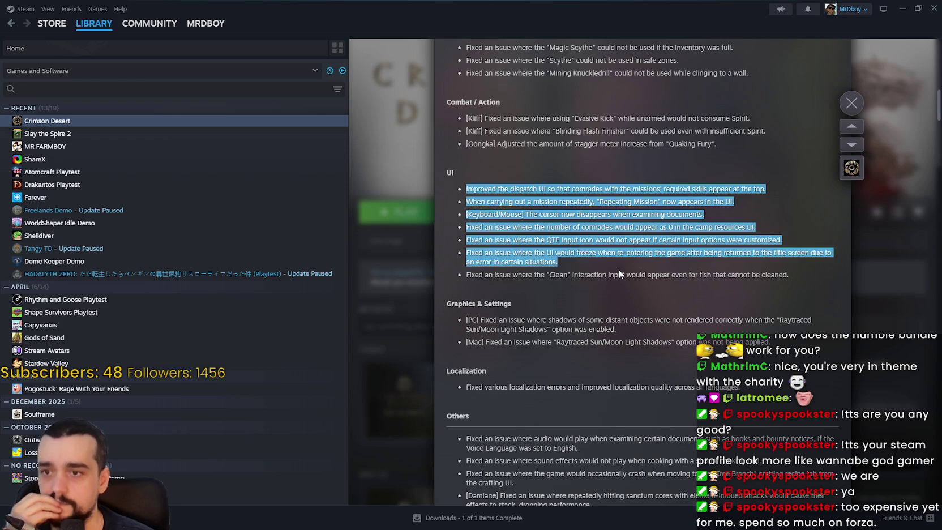
{"action": "left_click", "coordinate": [618, 268]}
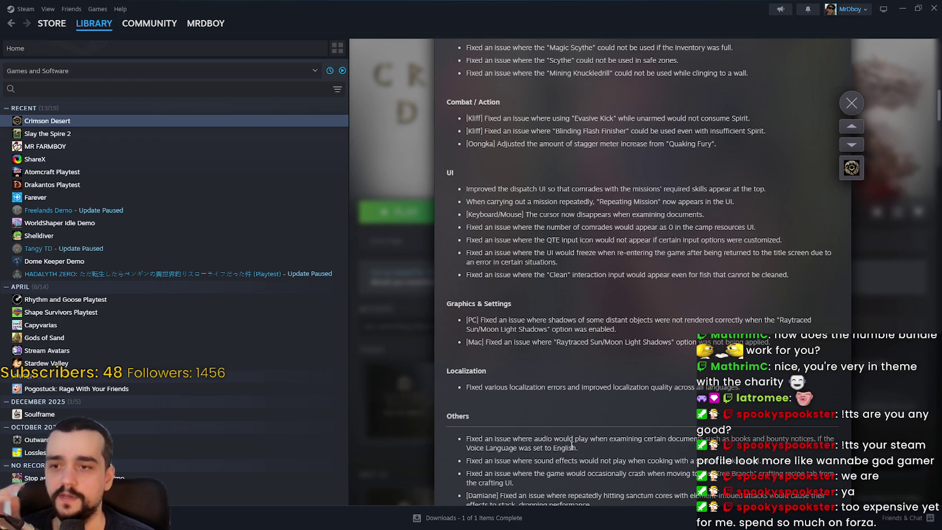
{"action": "scroll", "coordinate": [606, 348], "scroll_direction": "down", "scroll_amount": 4}
{"action": "left_click_drag", "start_coordinate": [466, 289], "coordinate": [763, 297]}
{"action": "scroll", "coordinate": [476, 297], "scroll_direction": "down", "scroll_amount": 4}
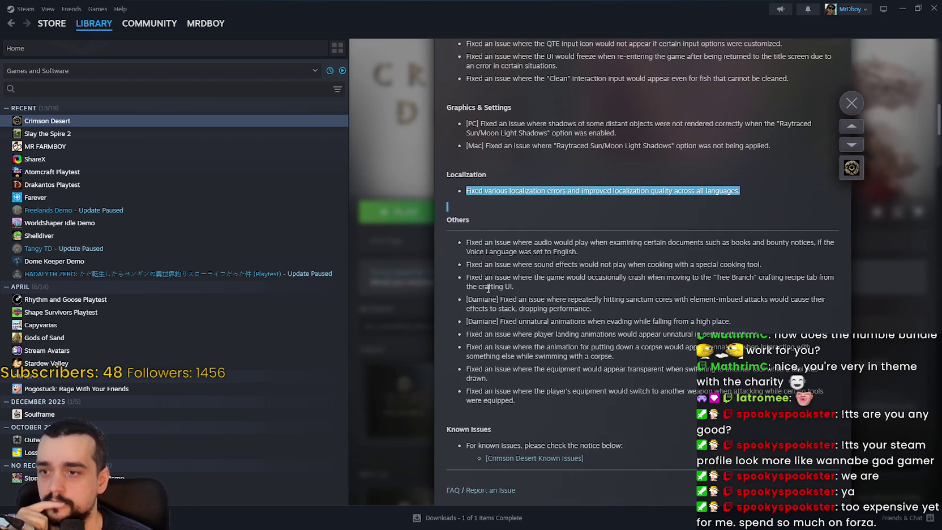
- Read the Others fixes (Voice Language, cooking tool, crashes, sanctum cores, animations), then close the notes
{"action": "mouse_move", "coordinate": [462, 247]}
{"action": "left_mouse_down"}
{"action": "mouse_move", "coordinate": [563, 250]}
{"action": "mouse_move", "coordinate": [598, 274]}
{"action": "left_mouse_up"}
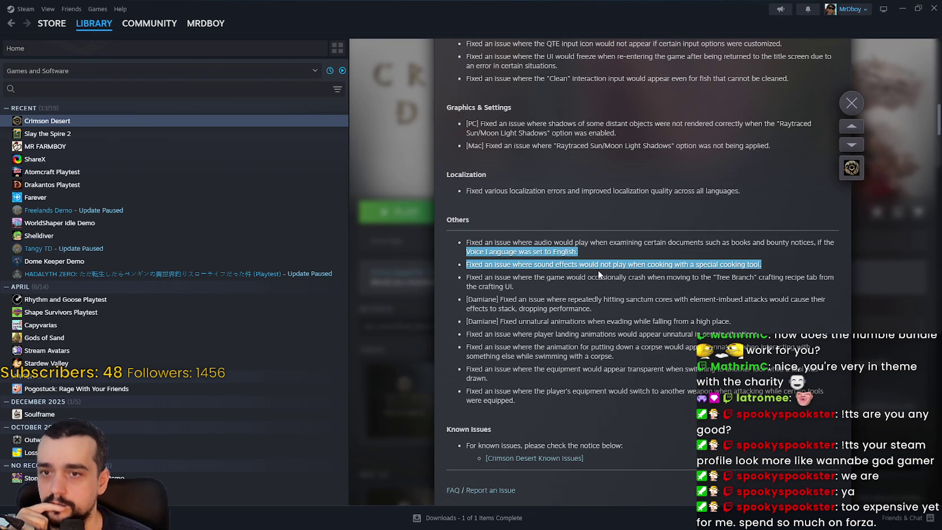
{"action": "left_click", "coordinate": [481, 244]}
{"action": "left_click_drag", "start_coordinate": [465, 243], "coordinate": [550, 264]}
{"action": "left_click", "coordinate": [492, 263]}
{"action": "mouse_move", "coordinate": [492, 264]}
{"action": "left_mouse_down"}
{"action": "mouse_move", "coordinate": [498, 291]}
{"action": "mouse_move", "coordinate": [515, 287]}
{"action": "mouse_move", "coordinate": [498, 300]}
{"action": "mouse_move", "coordinate": [505, 286]}
{"action": "mouse_move", "coordinate": [491, 320]}
{"action": "mouse_move", "coordinate": [733, 321]}
{"action": "left_mouse_up"}
{"action": "left_click", "coordinate": [498, 291]}
{"action": "left_click", "coordinate": [481, 296]}
{"action": "left_click", "coordinate": [481, 336]}
{"action": "left_click_drag", "start_coordinate": [474, 334], "coordinate": [760, 334]}
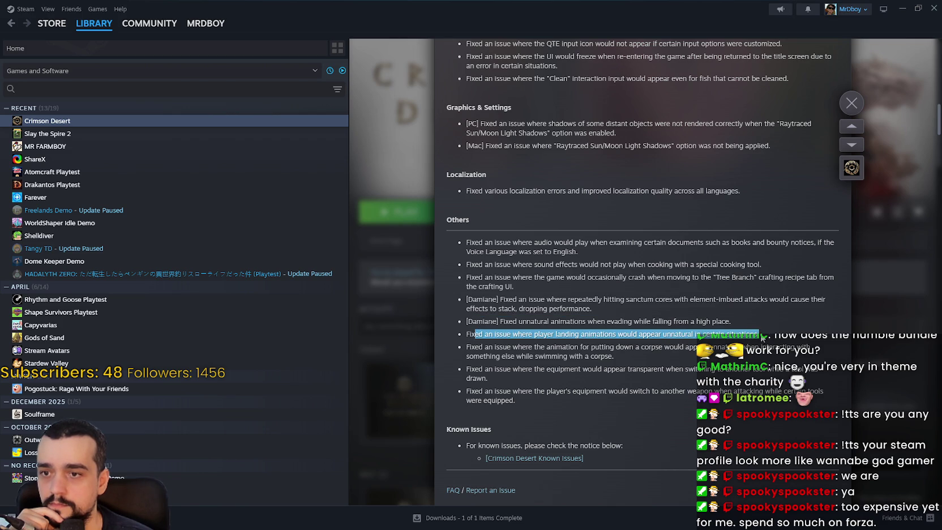
{"action": "left_click_drag", "start_coordinate": [483, 350], "coordinate": [566, 373]}
{"action": "left_click", "coordinate": [556, 395]}
{"action": "scroll", "coordinate": [559, 389], "scroll_direction": "down", "scroll_amount": 2}
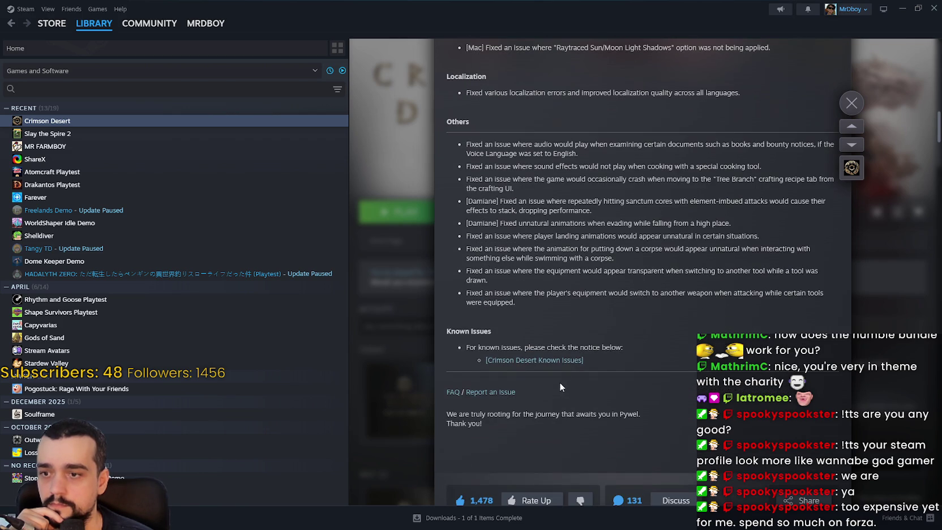
{"action": "left_click", "coordinate": [851, 102]}
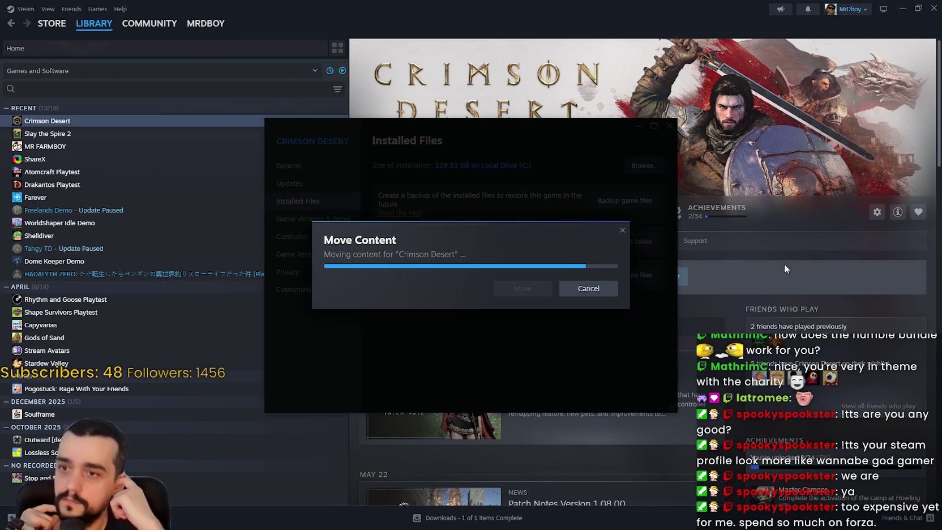
- In Godot, replace PreloaderManager on line 534 with GlobalManagers.preload_manager
{"action": "key", "text": "alt+Tab"}
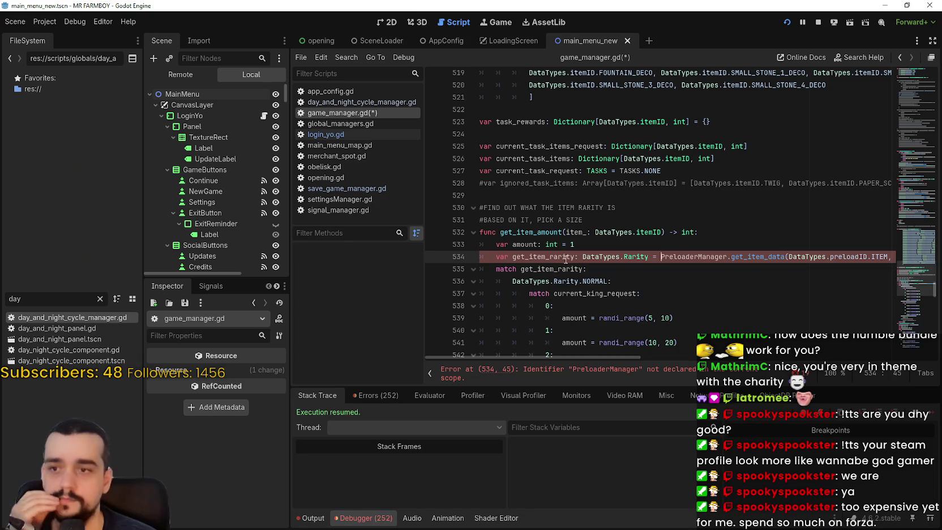
{"action": "left_click_drag", "start_coordinate": [662, 266], "coordinate": [660, 256]}
{"action": "left_click", "coordinate": [660, 256]}
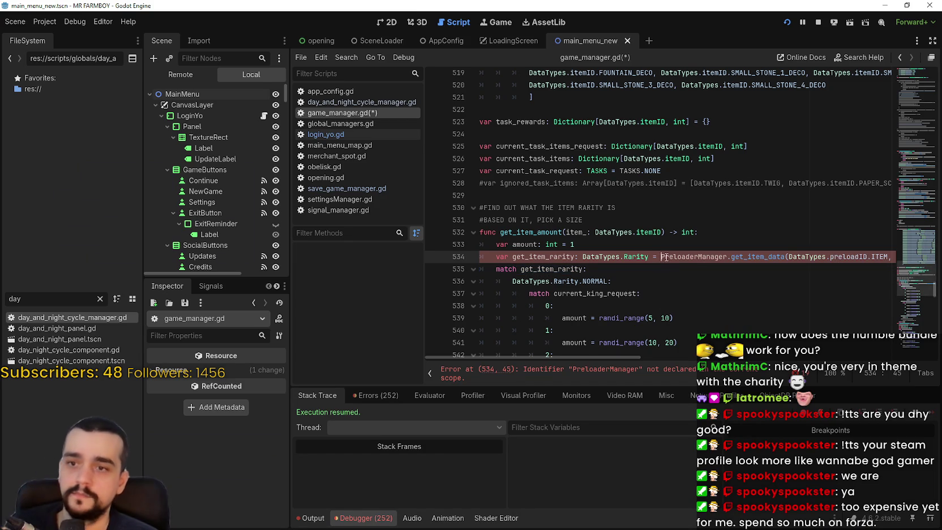
{"action": "type", "text": "GlobalManagers."}
{"action": "double_click", "coordinate": [743, 255]}
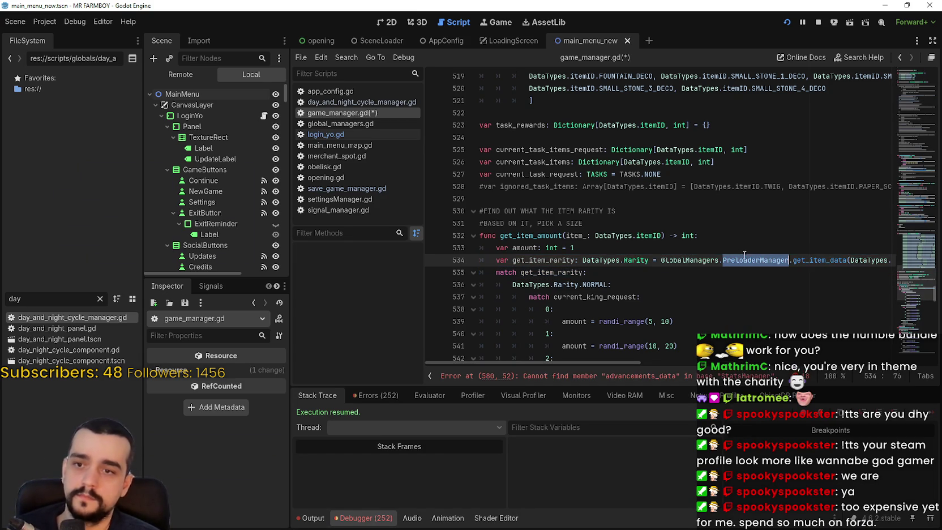
{"action": "type", "text": "preload_"}
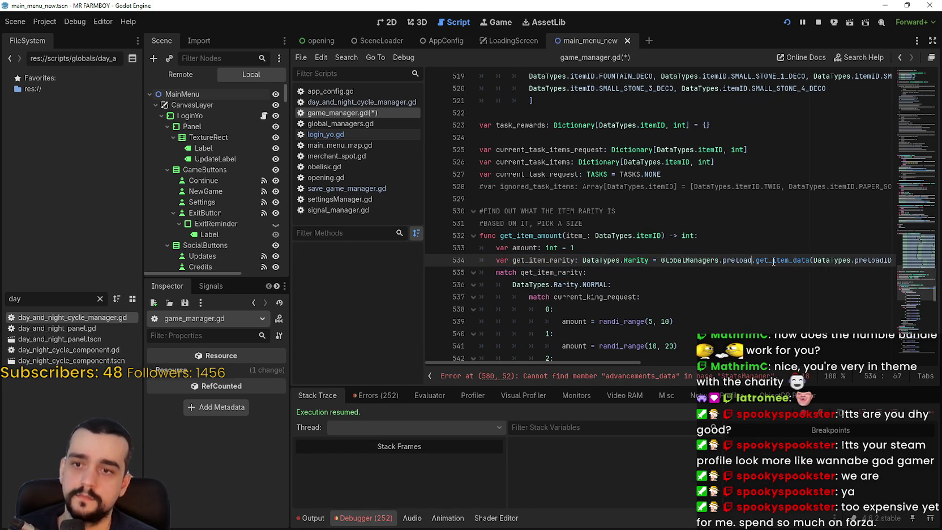
{"action": "type", "text": "manager"}
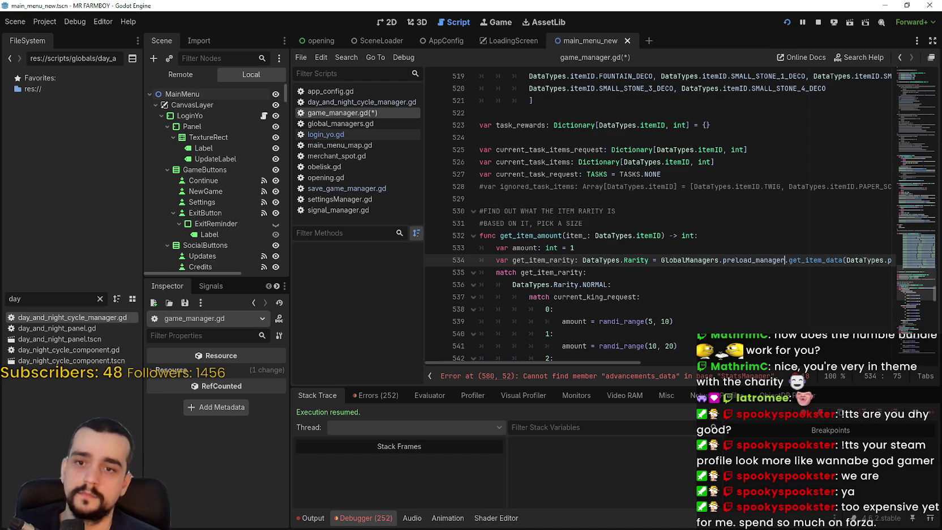
- Replace StatsManager on line 580 with GlobalManagers.stats_manager
{"action": "mouse_move", "coordinate": [616, 363]}
{"action": "left_mouse_down"}
{"action": "mouse_move", "coordinate": [749, 362]}
{"action": "mouse_move", "coordinate": [576, 362]}
{"action": "left_mouse_up"}
{"action": "scroll", "coordinate": [619, 259], "scroll_direction": "down", "scroll_amount": 5}
{"action": "left_click", "coordinate": [620, 260]}
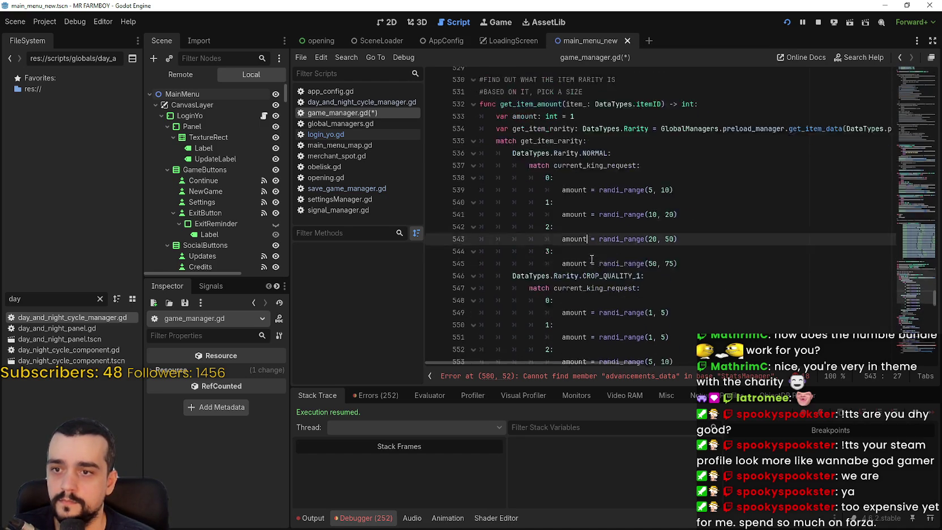
{"action": "scroll", "coordinate": [620, 260], "scroll_direction": "down", "scroll_amount": 10}
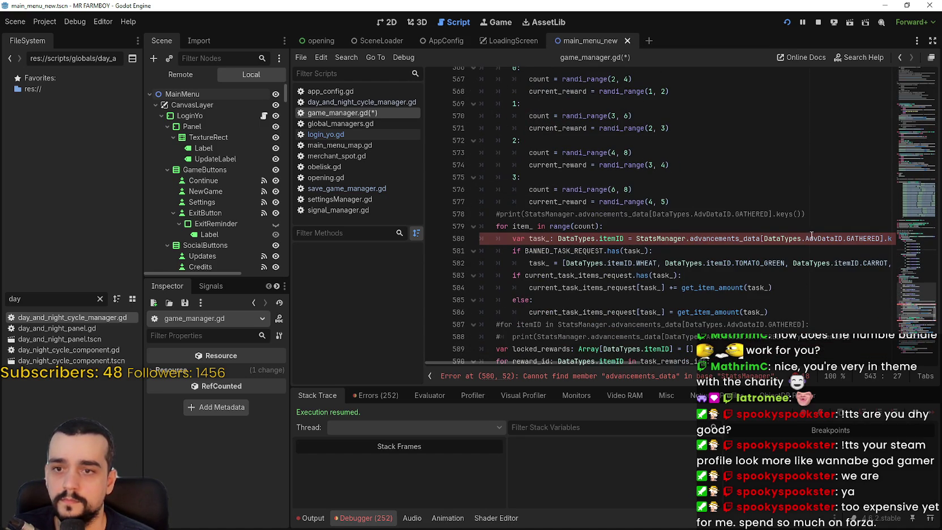
{"action": "mouse_move", "coordinate": [613, 362]}
{"action": "left_mouse_down"}
{"action": "mouse_move", "coordinate": [752, 362]}
{"action": "mouse_move", "coordinate": [614, 362]}
{"action": "left_mouse_up"}
{"action": "left_click", "coordinate": [637, 239]}
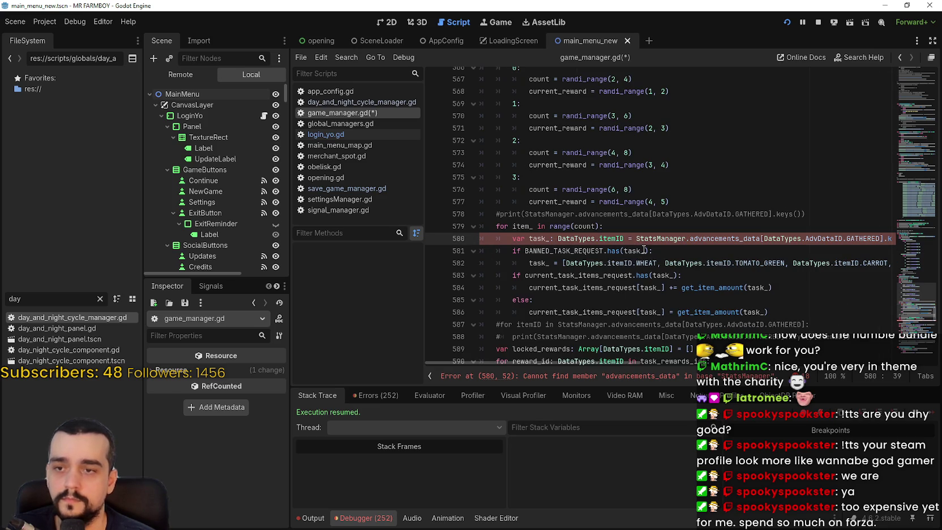
{"action": "type", "text": "GlobalManagers."}
{"action": "double_click", "coordinate": [716, 238]}
{"action": "type", "text": "stats"}
{"action": "key", "text": "Return"}
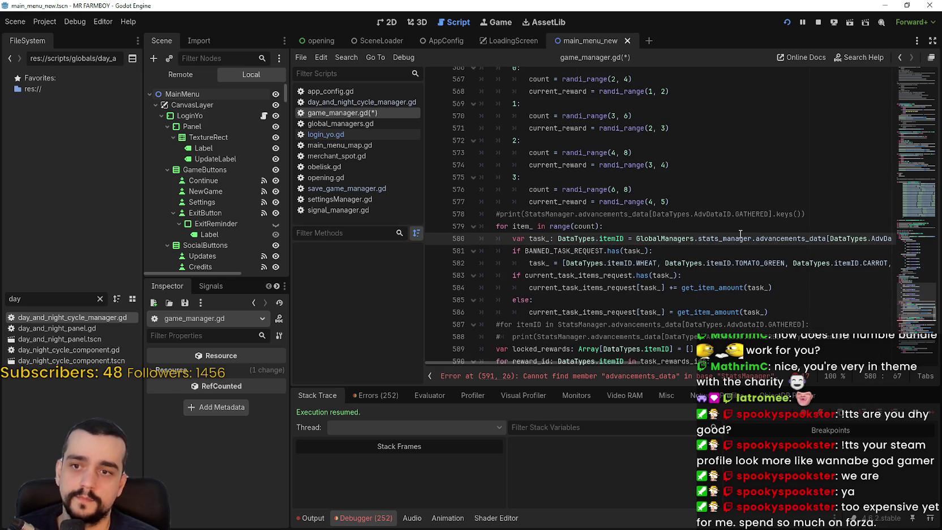
- Replace StatsManager on line 591 with GlobalManagers.stats_manager
{"action": "scroll", "coordinate": [740, 234], "scroll_direction": "down", "scroll_amount": 6}
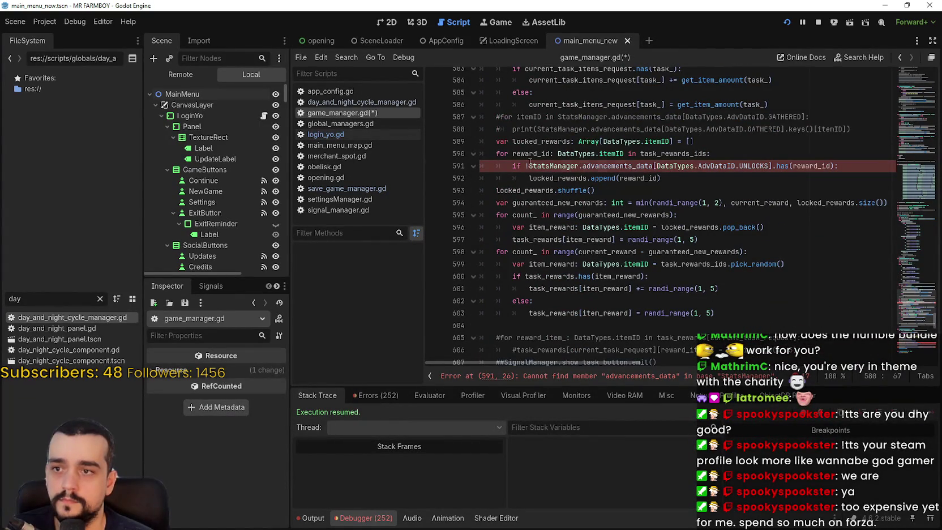
{"action": "left_click", "coordinate": [526, 166]}
{"action": "type", "text": "GlobalManagers."}
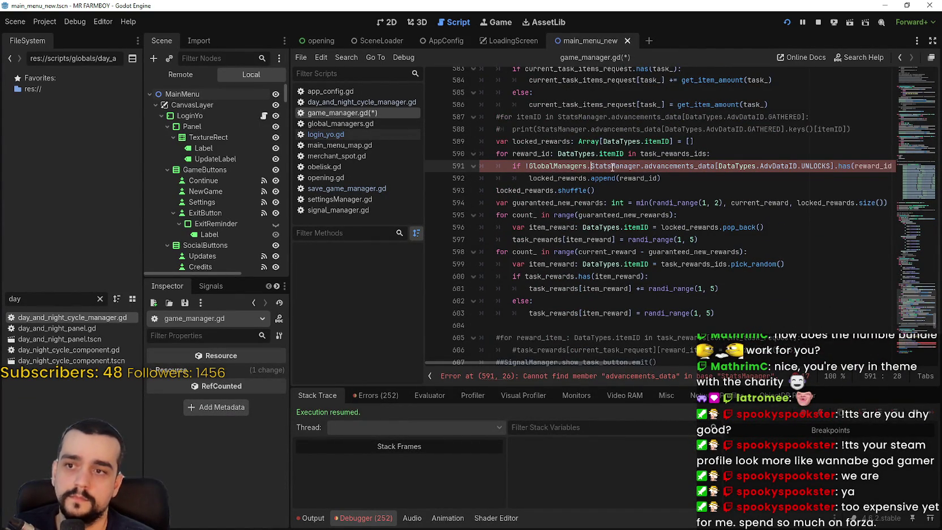
{"action": "key", "text": "ctrl+Delete"}
{"action": "type", "text": "stats"}
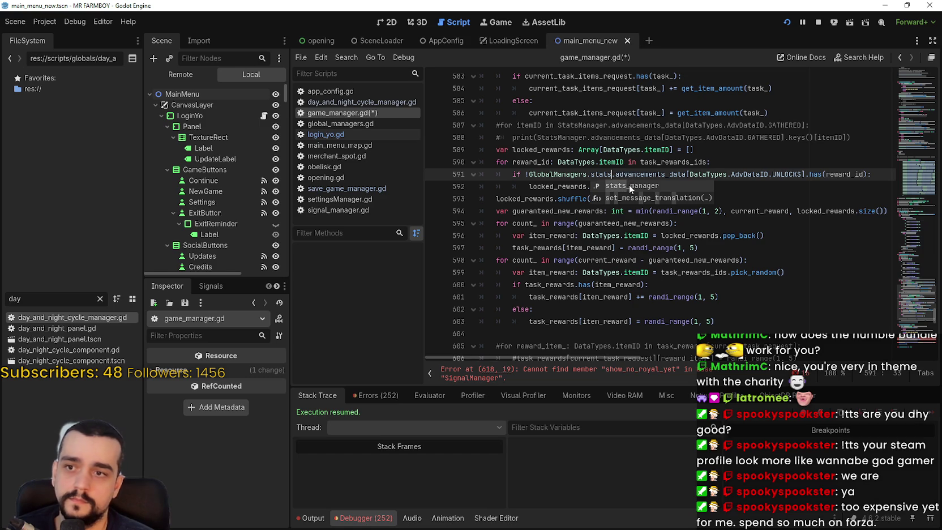
{"action": "key", "text": "Return"}
{"action": "left_click", "coordinate": [628, 185]}
{"action": "scroll", "coordinate": [625, 184], "scroll_direction": "down", "scroll_amount": 8}
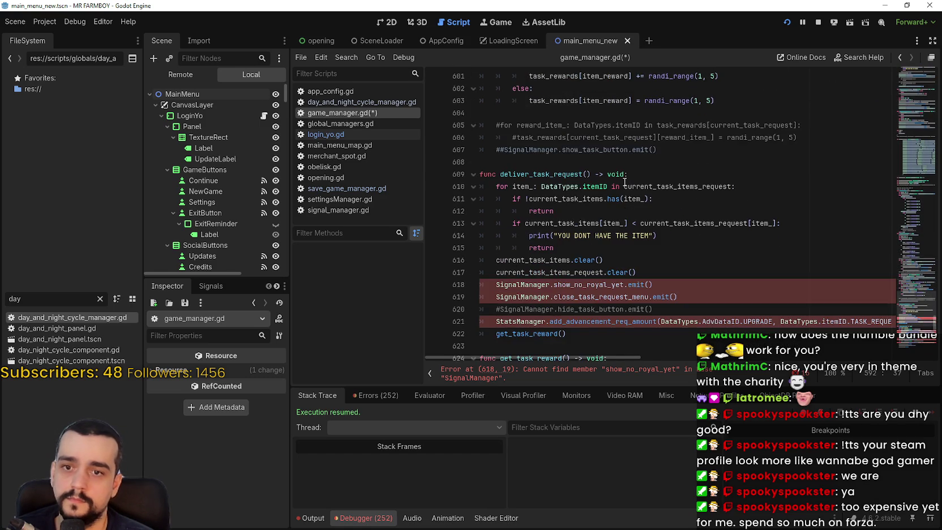
- Change the SignalManager calls on lines 618 and 619 to GlobalManagers.signal_manager, then save the script
{"action": "left_click", "coordinate": [497, 210]}
{"action": "type", "text": "GlobalManagers."}
{"action": "double_click", "coordinate": [601, 212]}
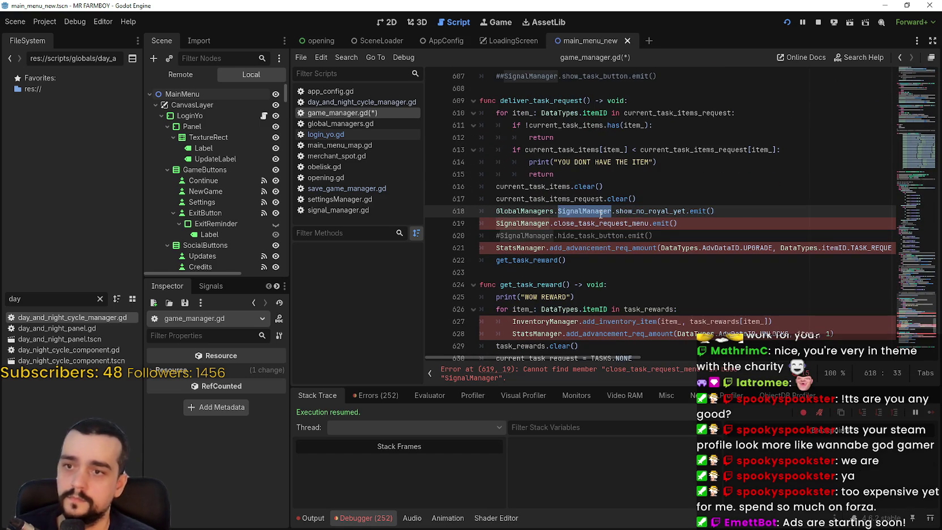
{"action": "type", "text": "signal"}
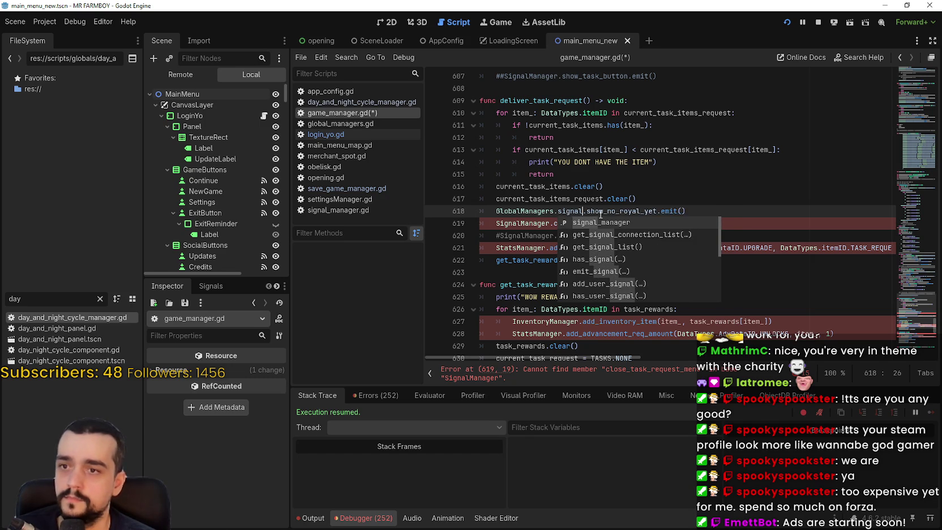
{"action": "key", "text": "Return"}
{"action": "left_click", "coordinate": [500, 224]}
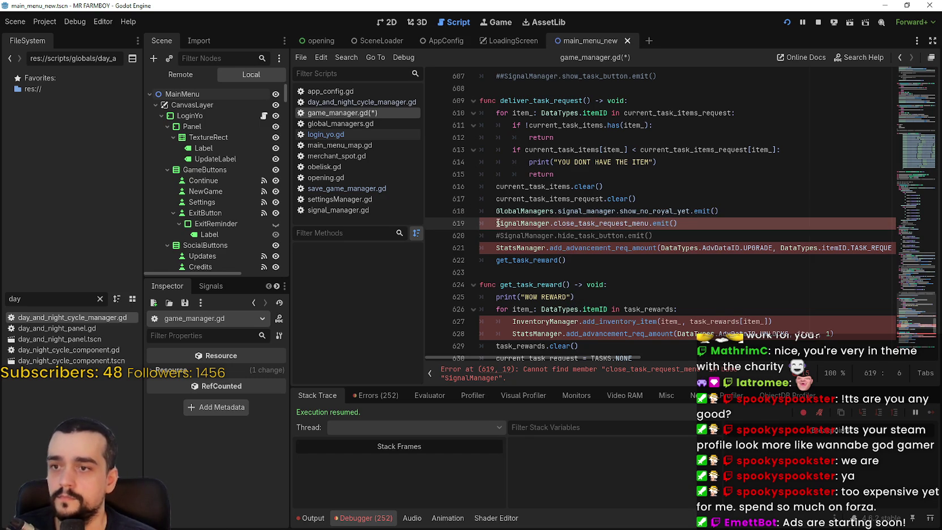
{"action": "type", "text": "GlobalManagers."}
{"action": "double_click", "coordinate": [589, 224]}
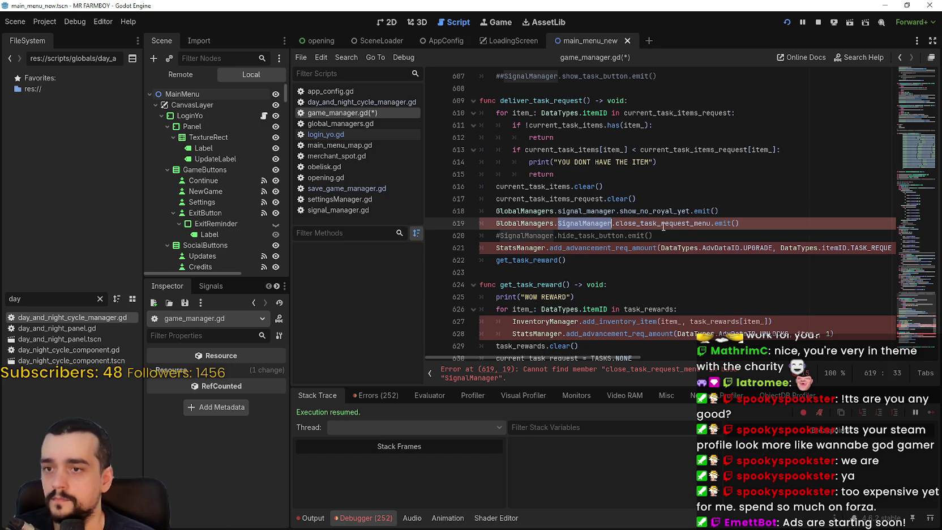
{"action": "type", "text": "signal"}
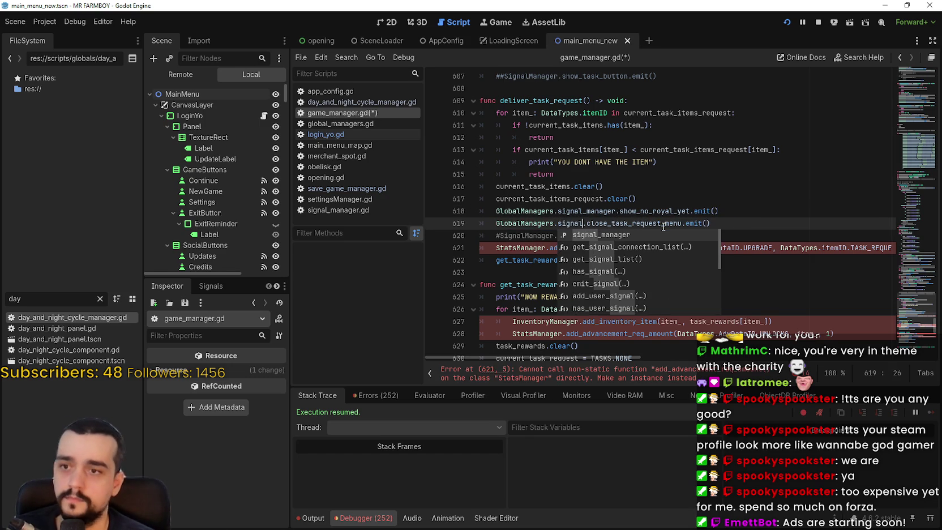
{"action": "key", "text": "Return"}
{"action": "key", "text": "ctrl+s"}
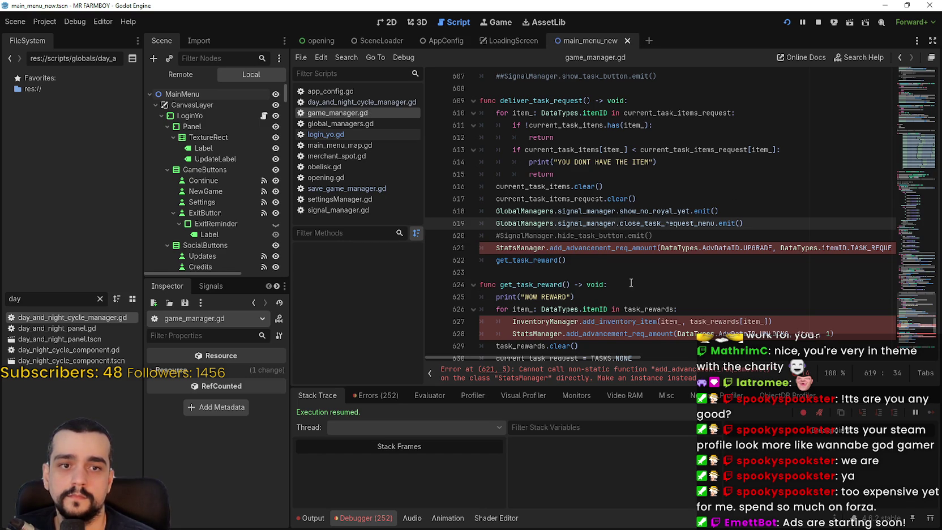
- Change the StatsManager call on line 621 to GlobalManagers.stats_manager
{"action": "left_click", "coordinate": [496, 248]}
{"action": "type", "text": "GlobalManagers."}
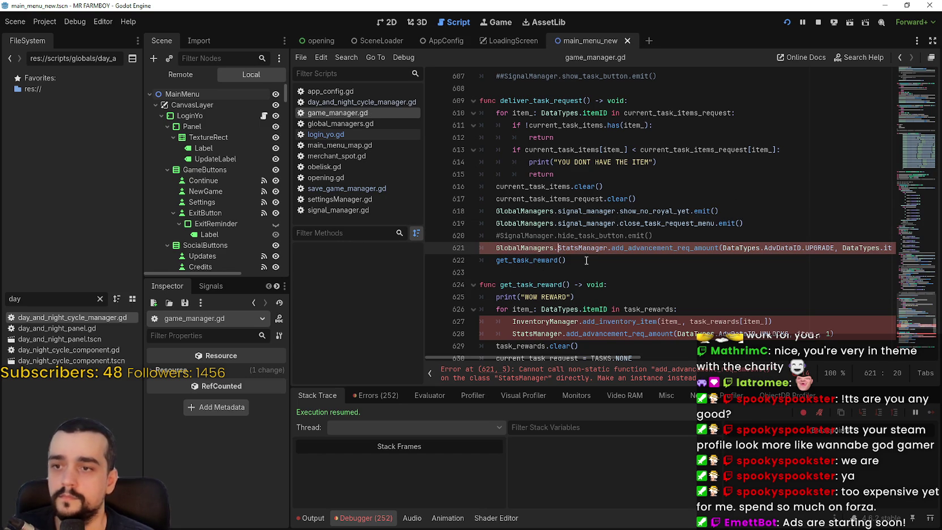
{"action": "double_click", "coordinate": [577, 248]}
{"action": "type", "text": "s"}
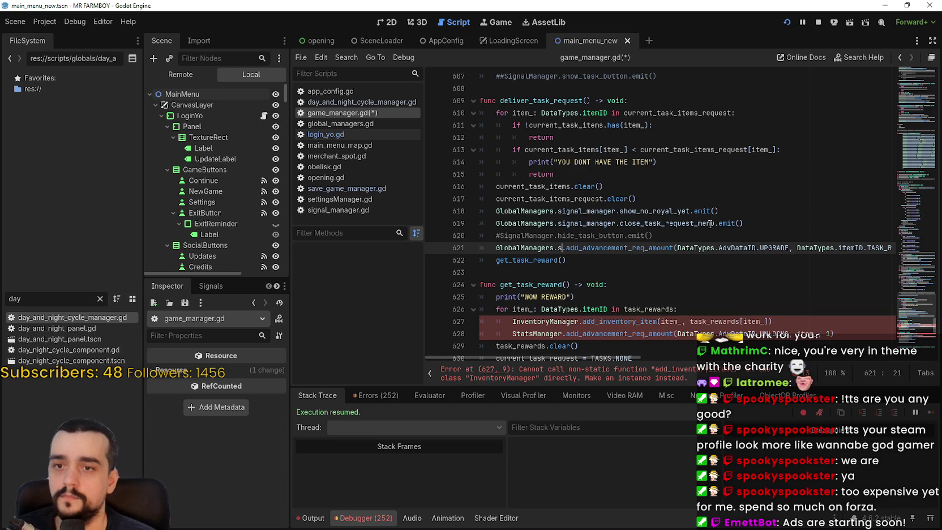
{"action": "type", "text": "tat"}
{"action": "key", "text": "Return"}
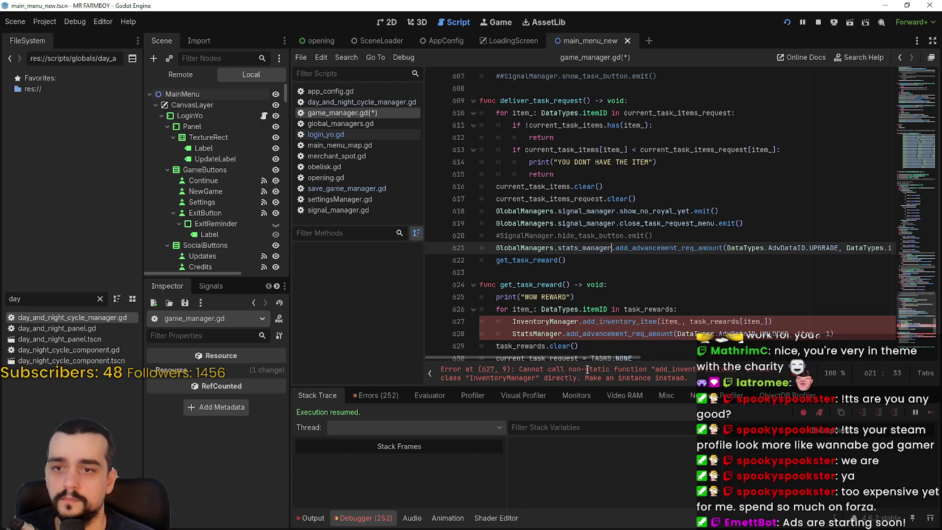
{"action": "mouse_move", "coordinate": [566, 357]}
{"action": "left_mouse_down"}
{"action": "mouse_move", "coordinate": [625, 357]}
{"action": "mouse_move", "coordinate": [565, 357]}
{"action": "left_mouse_up"}
{"action": "scroll", "coordinate": [544, 292], "scroll_direction": "down", "scroll_amount": 2}
{"action": "left_click", "coordinate": [543, 186]}
{"action": "left_click", "coordinate": [540, 198]}
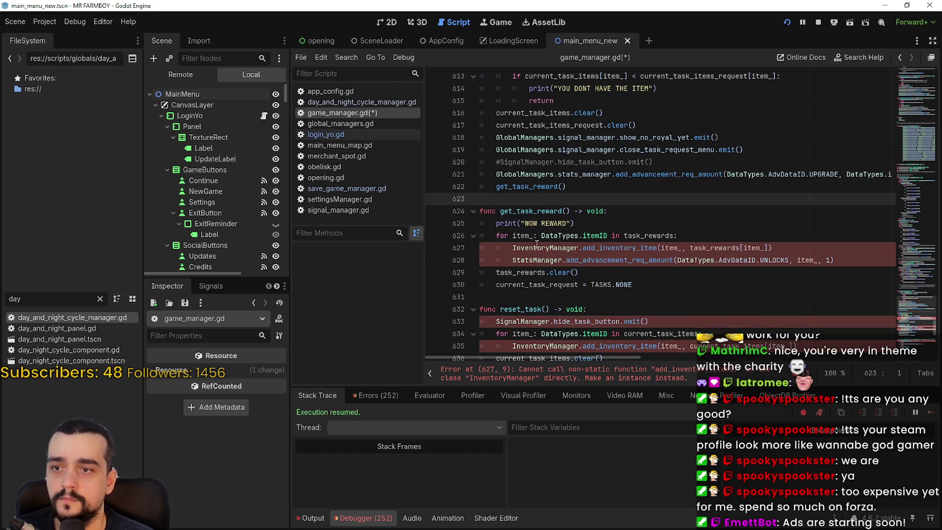
- In get_task_reward, use GlobalManagers.inventory_manager on line 627 and GlobalManagers.stats_manager on line 628
{"action": "left_click", "coordinate": [512, 248]}
{"action": "type", "text": "GlobalManagers."}
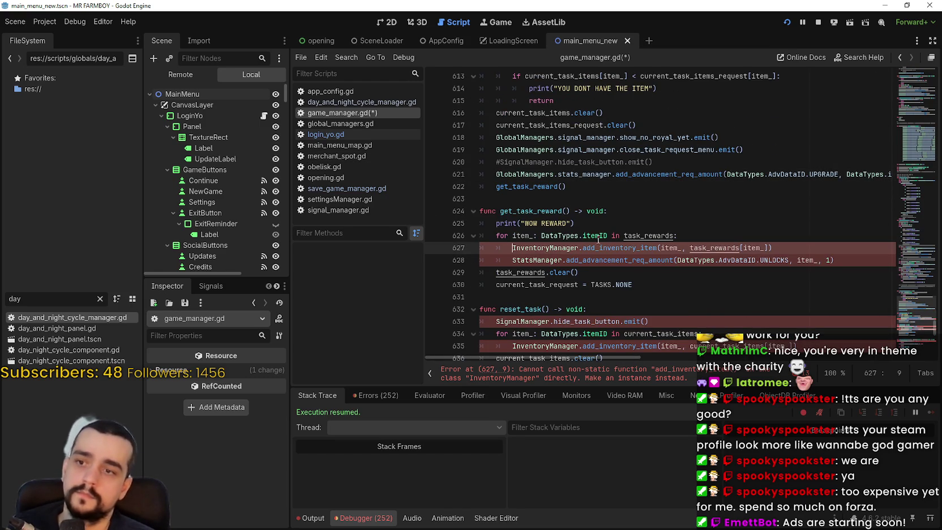
{"action": "double_click", "coordinate": [606, 248]}
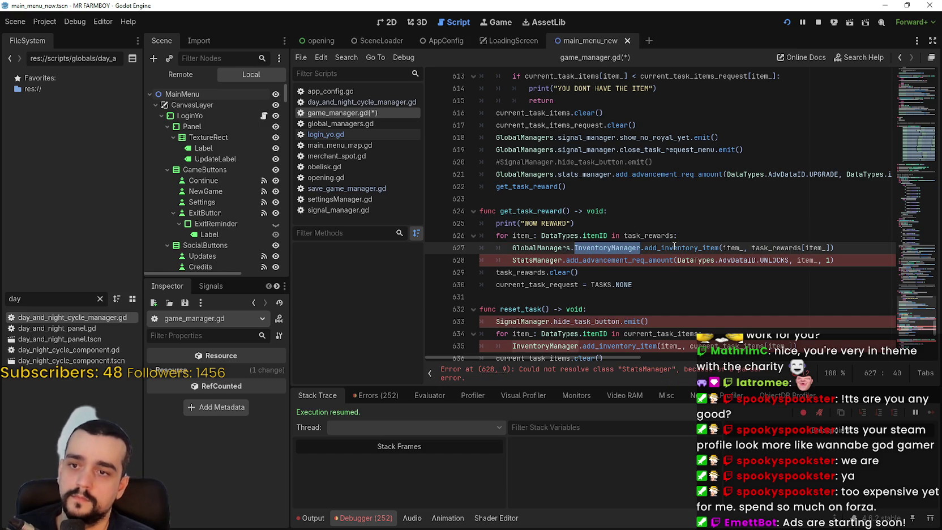
{"action": "type", "text": "inven"}
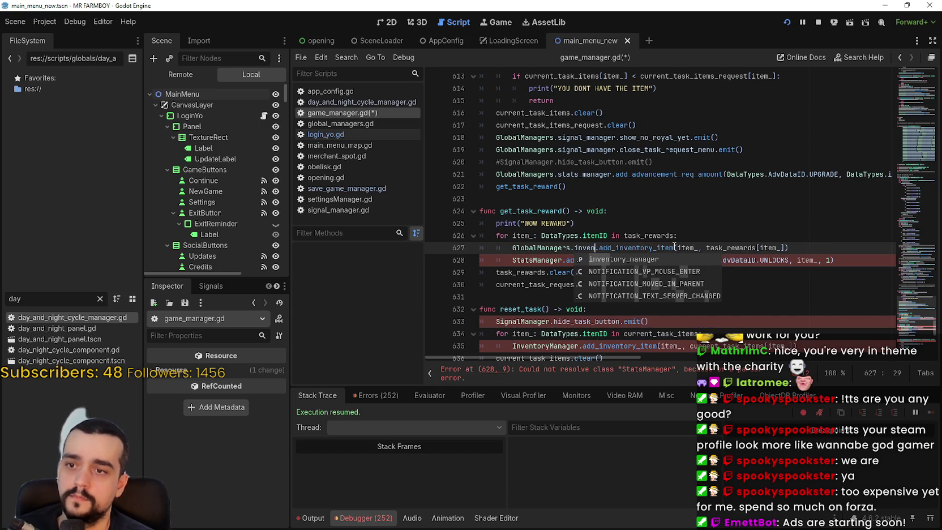
{"action": "key", "text": "Return"}
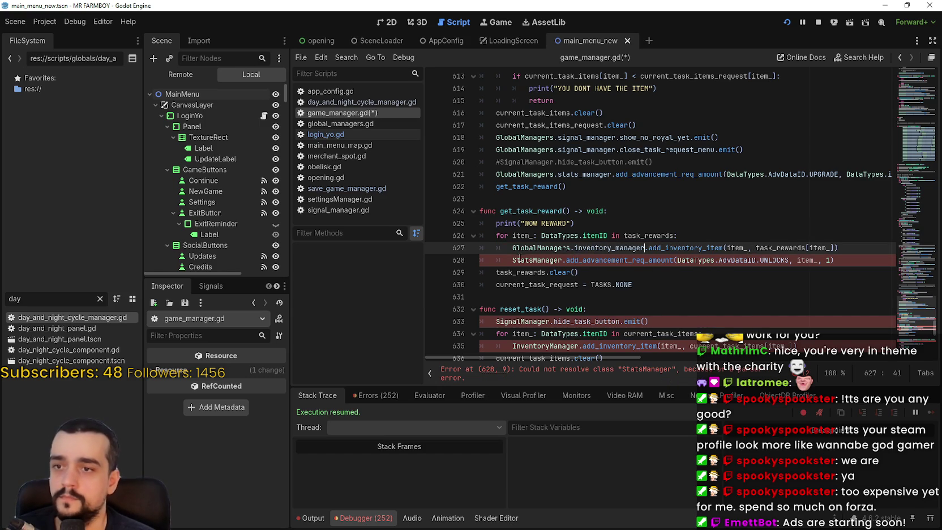
{"action": "left_click", "coordinate": [512, 260]}
{"action": "key", "text": "ctrl+shift+Right"}
{"action": "type", "text": "GlobalManagers.s"}
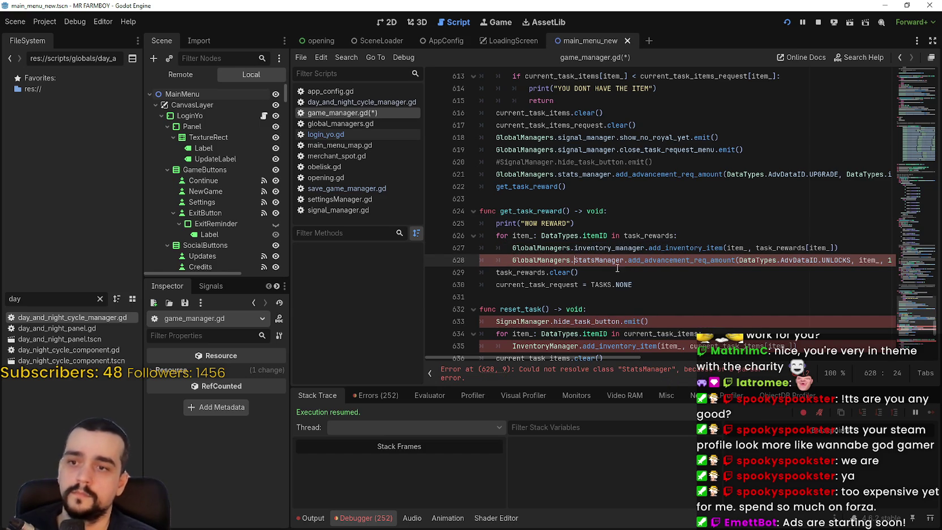
{"action": "type", "text": "tat"}
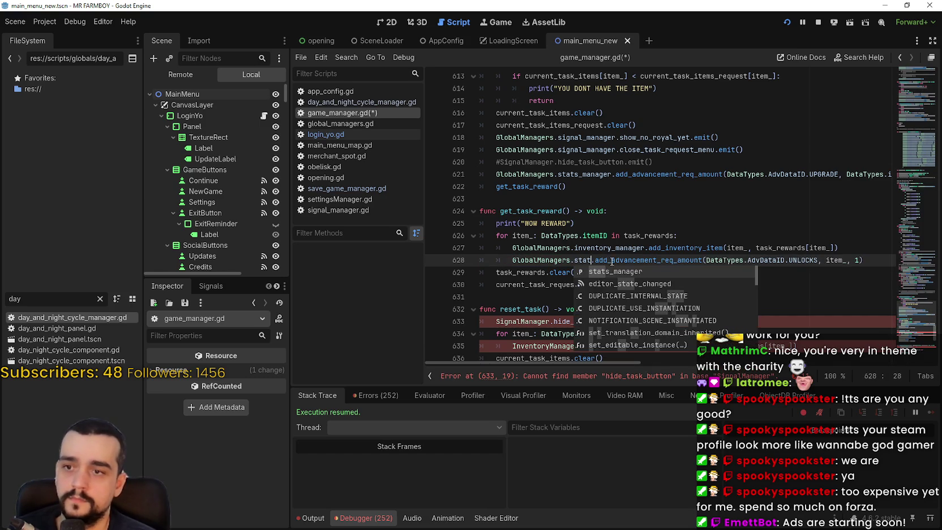
{"action": "key", "text": "Return"}
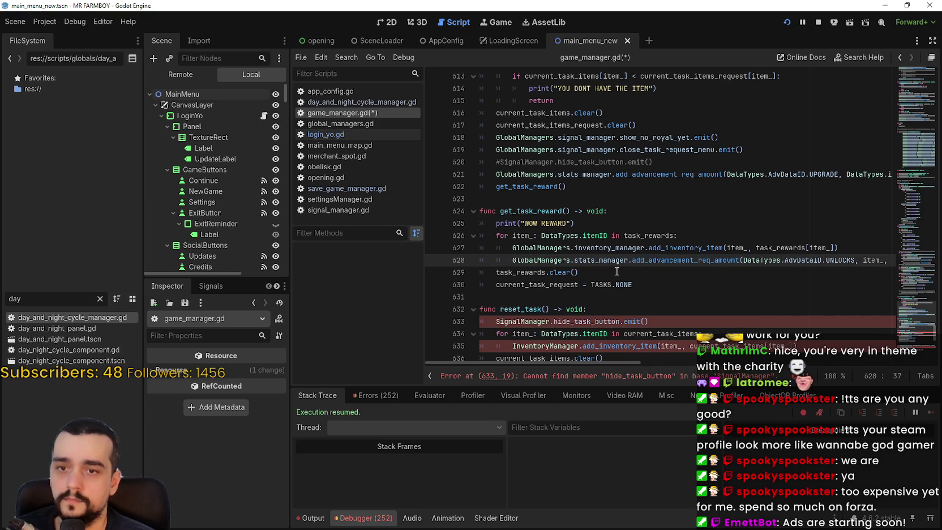
- In reset_task, use GlobalManagers.signal_manager on line 633 and GlobalManagers.inventory_manager on line 635
{"action": "scroll", "coordinate": [620, 268], "scroll_direction": "down", "scroll_amount": 2}
{"action": "left_click", "coordinate": [497, 249]}
{"action": "type", "text": "GlobalManagers."}
{"action": "double_click", "coordinate": [573, 247]}
{"action": "type", "text": "signal"}
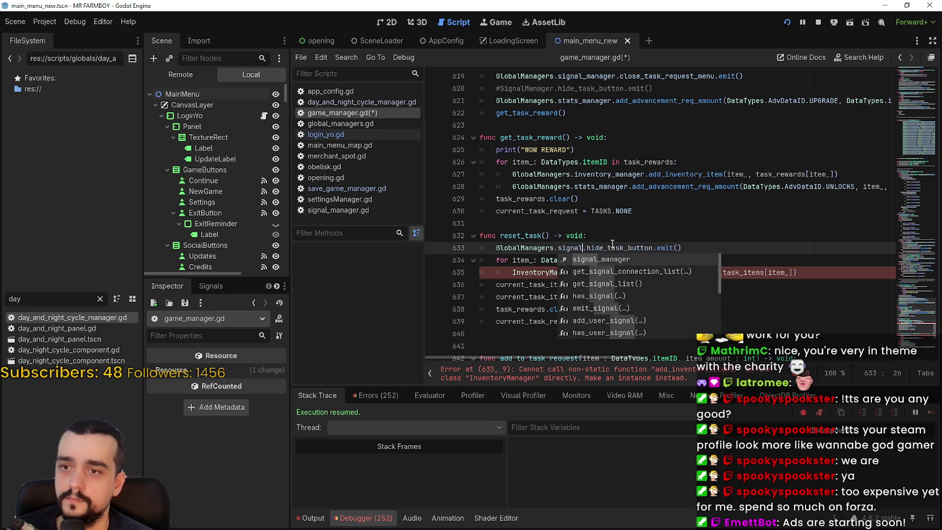
{"action": "key", "text": "Return"}
{"action": "left_click", "coordinate": [513, 273]}
{"action": "type", "text": "GlobalManagers."}
{"action": "double_click", "coordinate": [607, 273]}
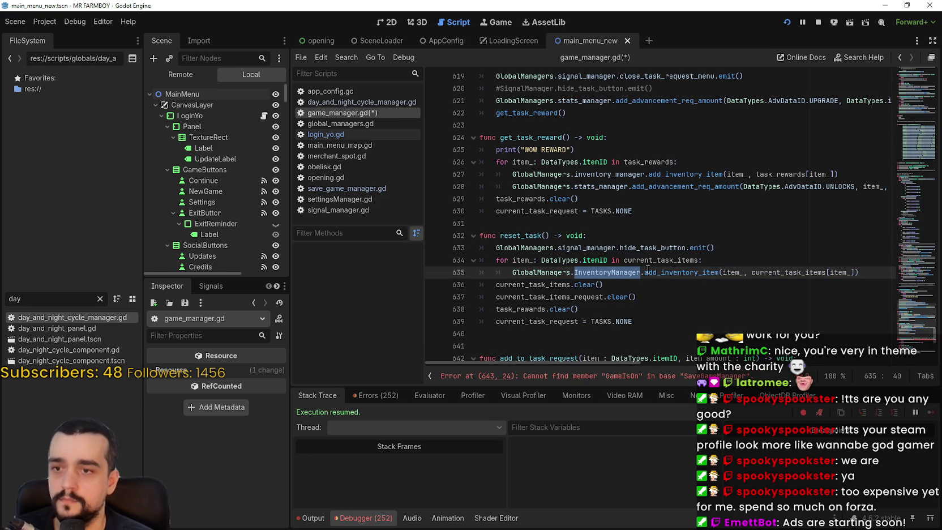
{"action": "type", "text": "inventory"}
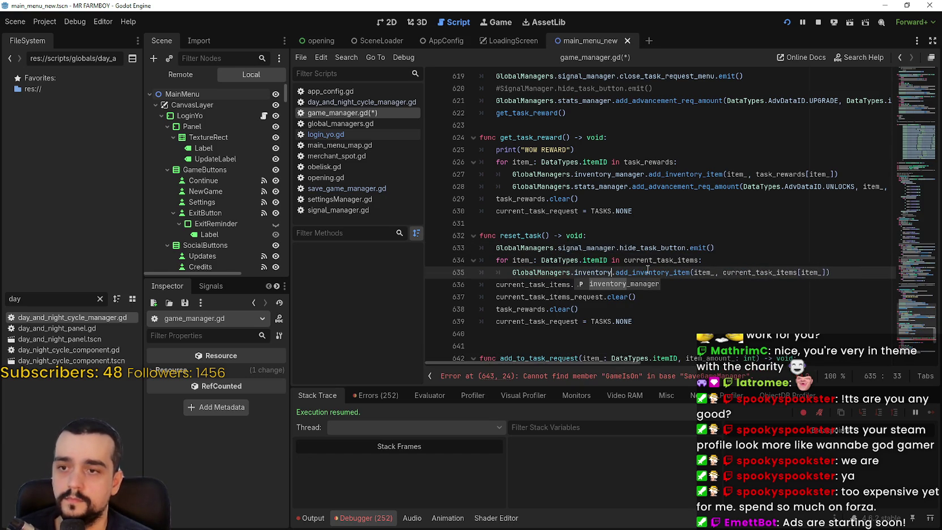
{"action": "key", "text": "Return"}
{"action": "scroll", "coordinate": [602, 294], "scroll_direction": "down", "scroll_amount": 4}
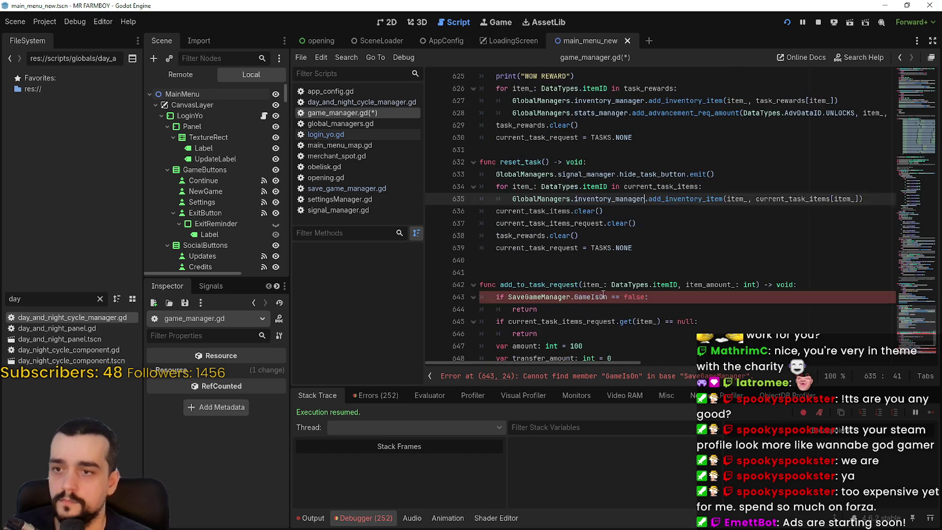
{"action": "left_click", "coordinate": [508, 223]}
- Switch line 643 to GlobalManagers.save_manager and line 653 to GlobalManagers.inventory_manager
{"action": "type", "text": "GlobalManagers."}
{"action": "double_click", "coordinate": [588, 224]}
{"action": "type", "text": "sa"}
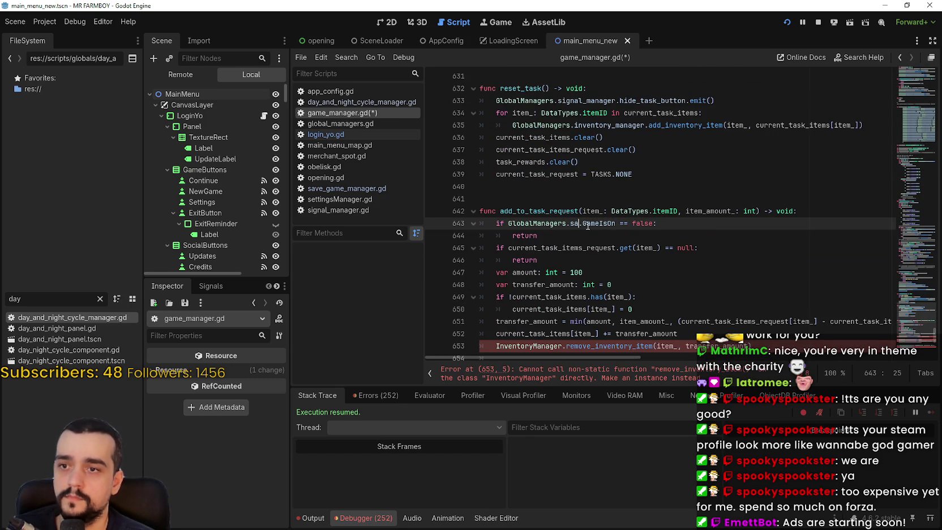
{"action": "type", "text": "ve"}
{"action": "key", "text": "Return"}
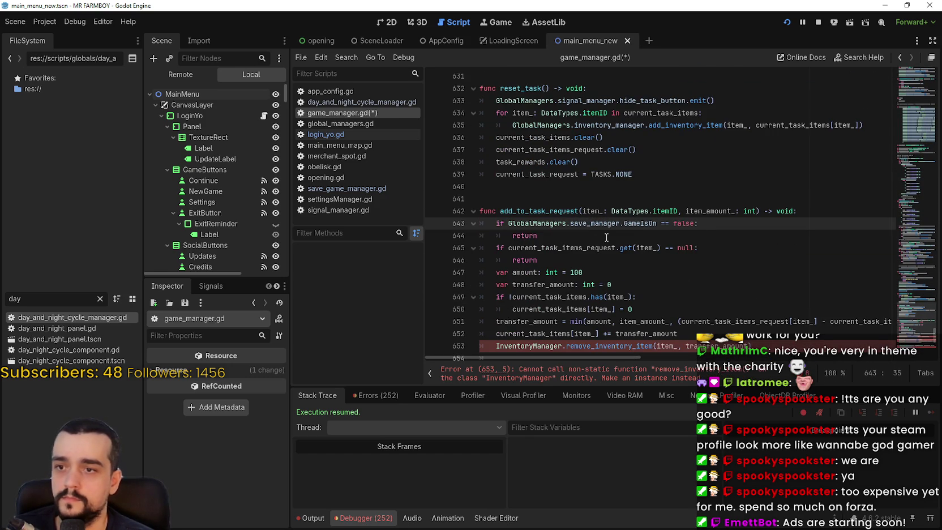
{"action": "scroll", "coordinate": [516, 183], "scroll_direction": "down", "scroll_amount": 5}
{"action": "left_click", "coordinate": [496, 162]}
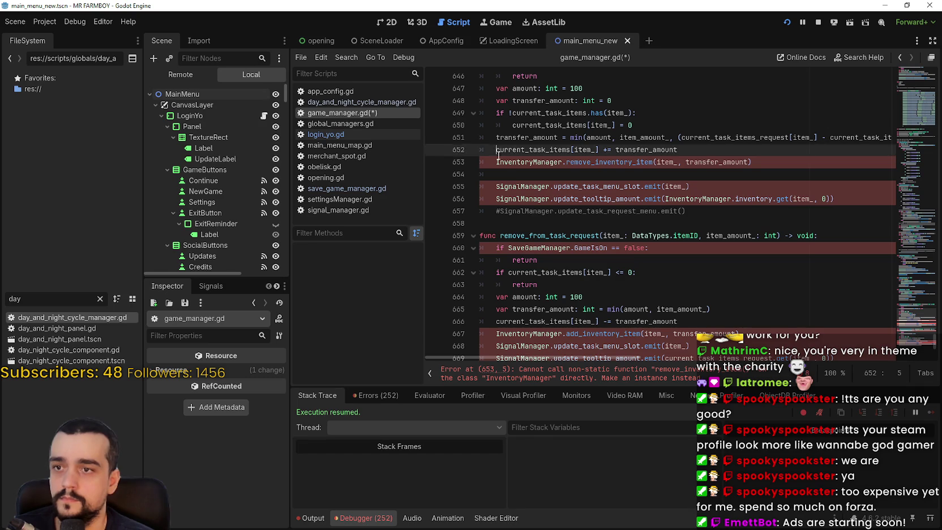
{"action": "scroll", "coordinate": [502, 205], "scroll_direction": "up", "scroll_amount": 3}
{"action": "scroll", "coordinate": [503, 205], "scroll_direction": "down", "scroll_amount": 1}
{"action": "type", "text": "GlobalManagers."}
{"action": "double_click", "coordinate": [603, 235]}
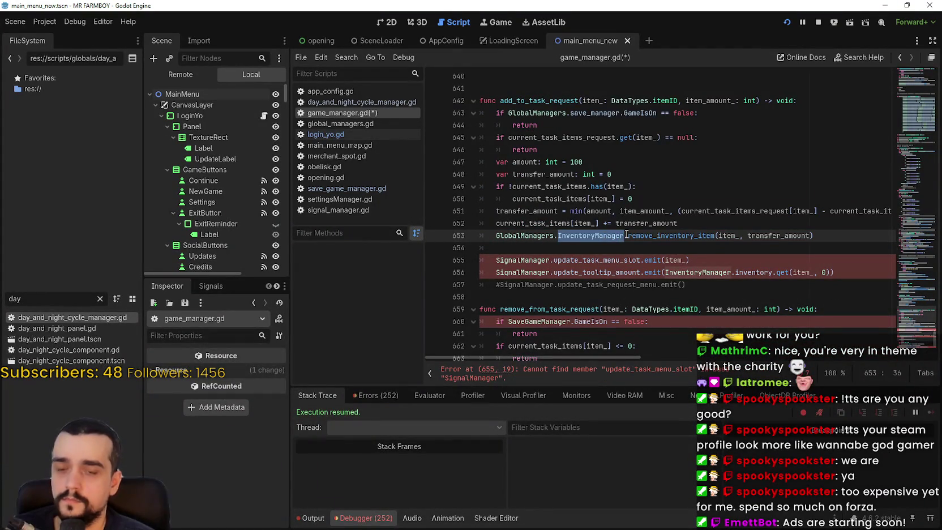
{"action": "type", "text": "inventoryM"}
{"action": "key", "text": "Return"}
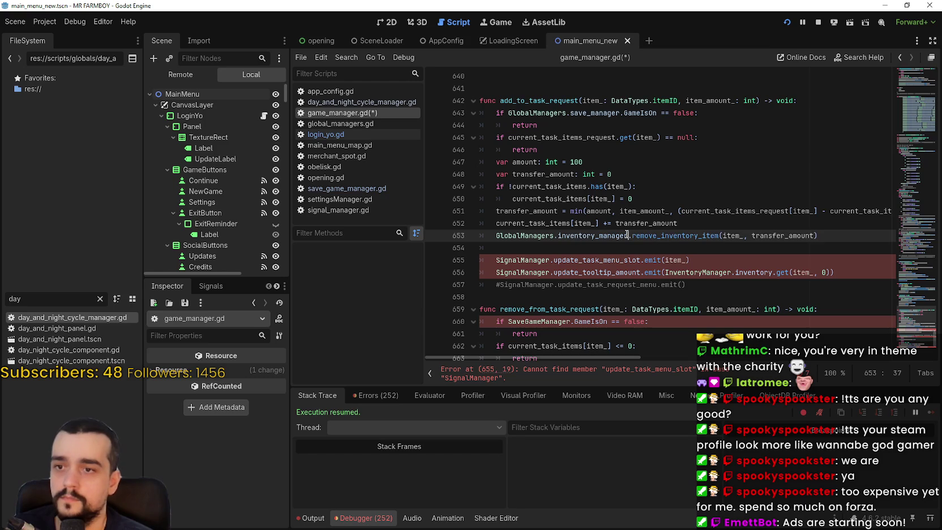
- Change the SignalManager calls on lines 655 and 656 to GlobalManagers.signal_manager
{"action": "left_click", "coordinate": [495, 261]}
{"action": "type", "text": "GlobalManagers."}
{"action": "key", "text": "ctrl+Delete"}
{"action": "type", "text": "signal"}
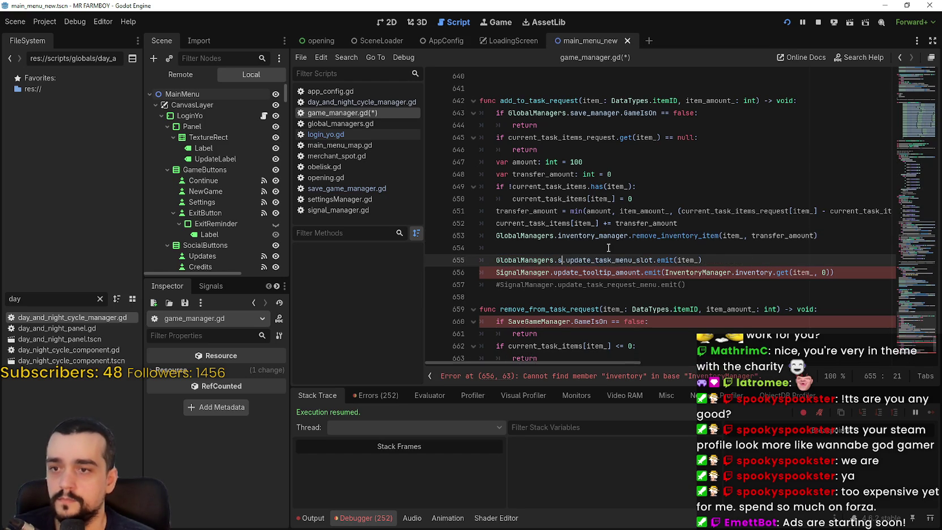
{"action": "key", "text": "Return"}
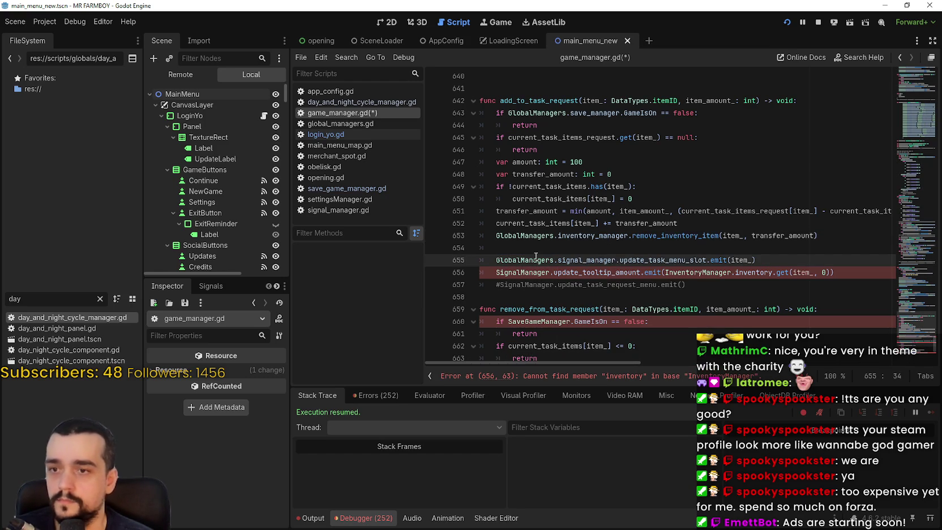
{"action": "key", "text": "Down"}
{"action": "key", "text": "Home"}
{"action": "type", "text": "GlobalManagers."}
{"action": "key", "text": "ctrl+shift+Right"}
{"action": "type", "text": "s"}
{"action": "type", "text": "ignal_manager"}
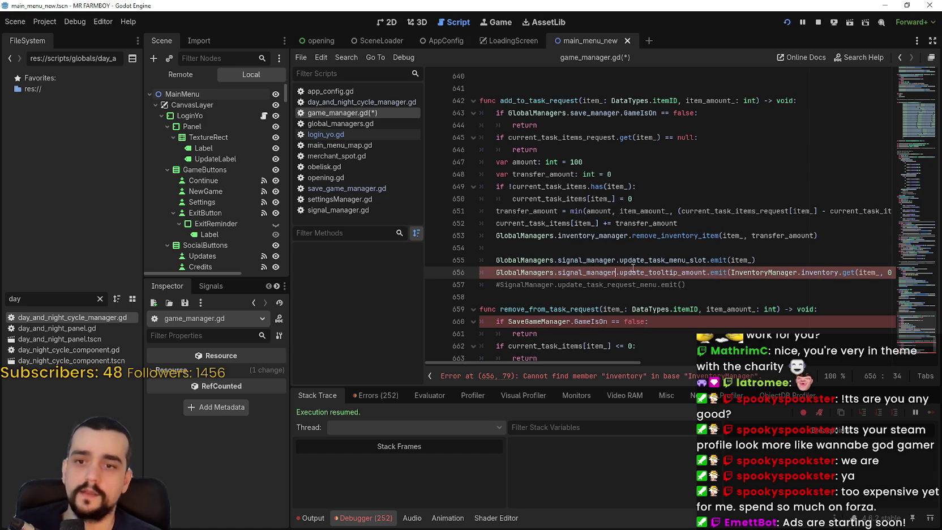
- Change the tooltip's InventoryManager argument on line 656 to GlobalManagers.inventory_manager, then open the autoload settings
{"action": "left_click", "coordinate": [730, 272]}
{"action": "type", "text": "GlobalManagers."}
{"action": "double_click", "coordinate": [823, 272]}
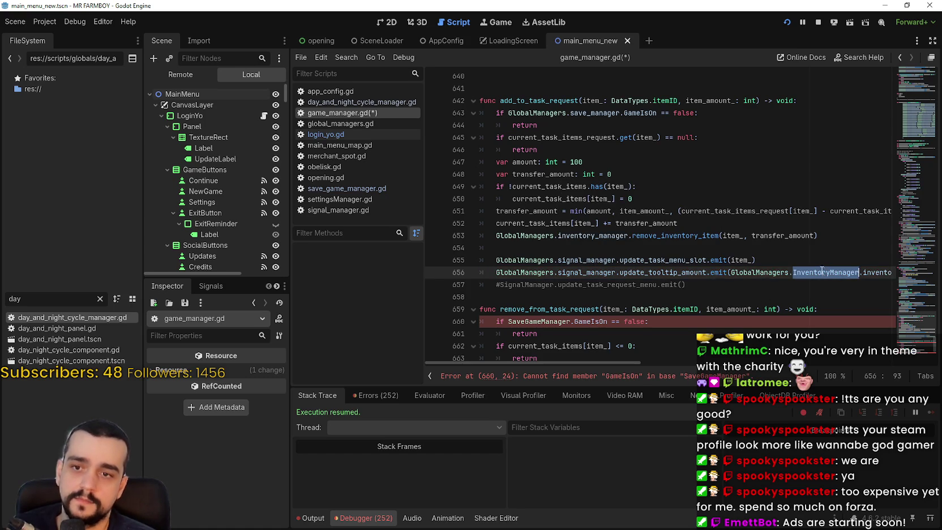
{"action": "type", "text": "i"}
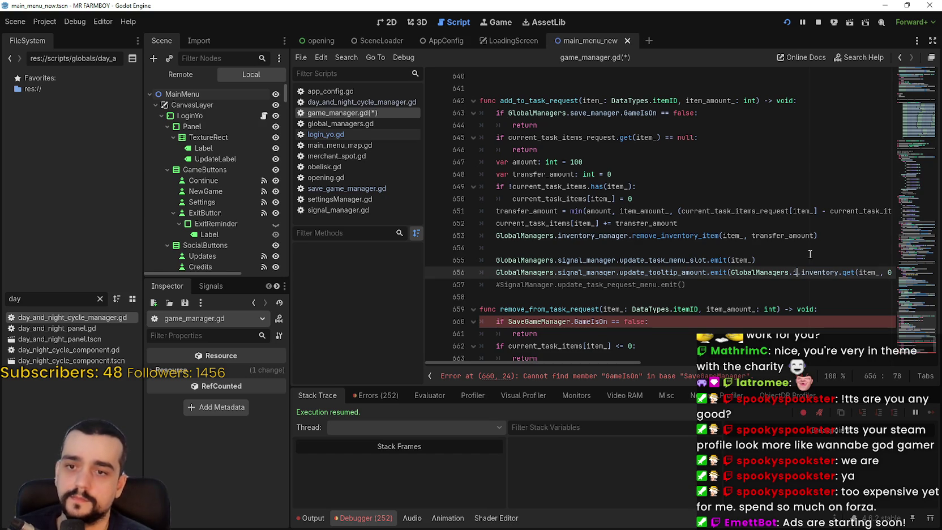
{"action": "type", "text": "nventory"}
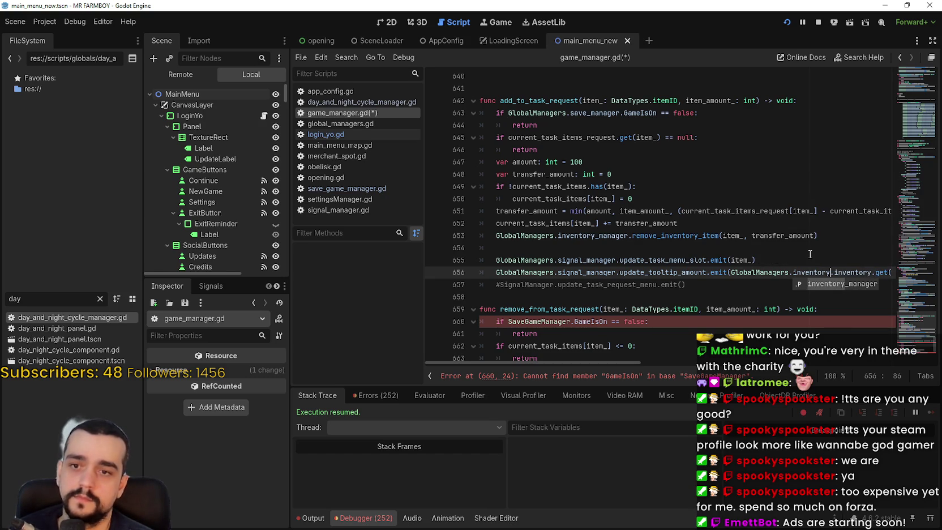
{"action": "key", "text": "Return"}
{"action": "left_click", "coordinate": [653, 363]}
{"action": "left_click_drag", "start_coordinate": [765, 362], "coordinate": [485, 329]}
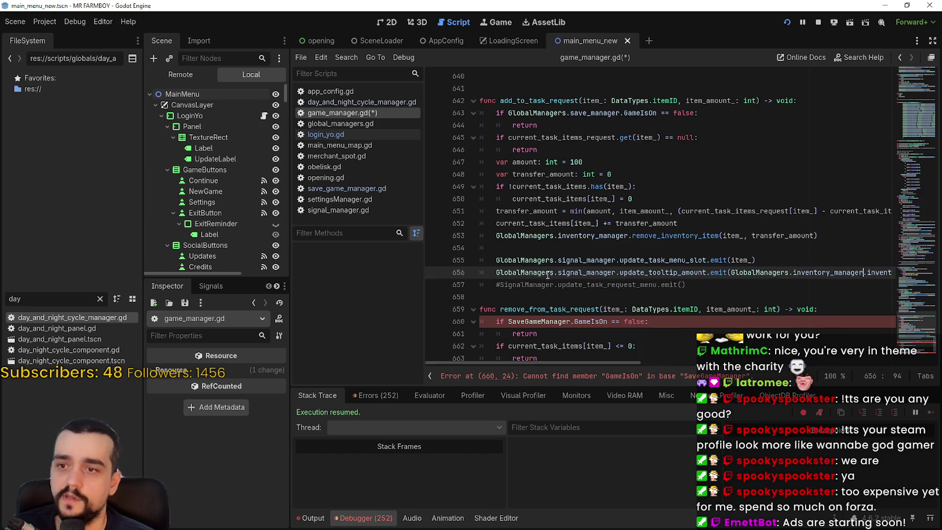
{"action": "double_click", "coordinate": [535, 261]}
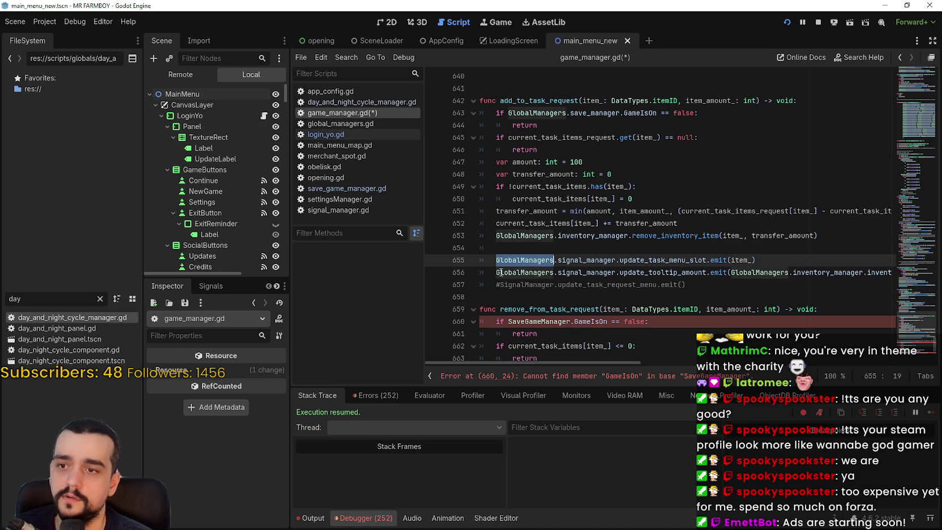
{"action": "left_click", "coordinate": [575, 235], "text": "ctrl"}
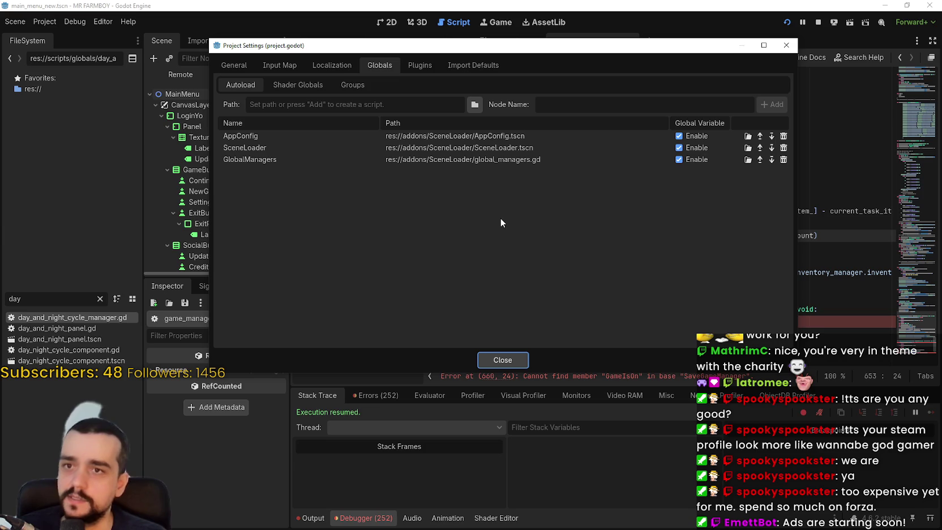
- Close Project Settings after checking the AppConfig, SceneLoader and GlobalManagers autoloads, returning to line 655
{"action": "left_click", "coordinate": [785, 47]}
{"action": "left_click", "coordinate": [670, 259]}
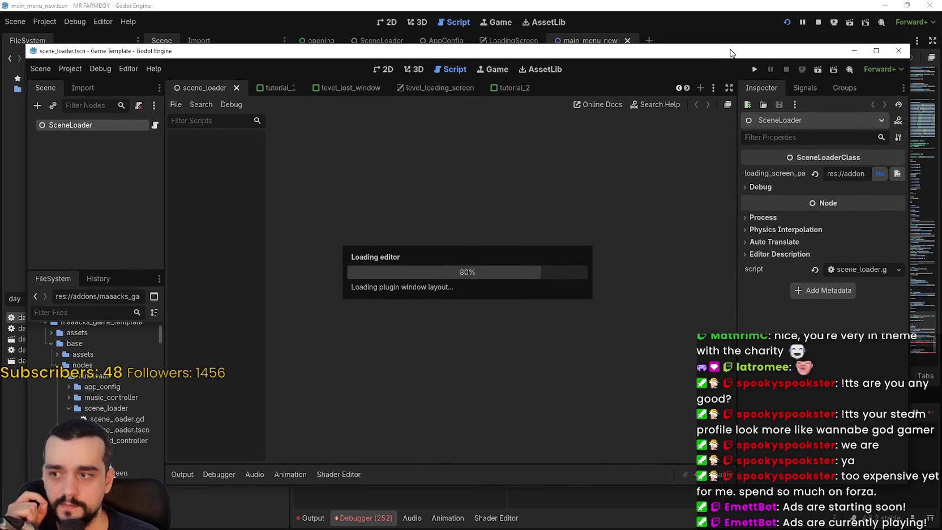
- Settle the Game Template window and look over global_state.gd around lines 18–22
{"action": "left_click_drag", "start_coordinate": [730, 54], "coordinate": [732, 49]}
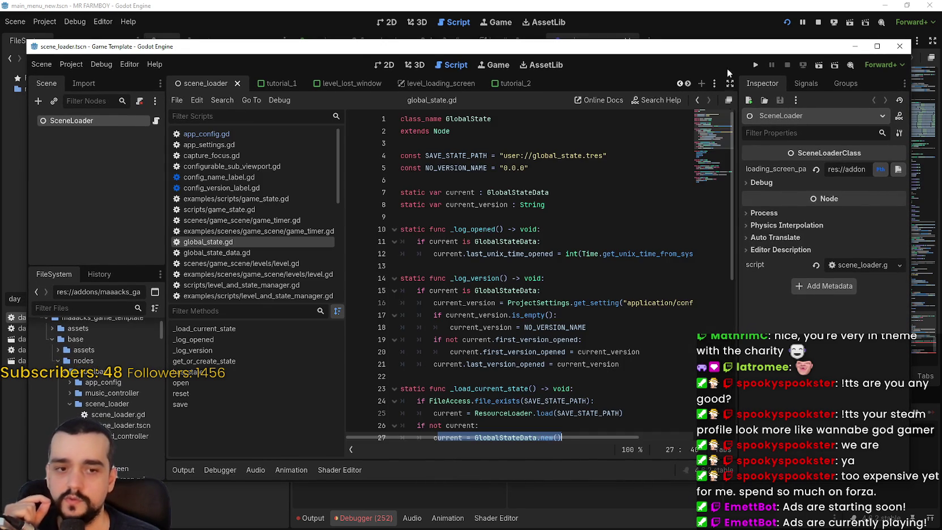
{"action": "left_click", "coordinate": [656, 338]}
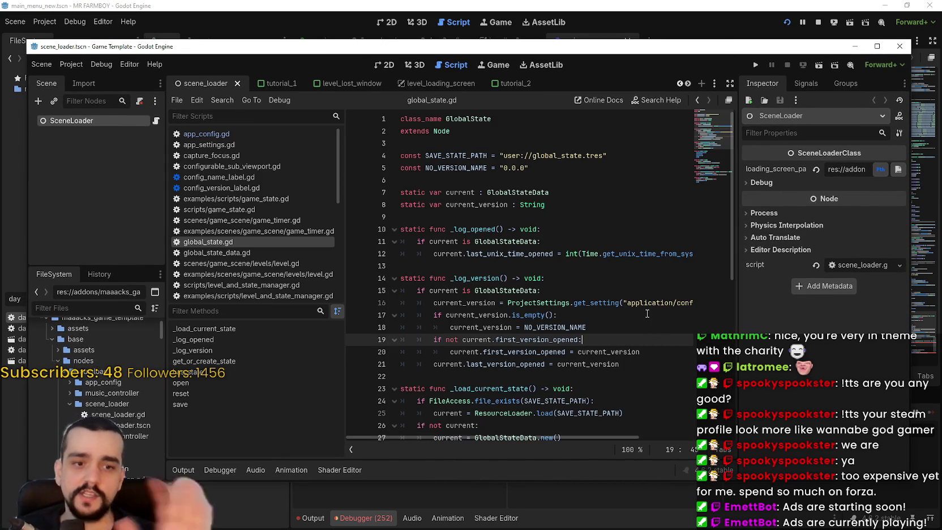
{"action": "scroll", "coordinate": [528, 162], "scroll_direction": "down", "scroll_amount": 5}
{"action": "left_click", "coordinate": [550, 188]}
{"action": "scroll", "coordinate": [572, 222], "scroll_direction": "up", "scroll_amount": 2}
{"action": "left_click", "coordinate": [615, 215]}
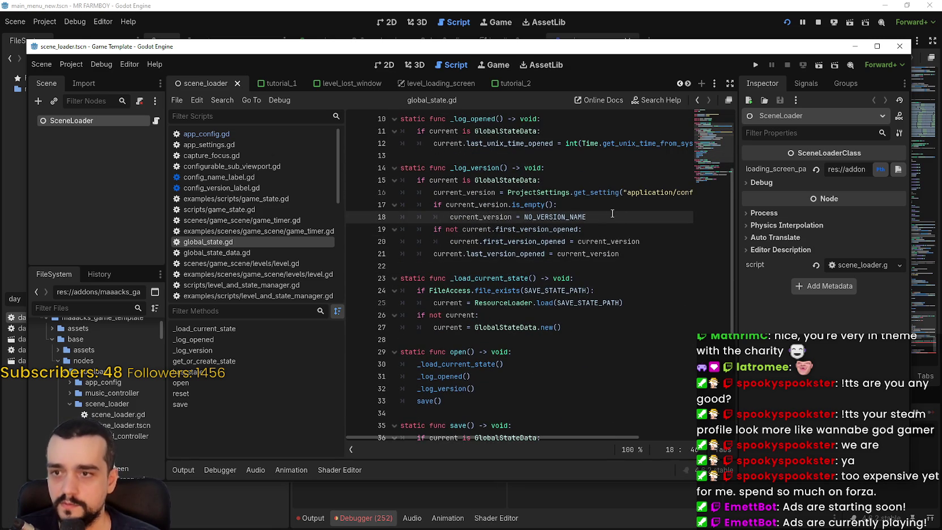
- Review the Game Template's Project Settings, including Localization and the registered autoloads, then close it
{"action": "left_click", "coordinate": [66, 65]}
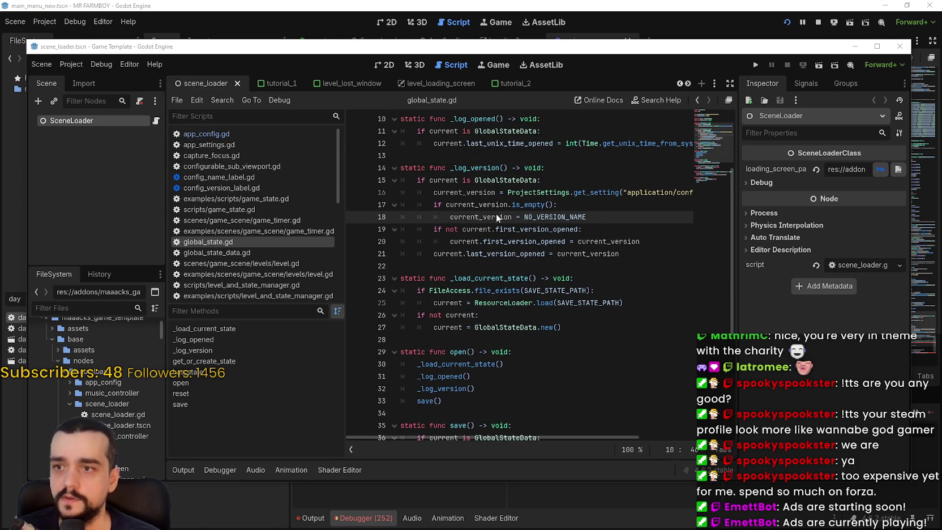
{"action": "left_click", "coordinate": [121, 69]}
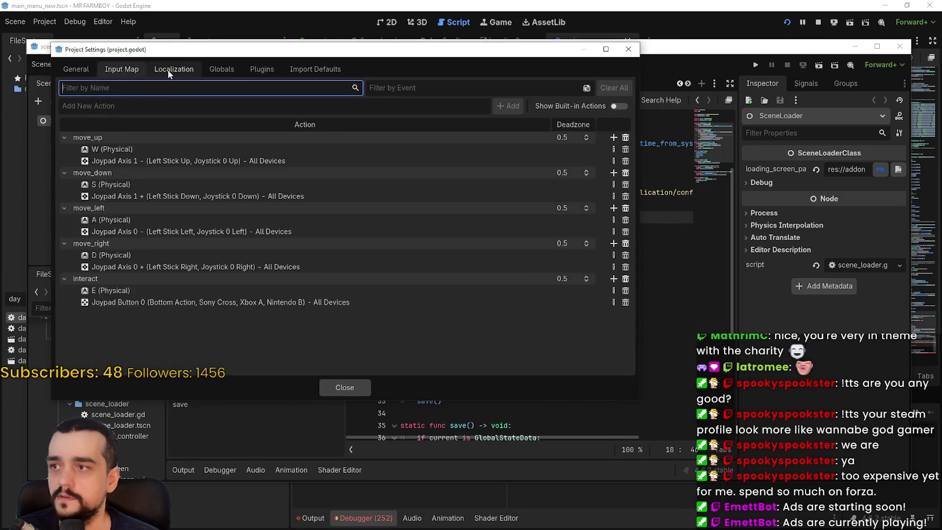
{"action": "left_click", "coordinate": [173, 69]}
{"action": "left_click", "coordinate": [226, 72]}
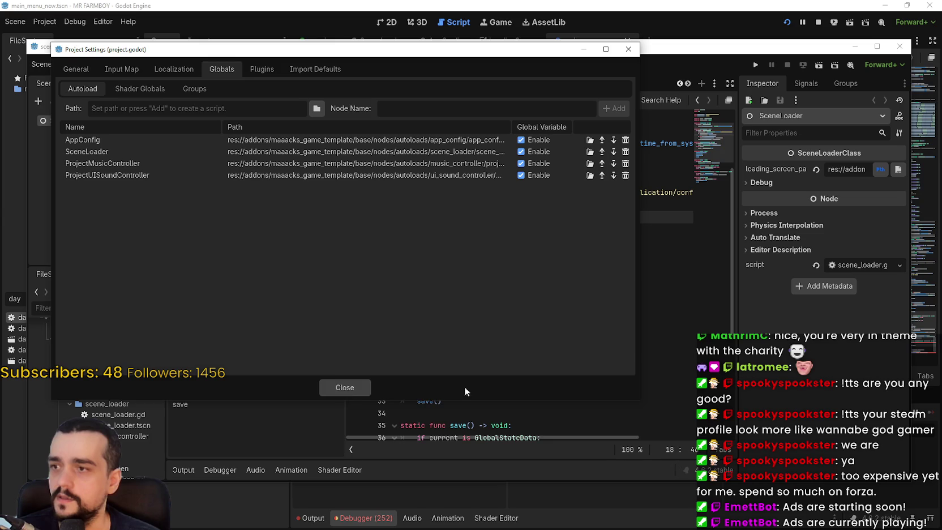
{"action": "left_click", "coordinate": [344, 387]}
{"action": "scroll", "coordinate": [541, 283], "scroll_direction": "up", "scroll_amount": 3}
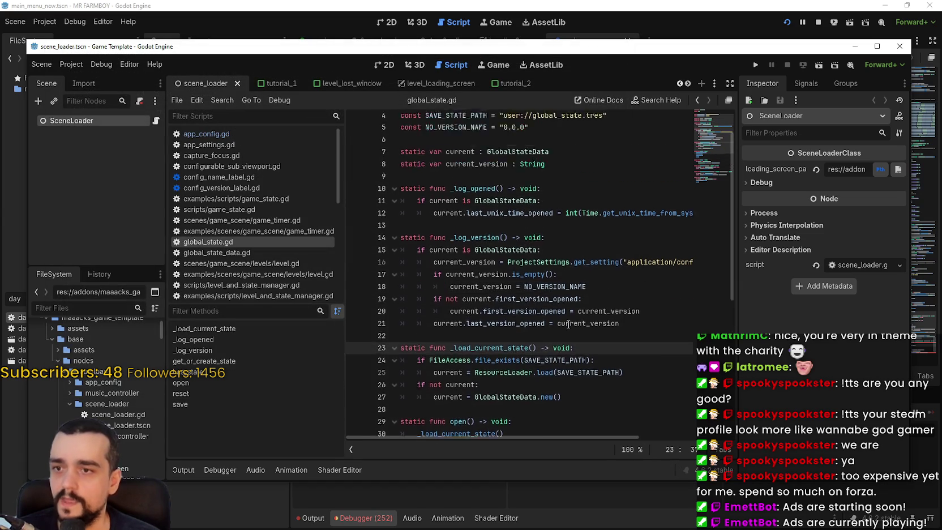
- Examine the class header and select the GlobalStateData type on line 7 of global_state.gd
{"action": "left_click_drag", "start_coordinate": [549, 192], "coordinate": [389, 189]}
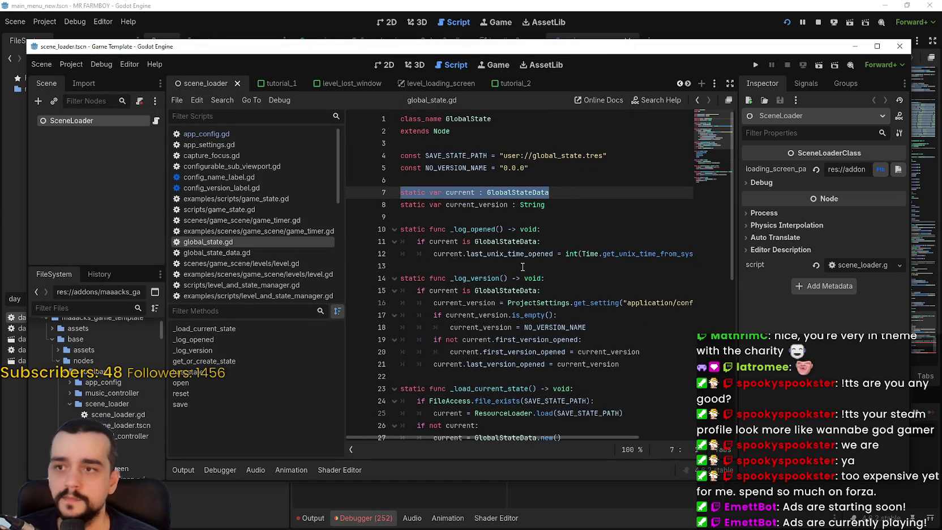
{"action": "left_click", "coordinate": [559, 191]}
{"action": "mouse_move", "coordinate": [563, 191]}
{"action": "left_mouse_down"}
{"action": "mouse_move", "coordinate": [396, 180]}
{"action": "mouse_move", "coordinate": [484, 192]}
{"action": "left_mouse_up"}
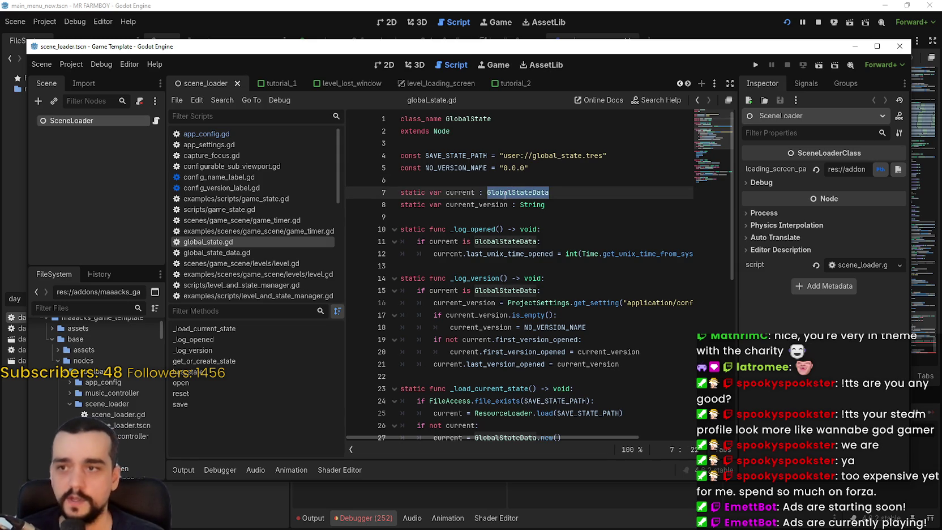
{"action": "left_click", "coordinate": [505, 195]}
{"action": "mouse_move", "coordinate": [563, 195]}
{"action": "left_mouse_down"}
{"action": "mouse_move", "coordinate": [481, 180]}
{"action": "mouse_move", "coordinate": [434, 123]}
{"action": "mouse_move", "coordinate": [398, 111]}
{"action": "left_mouse_up"}
{"action": "left_click", "coordinate": [434, 122]}
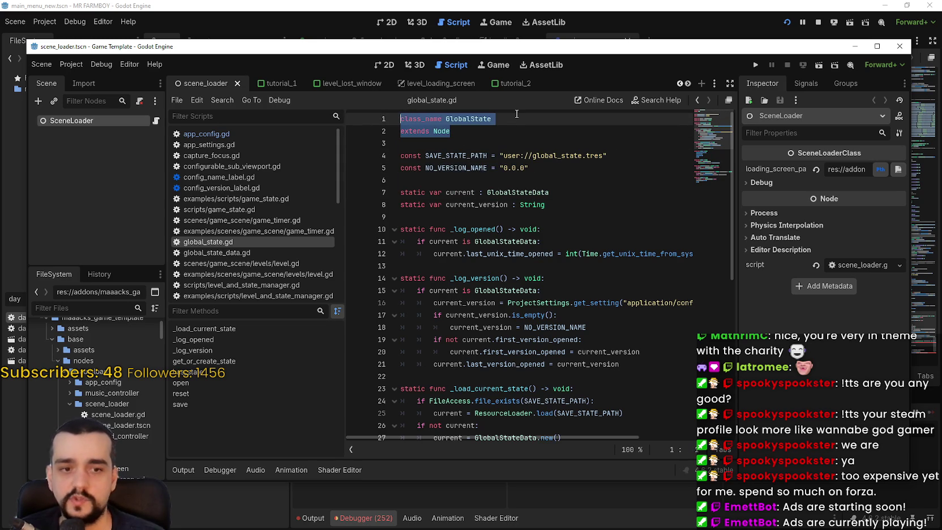
{"action": "left_click", "coordinate": [493, 192]}
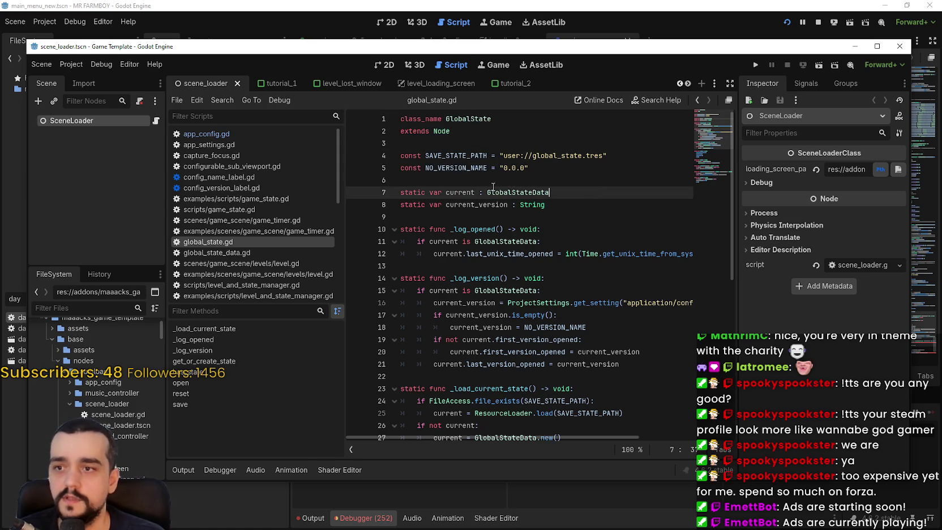
{"action": "double_click", "coordinate": [530, 193]}
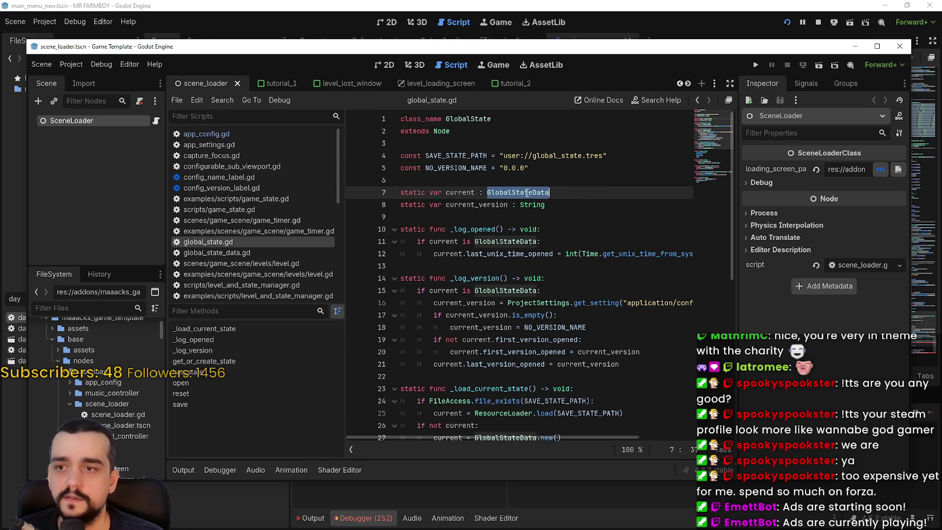
- Run Lookup Symbol on GlobalStateData at line 27 to open global_state_data.gd
{"action": "scroll", "coordinate": [578, 348], "scroll_direction": "down", "scroll_amount": 1}
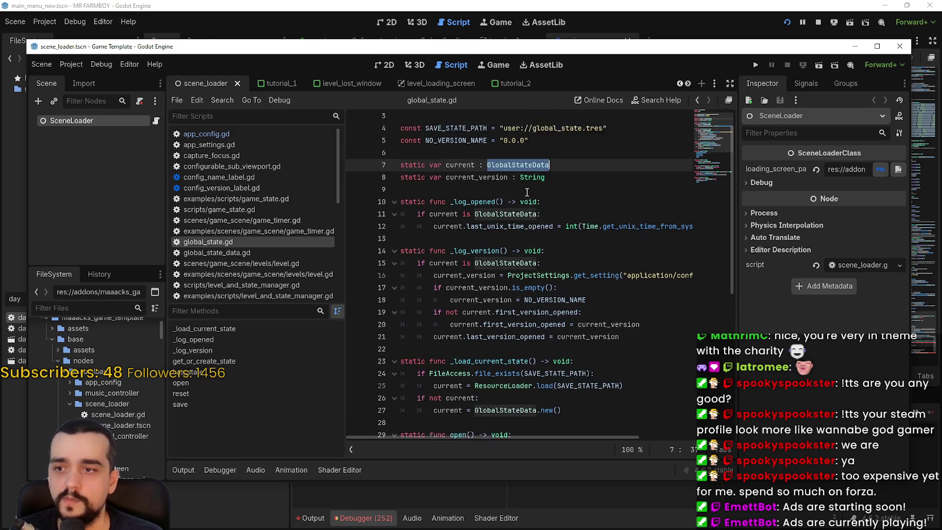
{"action": "scroll", "coordinate": [555, 242], "scroll_direction": "down", "scroll_amount": 2}
{"action": "mouse_move", "coordinate": [562, 327]}
{"action": "left_mouse_down"}
{"action": "mouse_move", "coordinate": [476, 327]}
{"action": "mouse_move", "coordinate": [560, 327]}
{"action": "left_mouse_up"}
{"action": "left_click", "coordinate": [516, 326]}
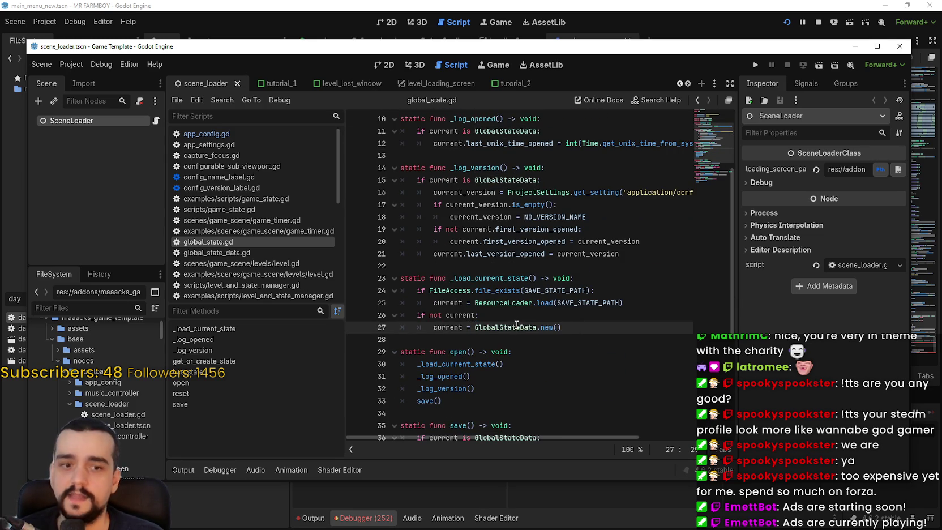
{"action": "right_click", "coordinate": [516, 324]}
{"action": "left_click", "coordinate": [585, 474]}
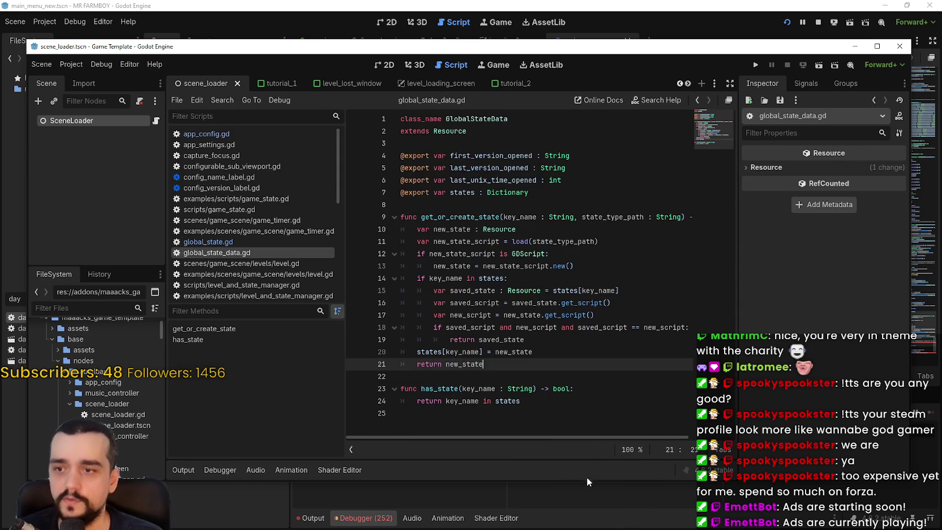
- Look over the class body of global_state_data.gd, lines 2 to 25
{"action": "left_click", "coordinate": [442, 130]}
{"action": "left_click_drag", "start_coordinate": [442, 130], "coordinate": [586, 418]}
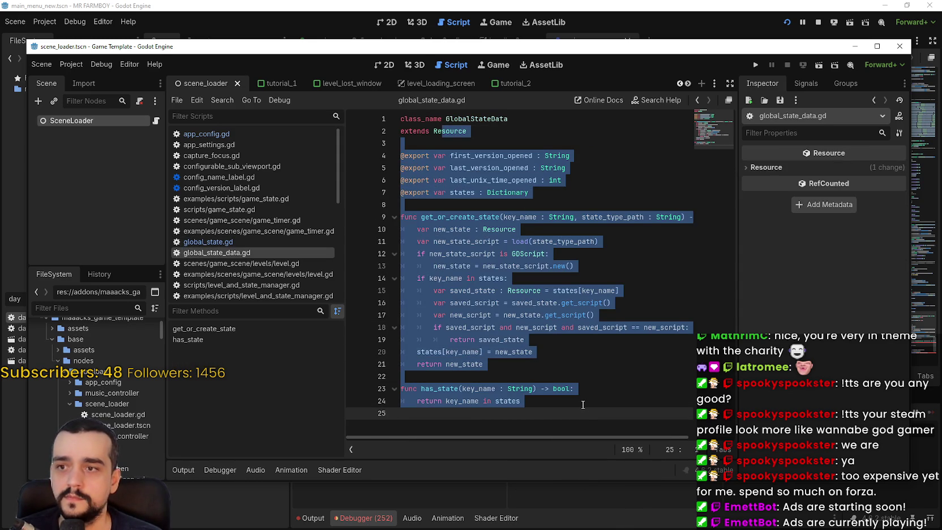
{"action": "mouse_move", "coordinate": [565, 314]}
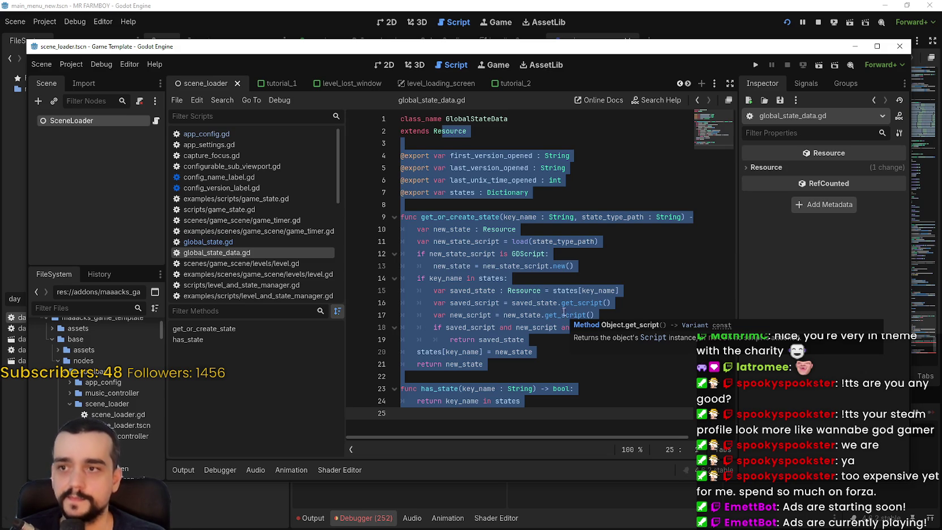
{"action": "left_click", "coordinate": [566, 205]}
{"action": "mouse_move", "coordinate": [741, 52]}
{"action": "left_mouse_down"}
{"action": "mouse_move", "coordinate": [736, 68]}
{"action": "mouse_move", "coordinate": [739, 59]}
{"action": "left_mouse_up"}
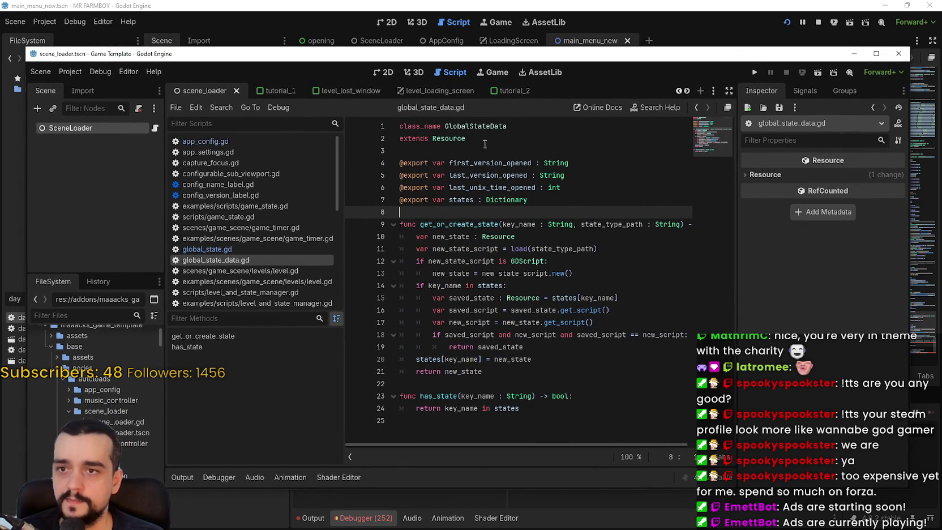
- From global_state.gd line 7, look up GlobalStateData again and review global_state_data.gd's code
{"action": "left_click", "coordinate": [229, 250]}
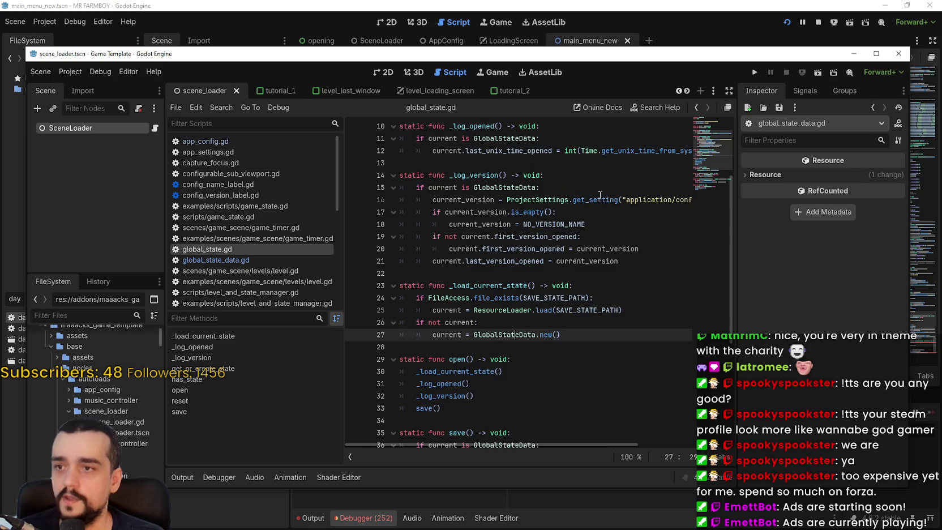
{"action": "scroll", "coordinate": [599, 197], "scroll_direction": "up", "scroll_amount": 3}
{"action": "left_click_drag", "start_coordinate": [449, 138], "coordinate": [348, 105]}
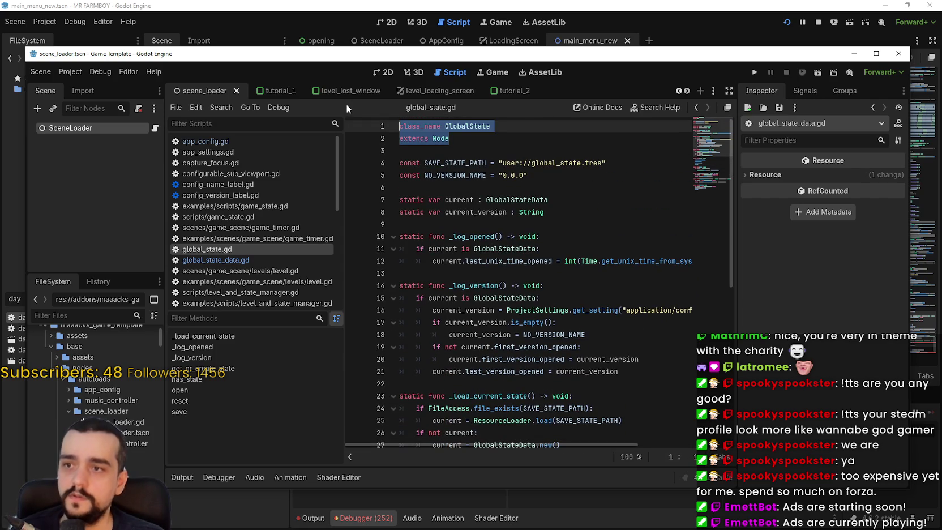
{"action": "left_click_drag", "start_coordinate": [445, 200], "coordinate": [574, 199]}
{"action": "left_click", "coordinate": [532, 200]}
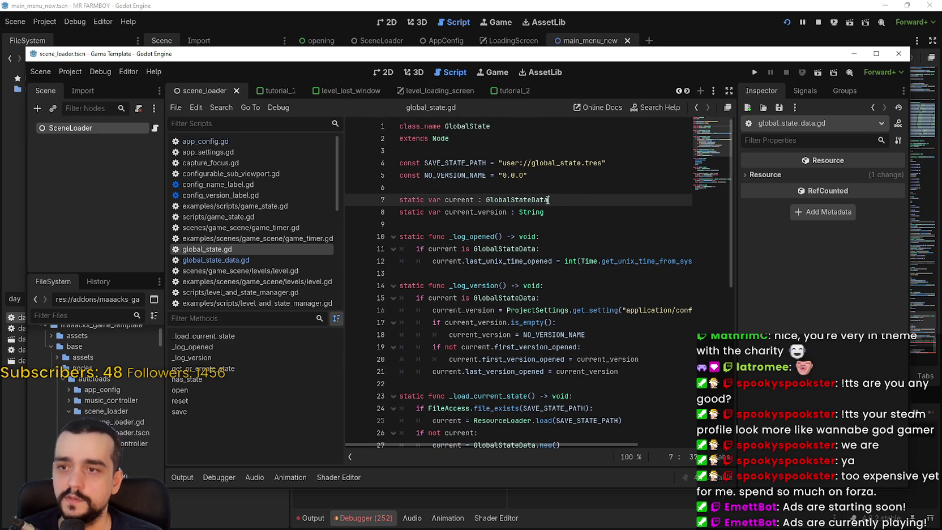
{"action": "right_click", "coordinate": [537, 201]}
{"action": "left_click", "coordinate": [590, 359]}
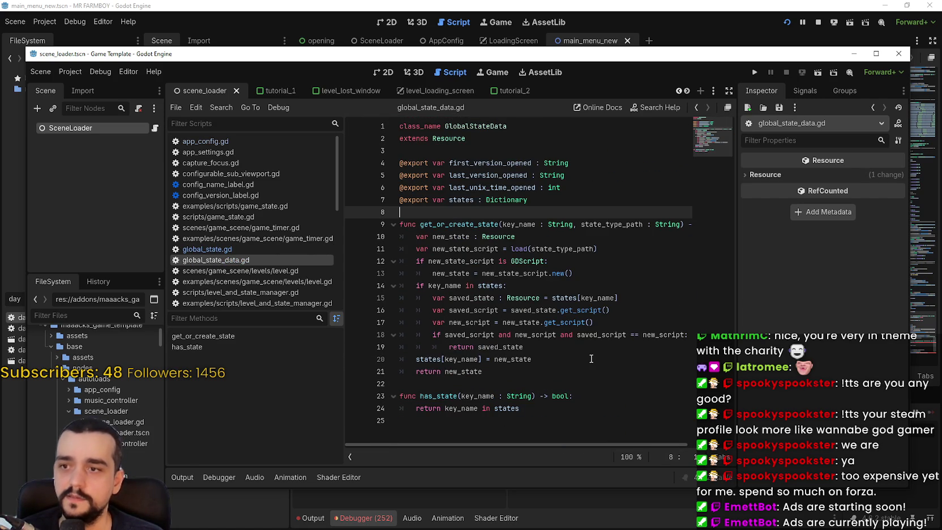
{"action": "left_click_drag", "start_coordinate": [551, 412], "coordinate": [417, 99]}
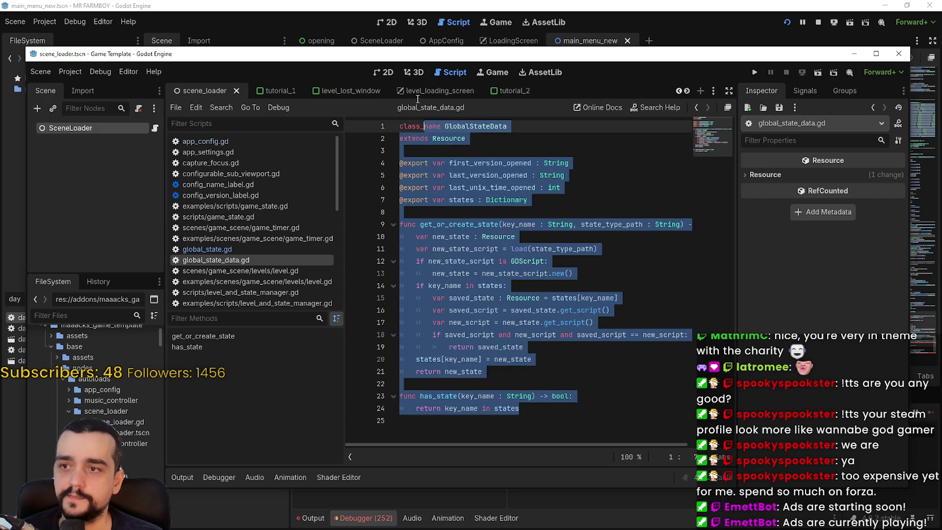
{"action": "left_click", "coordinate": [534, 351]}
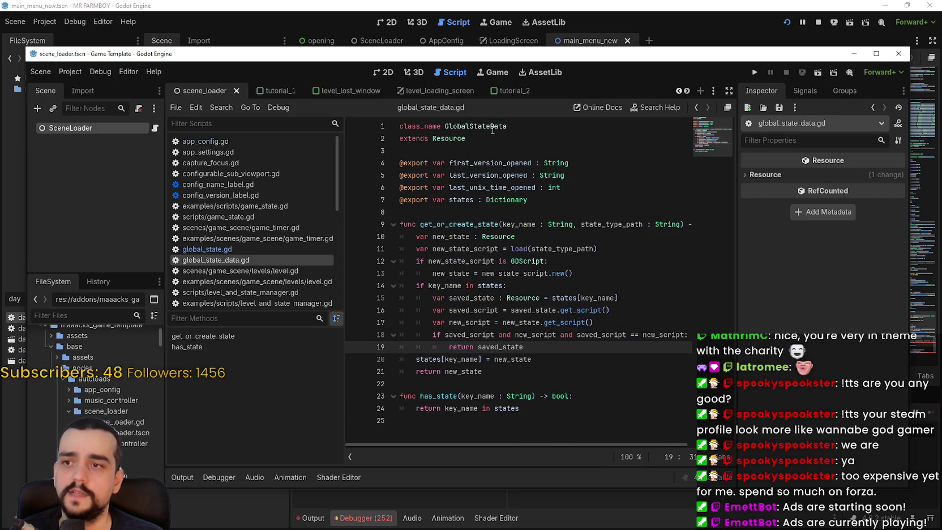
{"action": "left_click", "coordinate": [572, 151]}
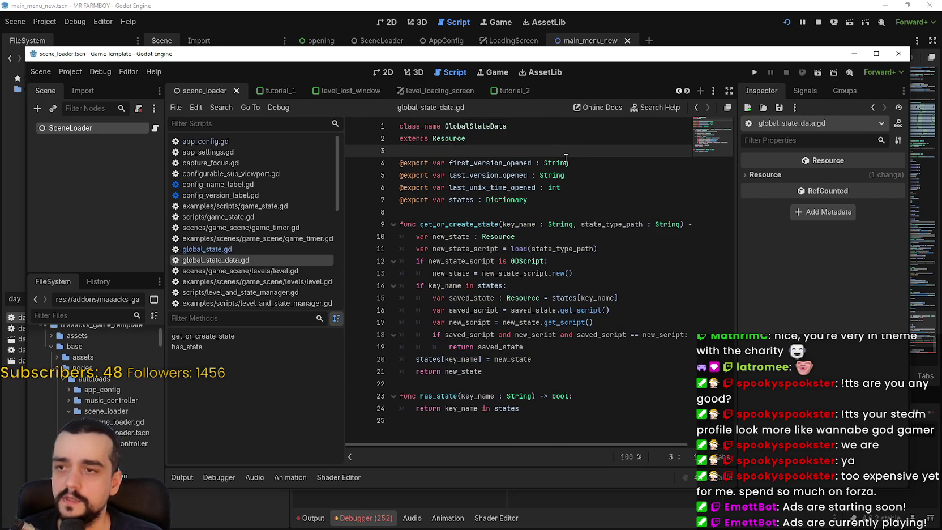
{"action": "mouse_move", "coordinate": [566, 157]}
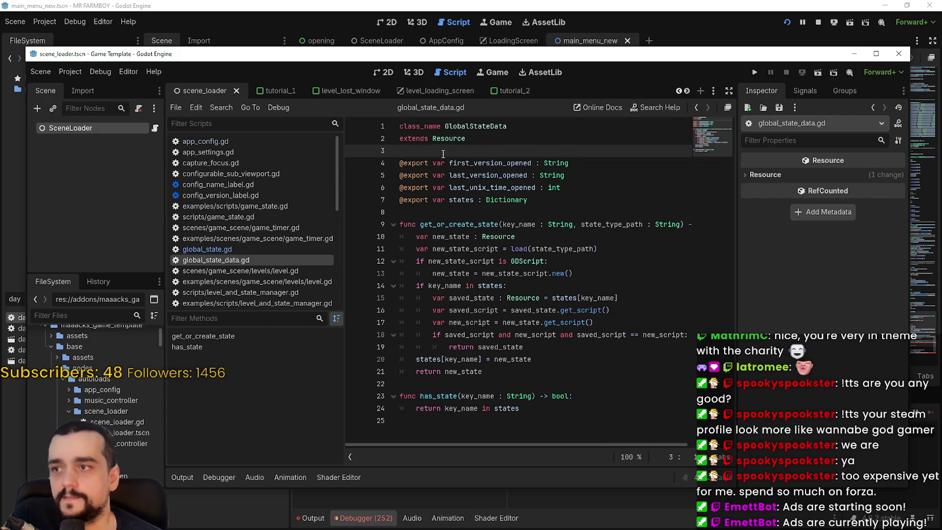
- Close the Game Template editor and return to game_manager.gd at line 654
{"action": "mouse_move", "coordinate": [793, 61]}
{"action": "left_mouse_down"}
{"action": "mouse_move", "coordinate": [788, 84]}
{"action": "mouse_move", "coordinate": [792, 63]}
{"action": "left_mouse_up"}
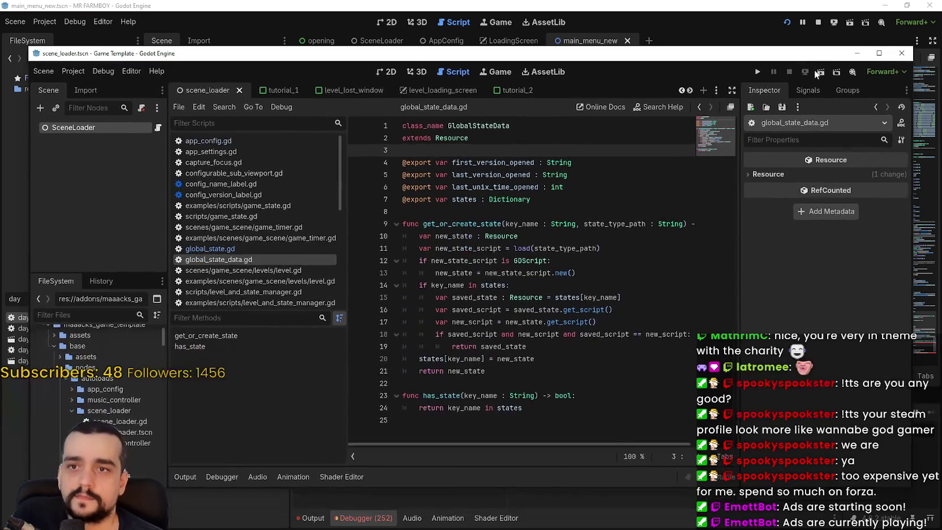
{"action": "left_click", "coordinate": [903, 53]}
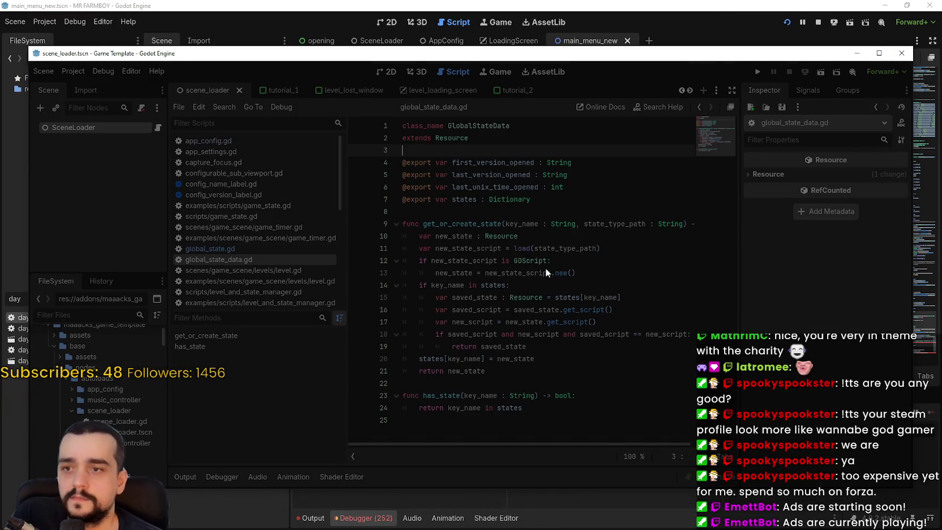
{"action": "left_click", "coordinate": [560, 275]}
{"action": "left_click", "coordinate": [636, 247]}
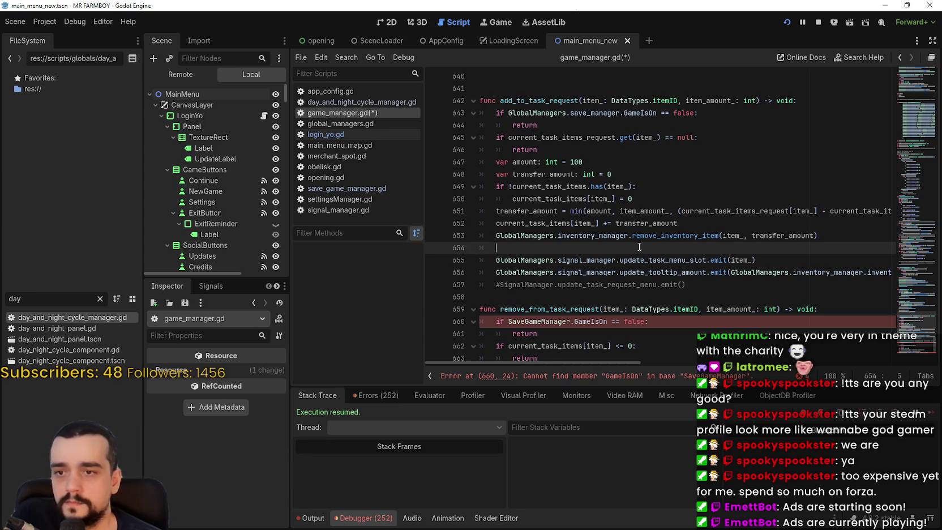
{"action": "mouse_move", "coordinate": [649, 217]}
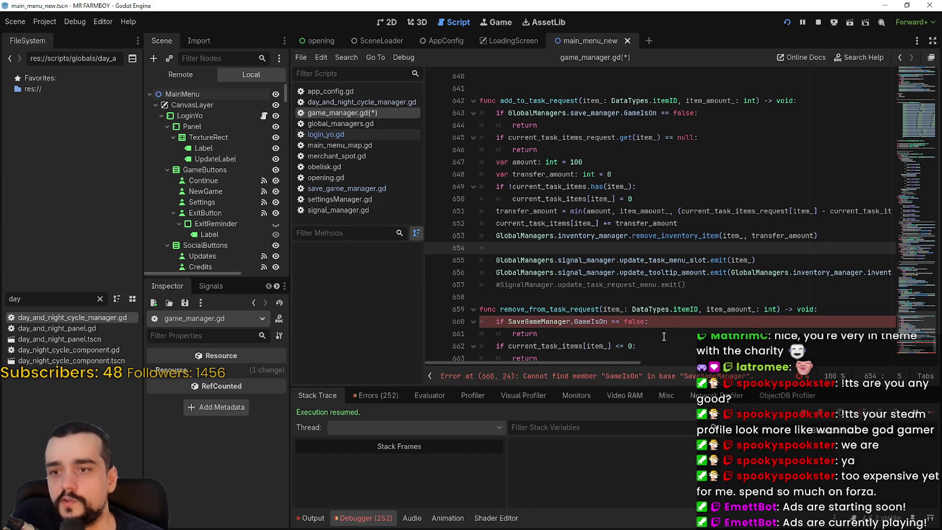
{"action": "left_click", "coordinate": [667, 319]}
{"action": "scroll", "coordinate": [634, 320], "scroll_direction": "down", "scroll_amount": 3}
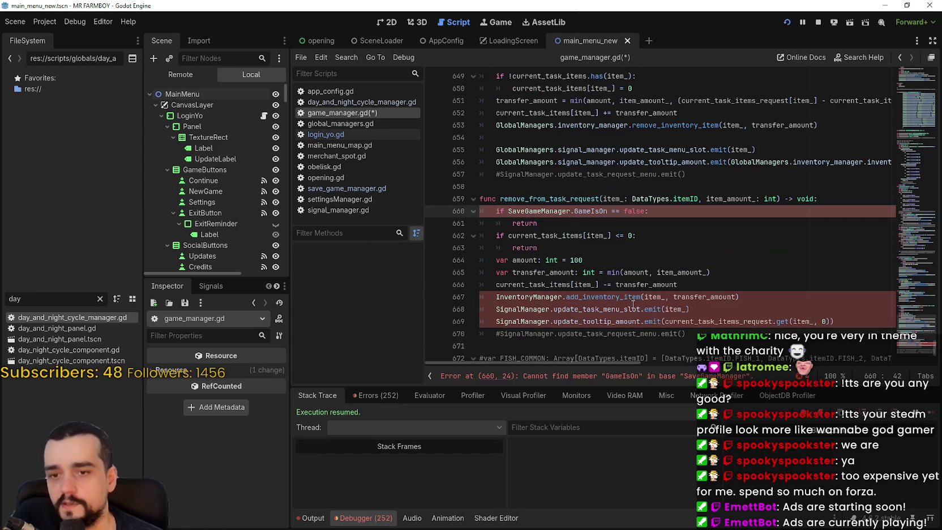
{"action": "left_click", "coordinate": [604, 269]}
{"action": "scroll", "coordinate": [605, 269], "scroll_direction": "up", "scroll_amount": 4}
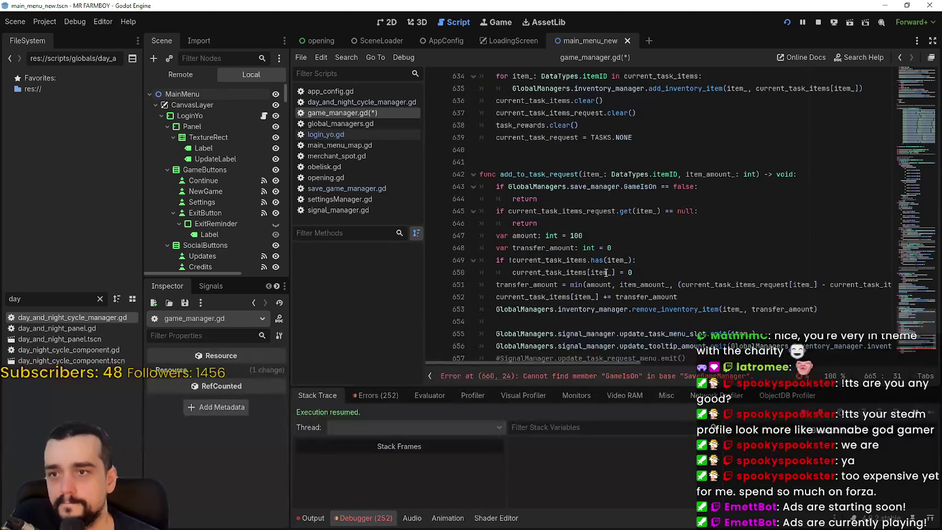
{"action": "scroll", "coordinate": [605, 273], "scroll_direction": "down", "scroll_amount": 1}
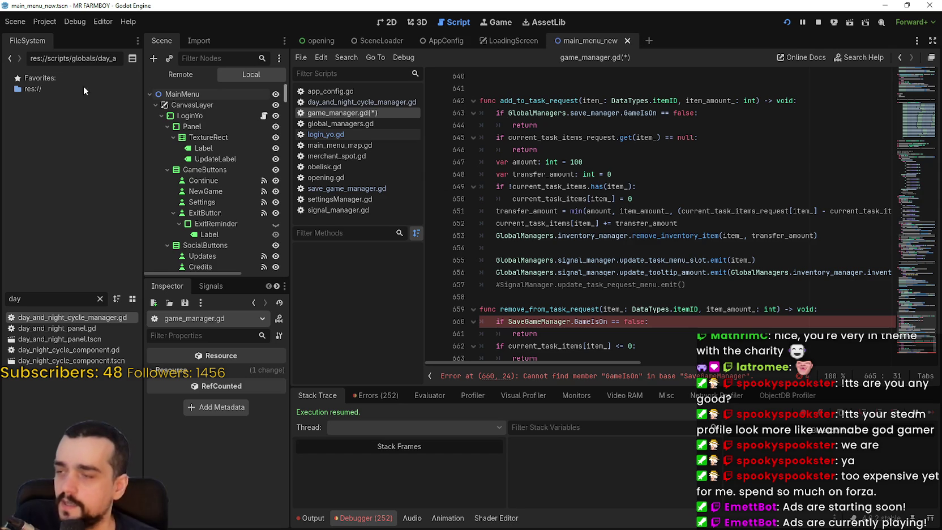
{"action": "left_click", "coordinate": [58, 21]}
{"action": "left_click", "coordinate": [54, 39]}
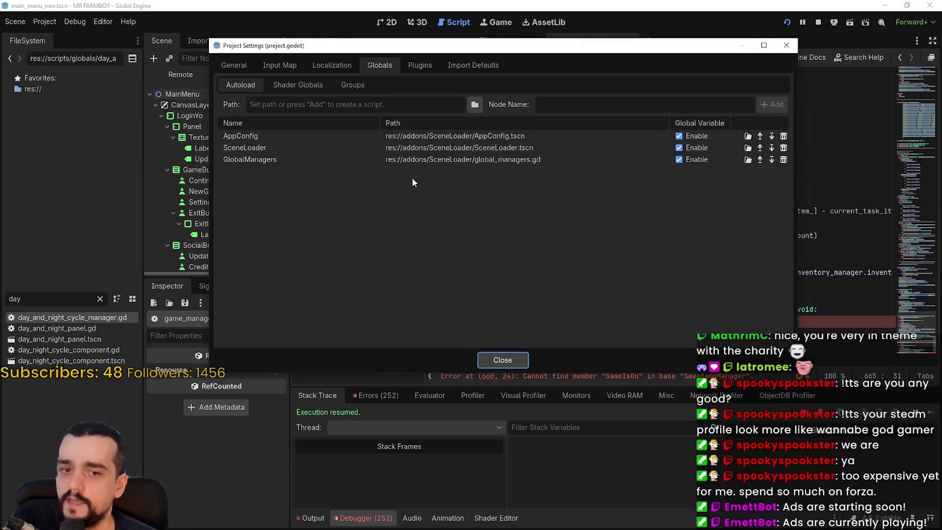
{"action": "left_click", "coordinate": [495, 364]}
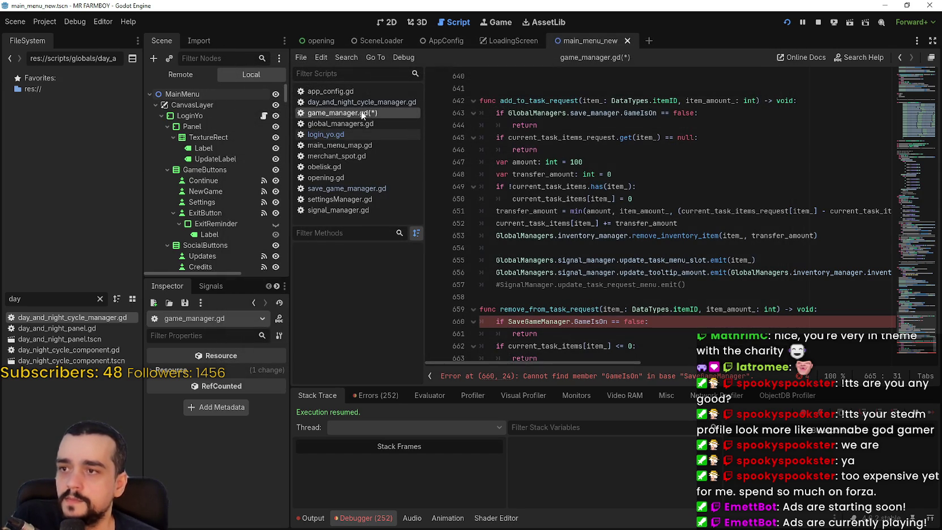
{"action": "left_click", "coordinate": [601, 294]}
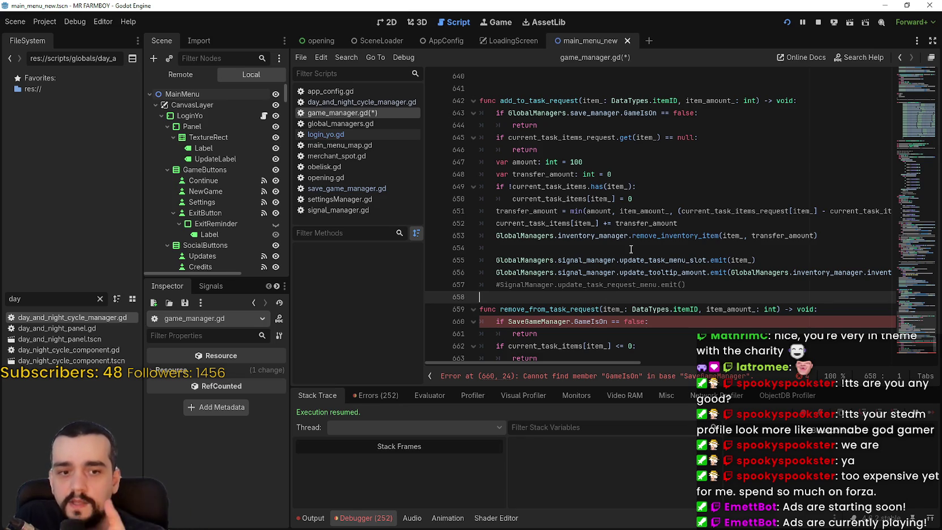
- Replace SaveGameManager on line 660 with GlobalManagers.save_manager
{"action": "scroll", "coordinate": [623, 249], "scroll_direction": "down", "scroll_amount": 2}
{"action": "double_click", "coordinate": [561, 248]}
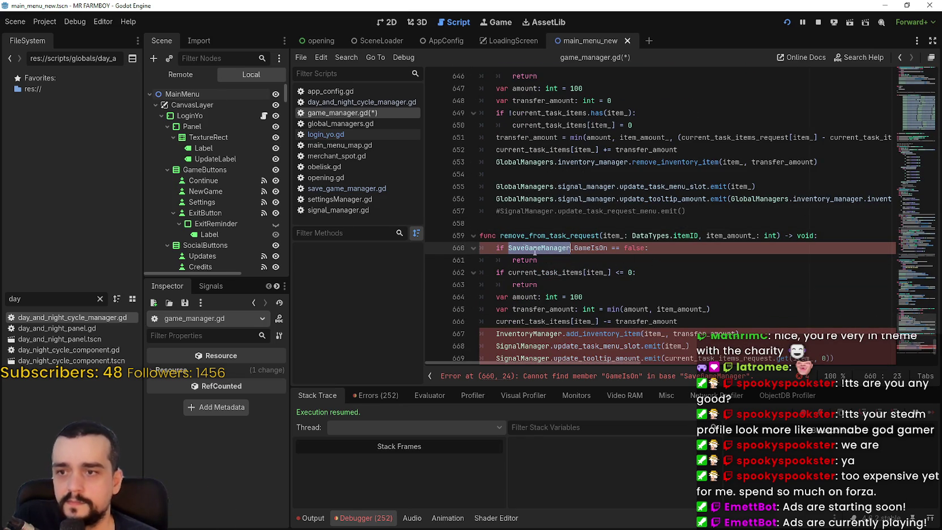
{"action": "left_click", "coordinate": [509, 248]}
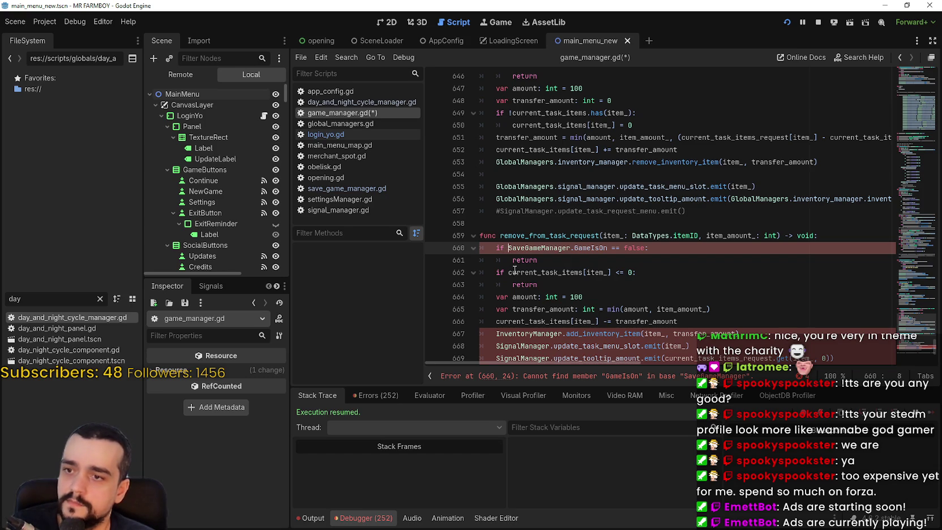
{"action": "type", "text": "GlobalManagers."}
{"action": "double_click", "coordinate": [592, 249]}
{"action": "type", "text": "save"}
{"action": "key", "text": "Return"}
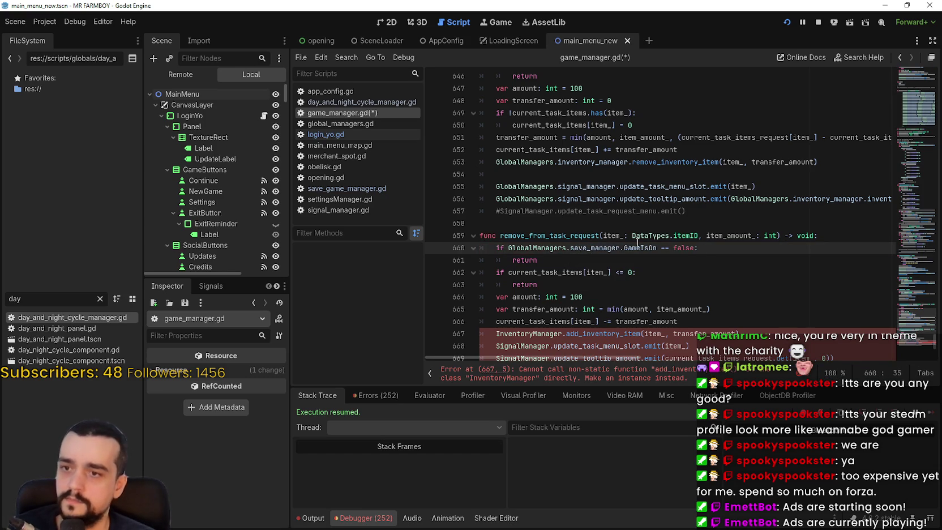
- Change InventoryManager on line 667 to GlobalManagers.inventory_manager
{"action": "scroll", "coordinate": [531, 270], "scroll_direction": "down", "scroll_amount": 3}
{"action": "left_click", "coordinate": [491, 226]}
{"action": "type", "text": "GlobalManagers."}
{"action": "double_click", "coordinate": [603, 227]}
{"action": "type", "text": "inventor"}
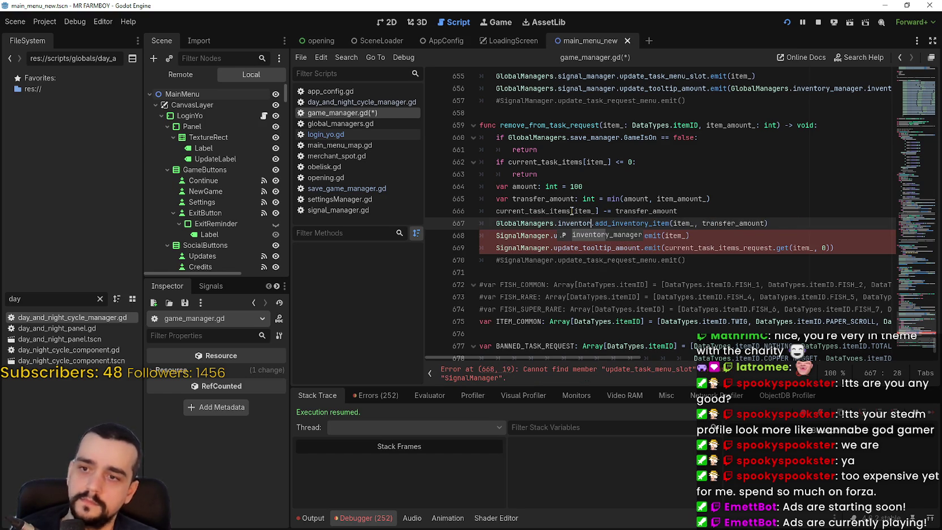
{"action": "key", "text": "Return"}
- Replace SignalManager with GlobalManagers.signal_manager on lines 668 and 669
{"action": "left_click", "coordinate": [490, 241]}
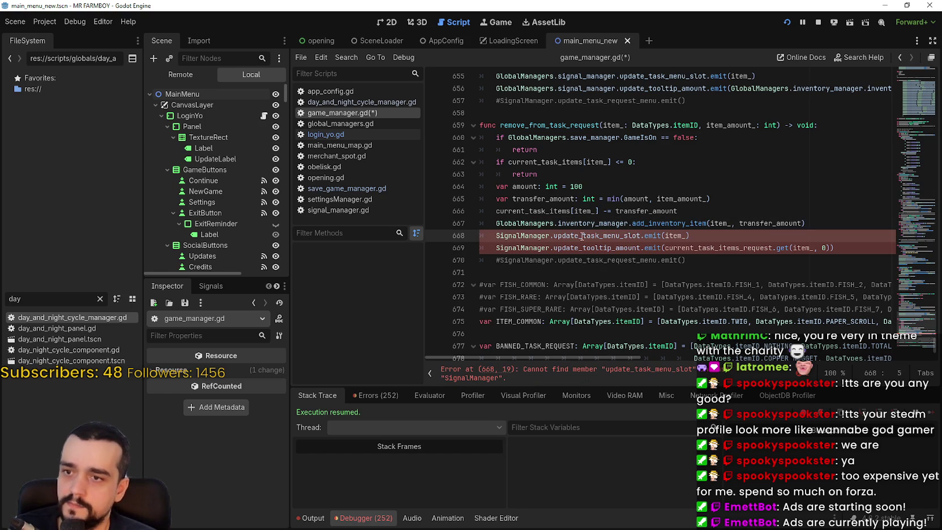
{"action": "type", "text": "GlobalManagers."}
{"action": "left_click", "coordinate": [579, 235]}
{"action": "double_click", "coordinate": [576, 235]}
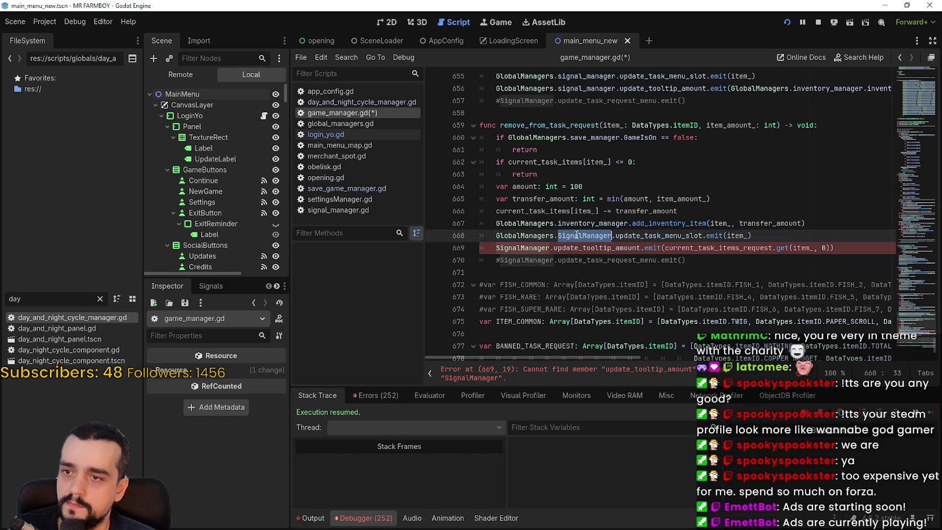
{"action": "type", "text": "si"}
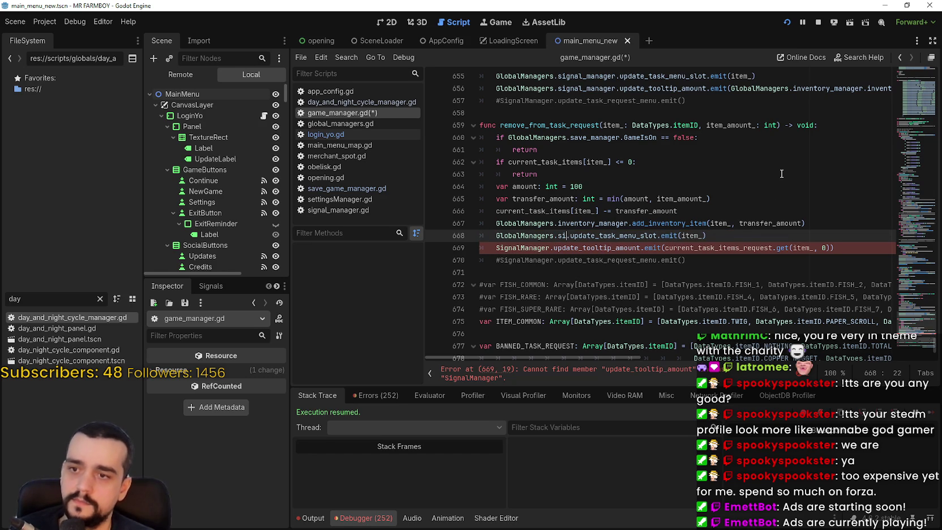
{"action": "key", "text": "Return"}
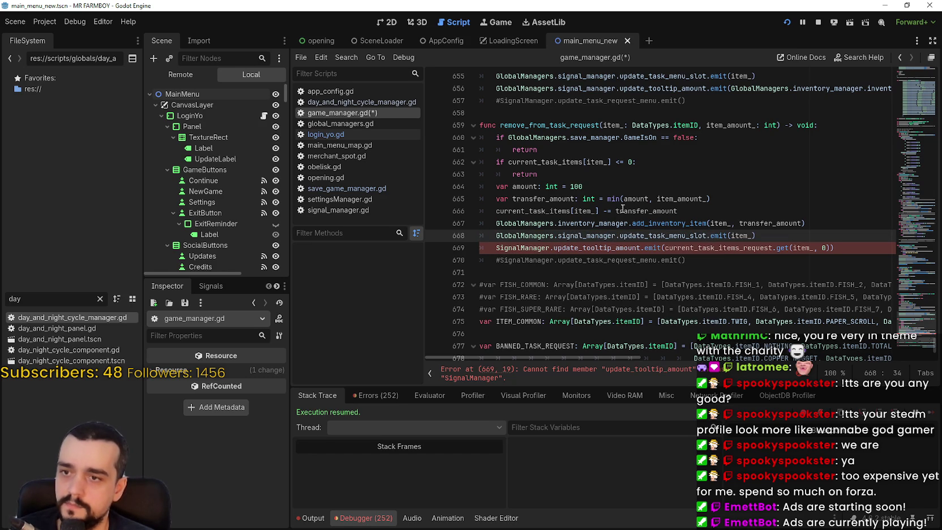
{"action": "left_click", "coordinate": [493, 247]}
{"action": "type", "text": "GlobalManagers."}
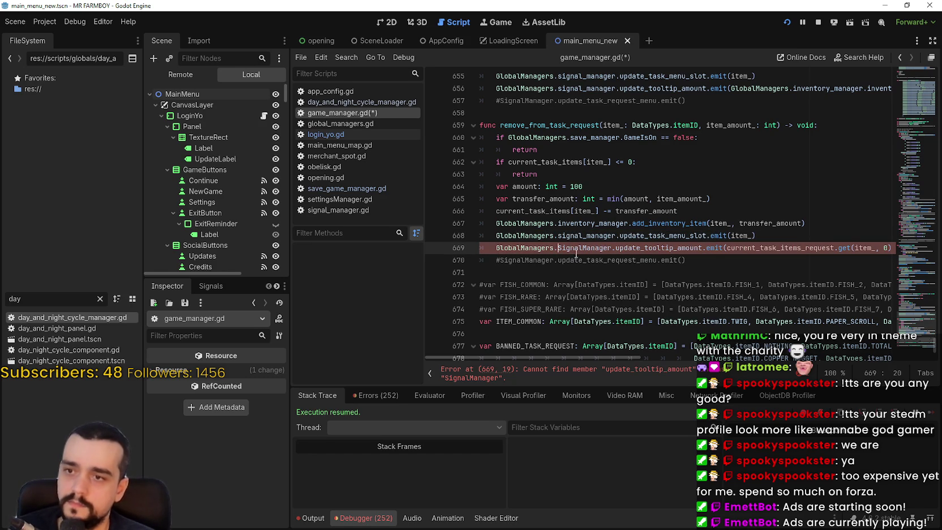
{"action": "double_click", "coordinate": [577, 248]}
{"action": "type", "text": "si"}
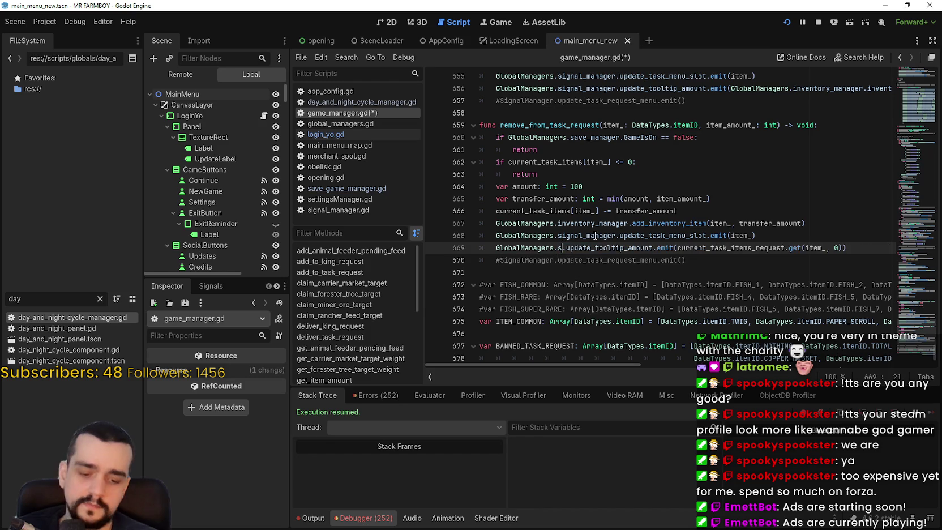
{"action": "key", "text": "Return"}
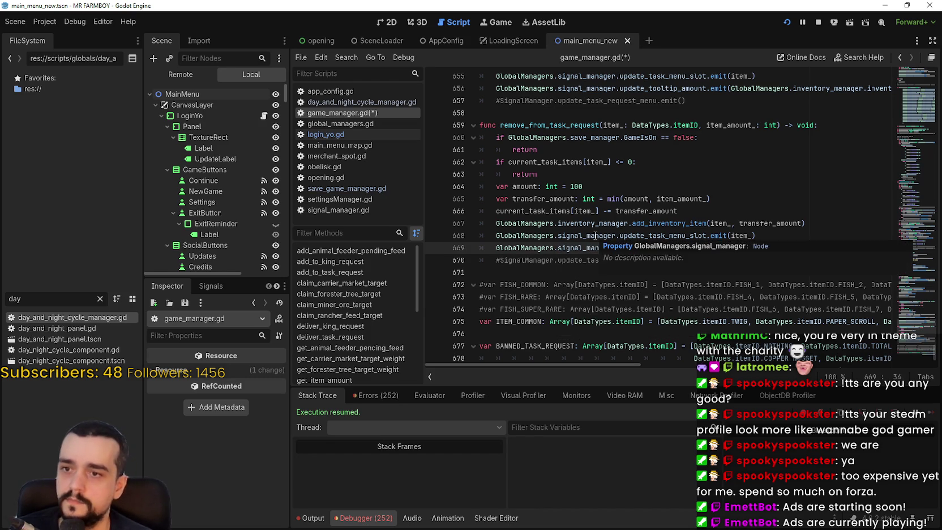
- Save the edited game_manager.gd script
{"action": "scroll", "coordinate": [592, 236], "scroll_direction": "down", "scroll_amount": 2}
{"action": "left_click", "coordinate": [542, 199]}
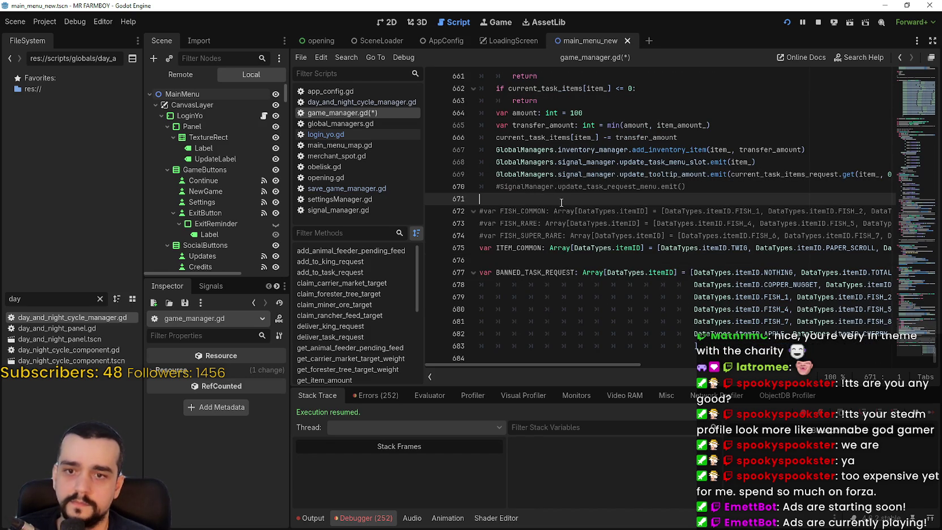
{"action": "scroll", "coordinate": [561, 202], "scroll_direction": "up", "scroll_amount": 6}
{"action": "left_click", "coordinate": [541, 254]}
{"action": "key", "text": "ctrl+s"}
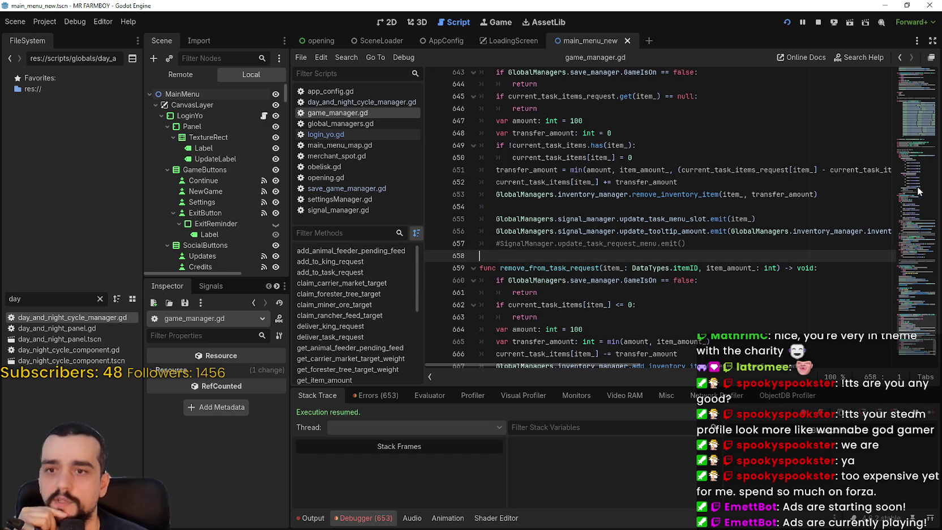
{"action": "scroll", "coordinate": [692, 211], "scroll_direction": "down", "scroll_amount": 2}
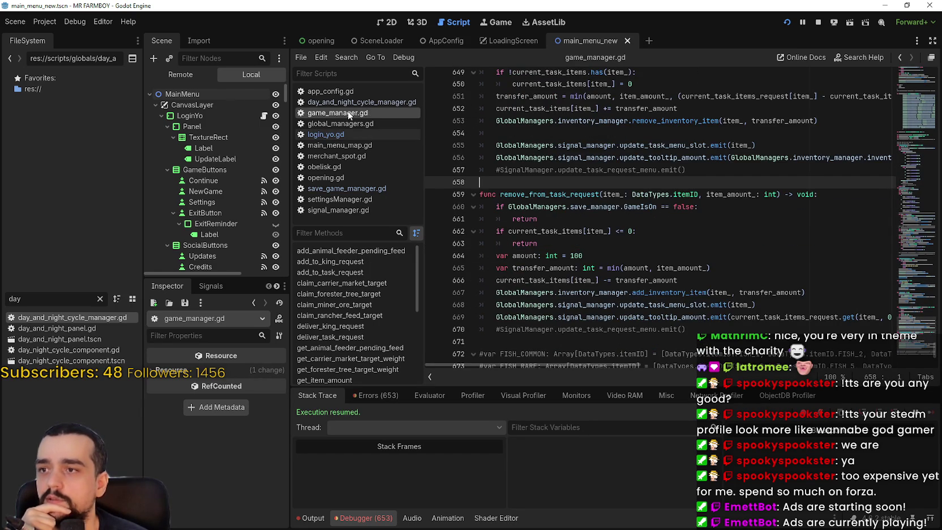
- Jump from login_yo.gd's StatsManager reference to its definition in stats_manager.gd
{"action": "left_click", "coordinate": [347, 136]}
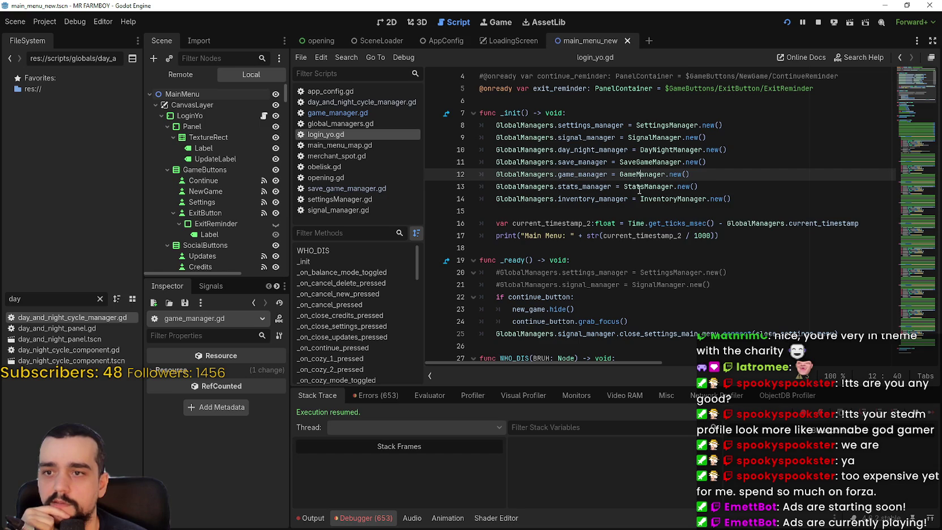
{"action": "right_click", "coordinate": [639, 189]}
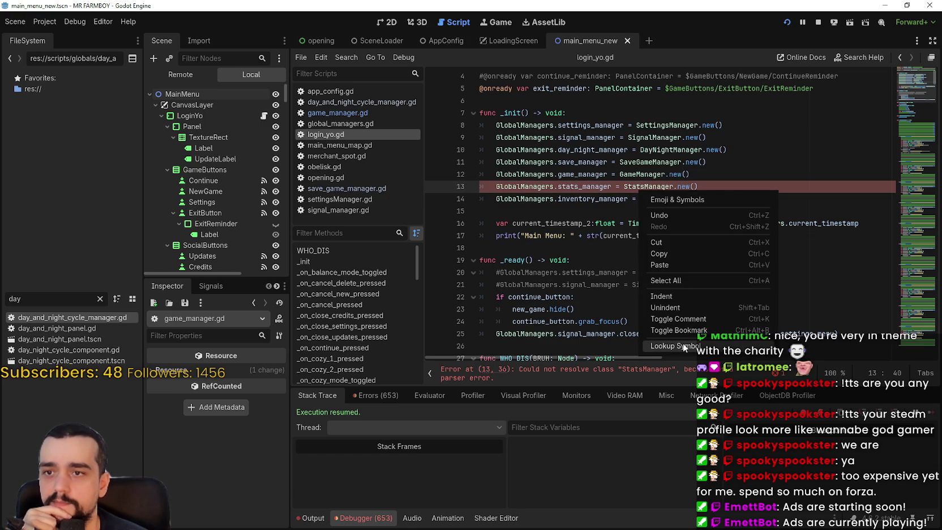
{"action": "left_click", "coordinate": [683, 343]}
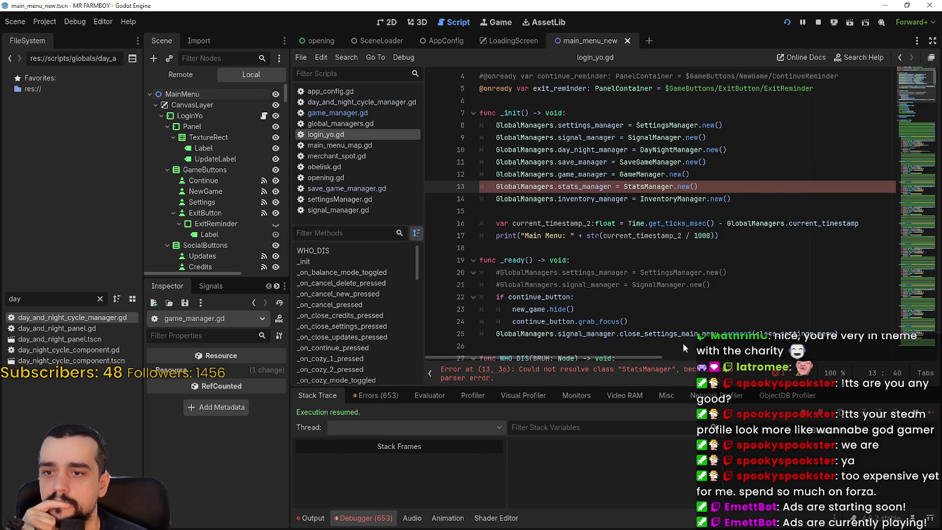
{"action": "left_click", "coordinate": [912, 74]}
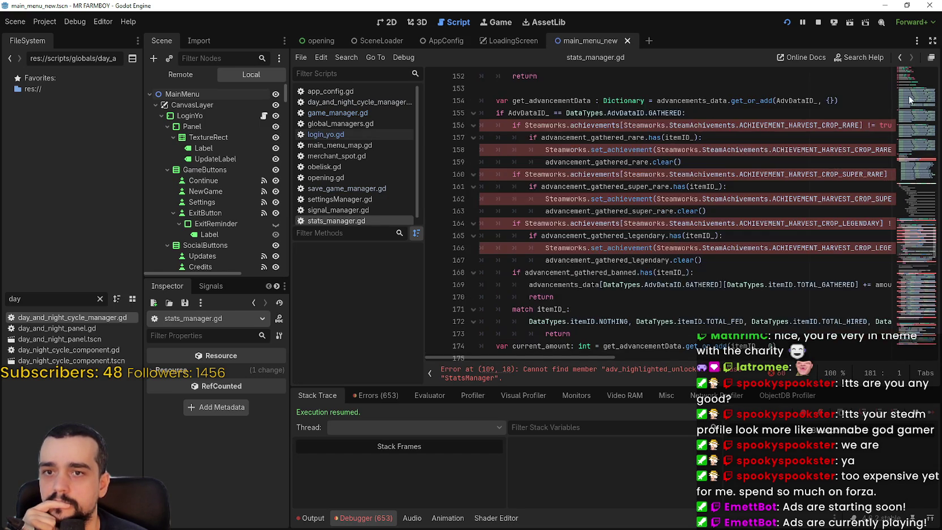
{"action": "left_click_drag", "start_coordinate": [912, 72], "coordinate": [900, 193]}
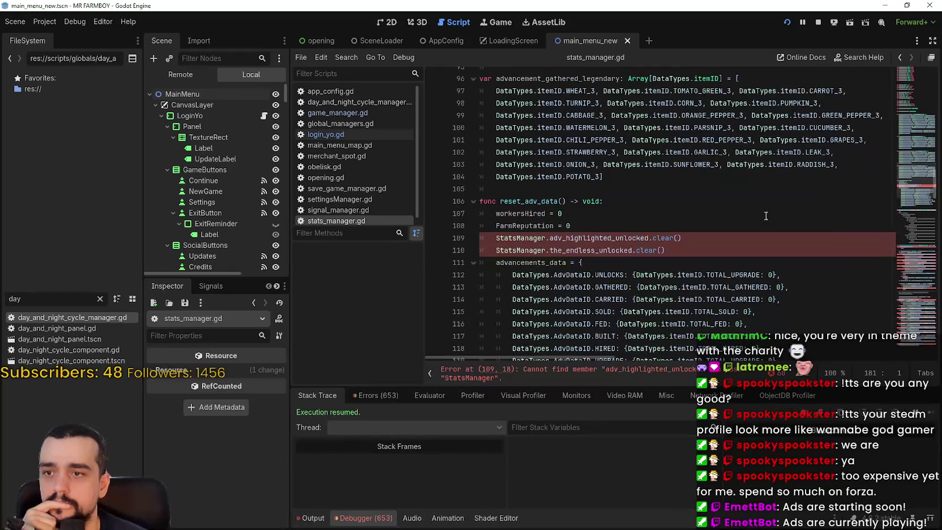
- Locate the reset_adv_data lines 109–110 in stats_manager.gd
{"action": "left_click", "coordinate": [496, 242]}
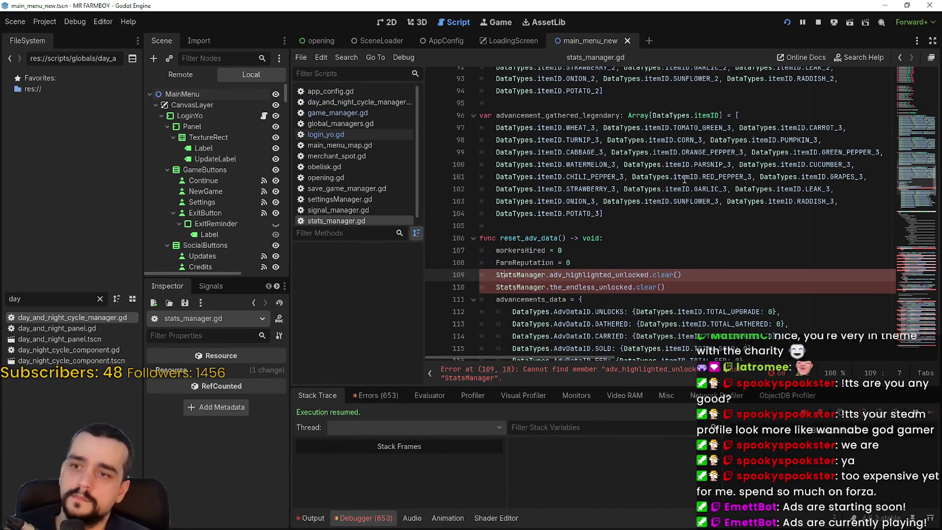
{"action": "scroll", "coordinate": [497, 242], "scroll_direction": "up", "scroll_amount": 1}
{"action": "left_click", "coordinate": [610, 275]}
{"action": "double_click", "coordinate": [610, 276]}
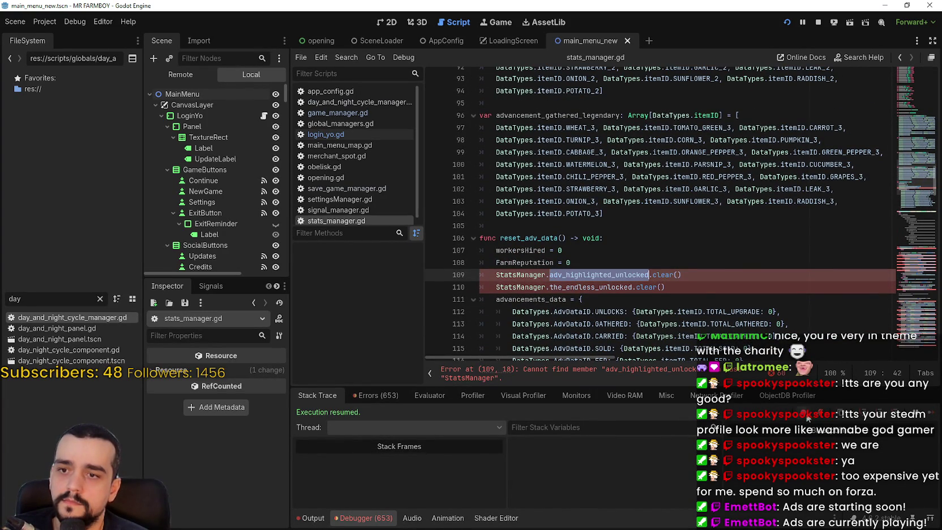
{"action": "scroll", "coordinate": [708, 242], "scroll_direction": "down", "scroll_amount": 1}
{"action": "scroll", "coordinate": [708, 242], "scroll_direction": "down", "scroll_amount": 1}
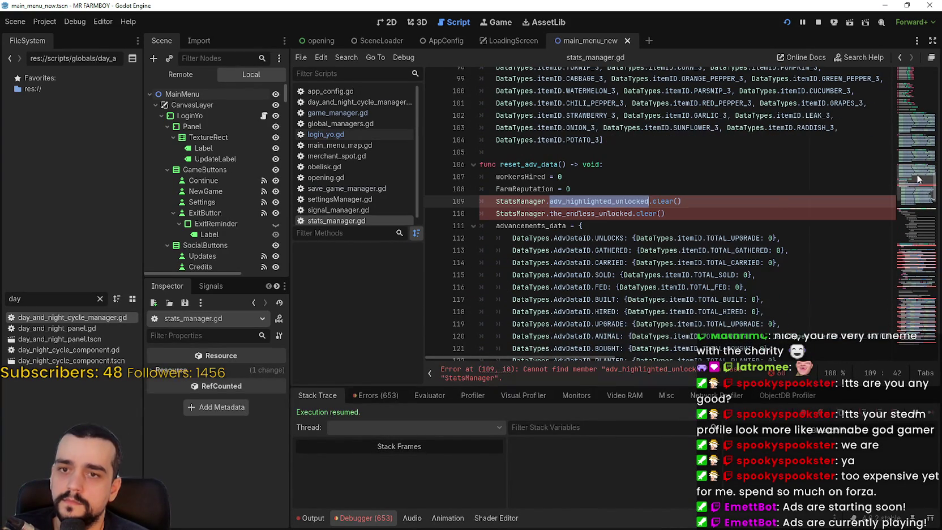
{"action": "left_click_drag", "start_coordinate": [917, 117], "coordinate": [910, 71]}
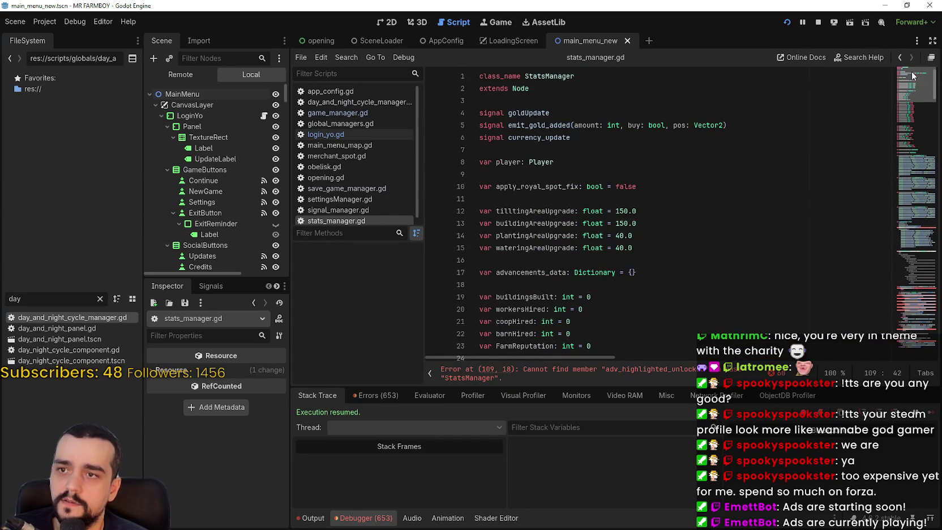
{"action": "left_click_drag", "start_coordinate": [916, 82], "coordinate": [929, 203]}
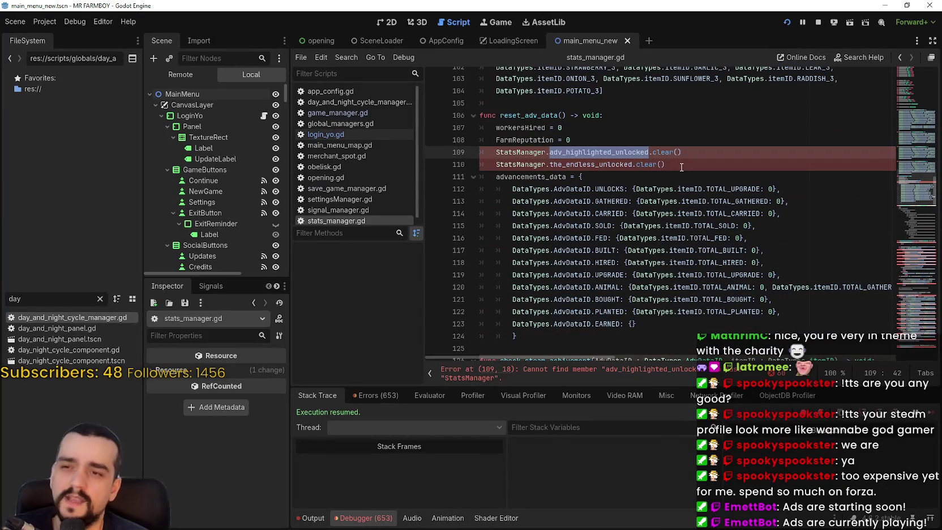
{"action": "left_click", "coordinate": [669, 165]}
{"action": "left_click_drag", "start_coordinate": [669, 166], "coordinate": [481, 153]}
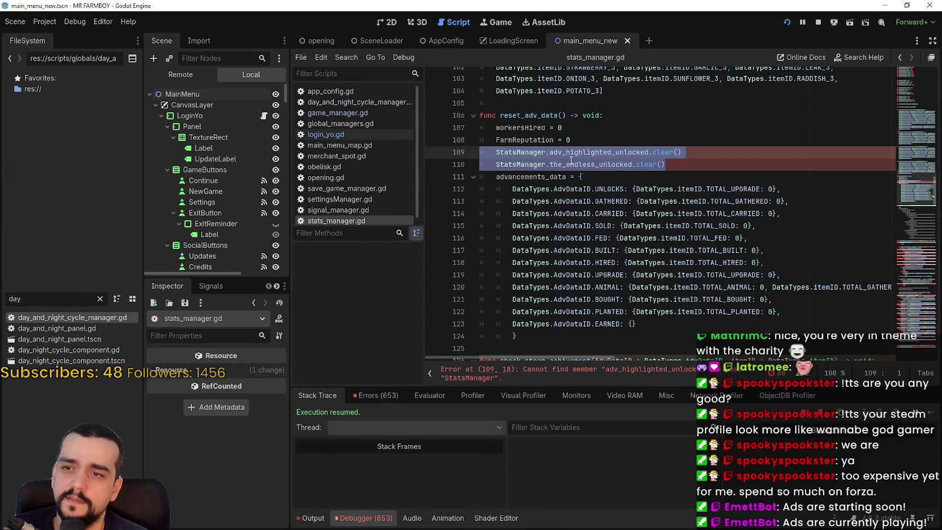
{"action": "scroll", "coordinate": [569, 161], "scroll_direction": "down", "scroll_amount": 4}
{"action": "scroll", "coordinate": [567, 162], "scroll_direction": "up", "scroll_amount": 3}
- Try removing the StatsManager prefix from line 109
{"action": "left_click", "coordinate": [573, 184]}
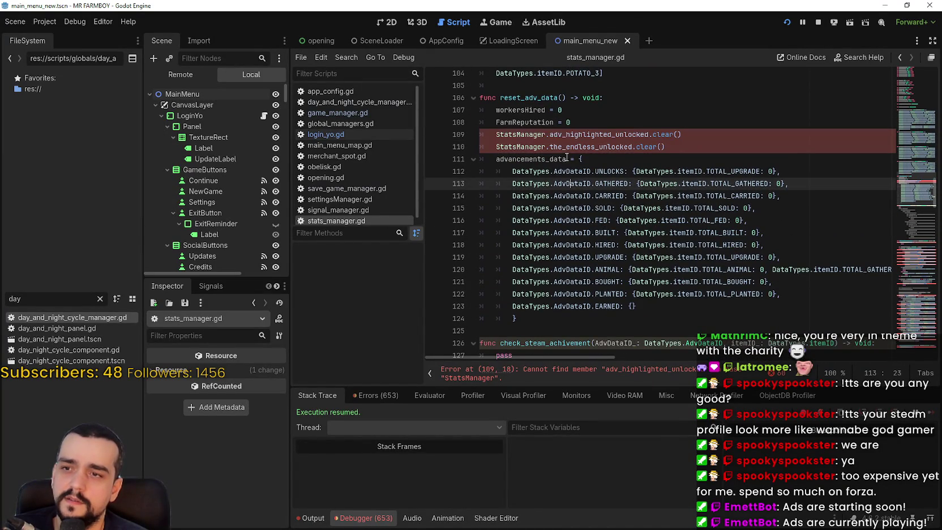
{"action": "left_click_drag", "start_coordinate": [549, 134], "coordinate": [496, 134]}
{"action": "key", "text": "BackSpace"}
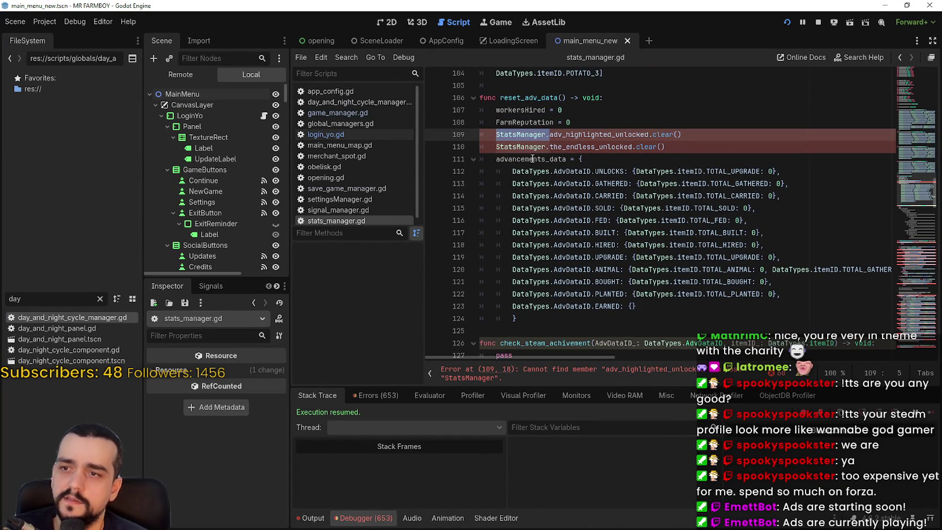
{"action": "left_click", "coordinate": [542, 147]}
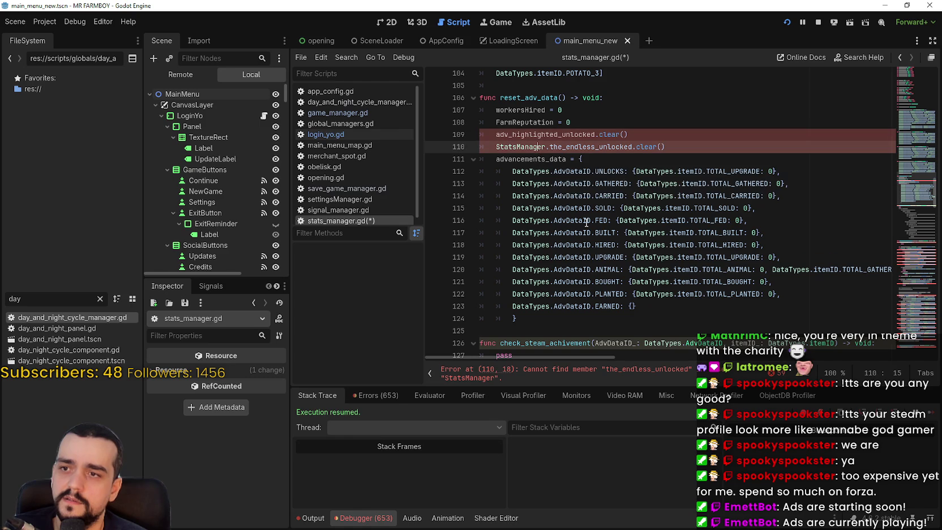
{"action": "key", "text": "ctrl+z"}
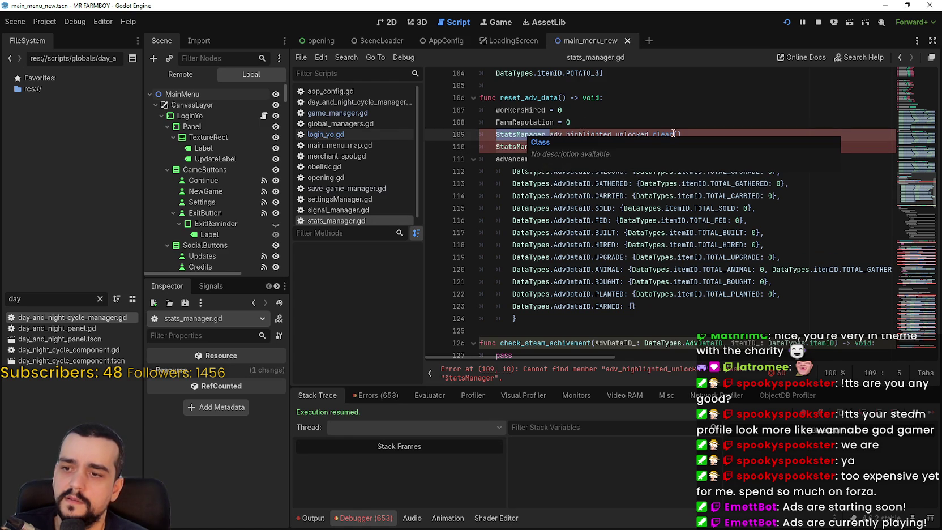
{"action": "key", "text": "BackSpace"}
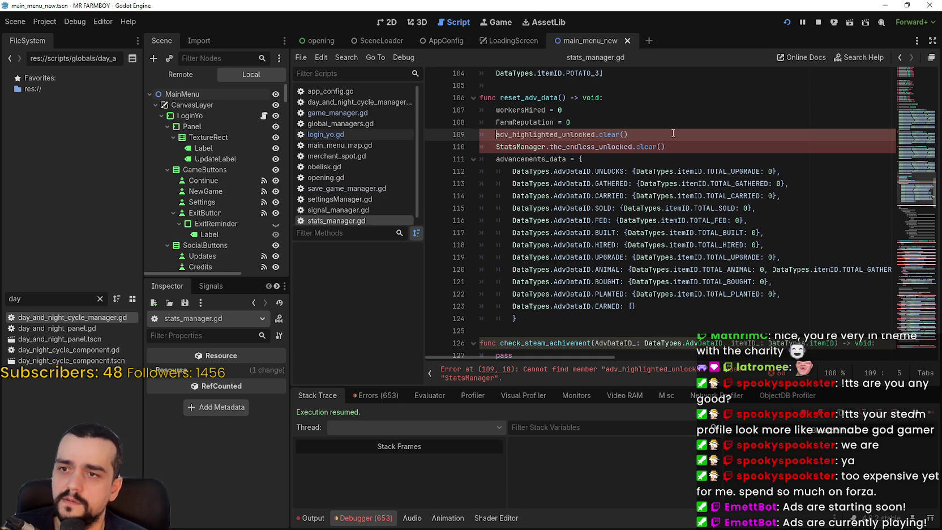
{"action": "double_click", "coordinate": [534, 135]}
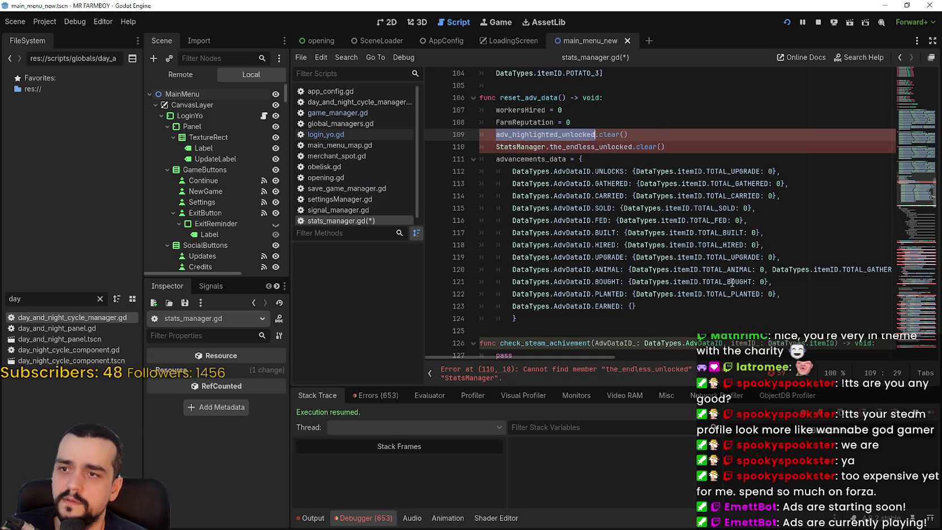
- Check the adv_highlighted_unlocked declaration on line 57 and strip StatsManager from line 110
{"action": "key", "text": "ctrl+f"}
{"action": "left_click", "coordinate": [779, 376]}
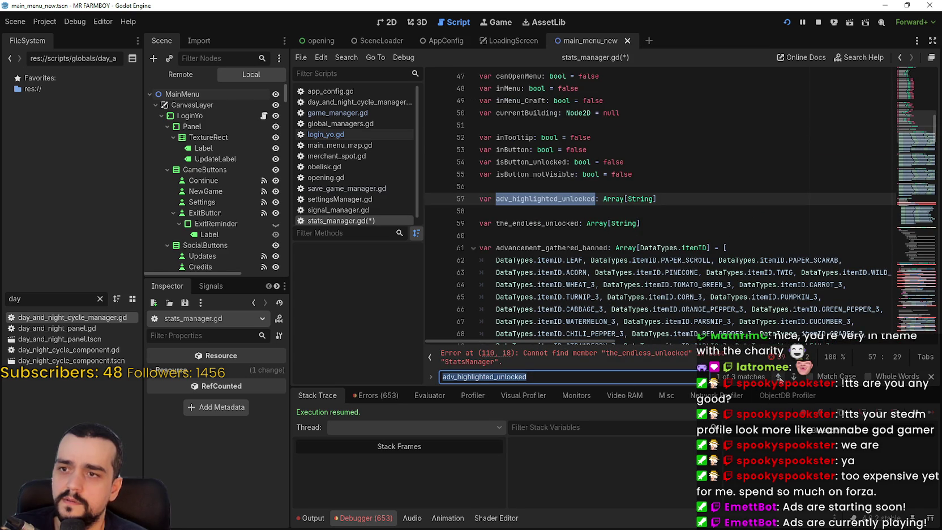
{"action": "left_click", "coordinate": [595, 211]}
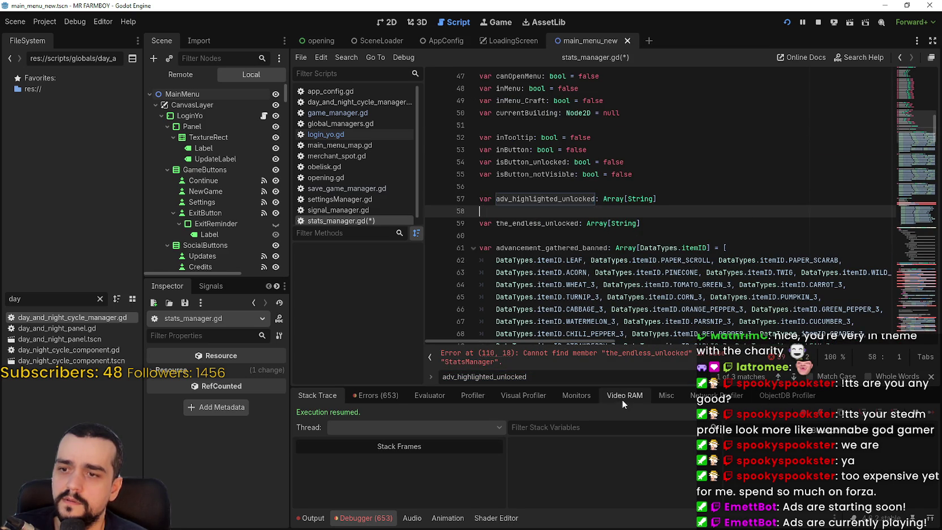
{"action": "left_click", "coordinate": [597, 361]}
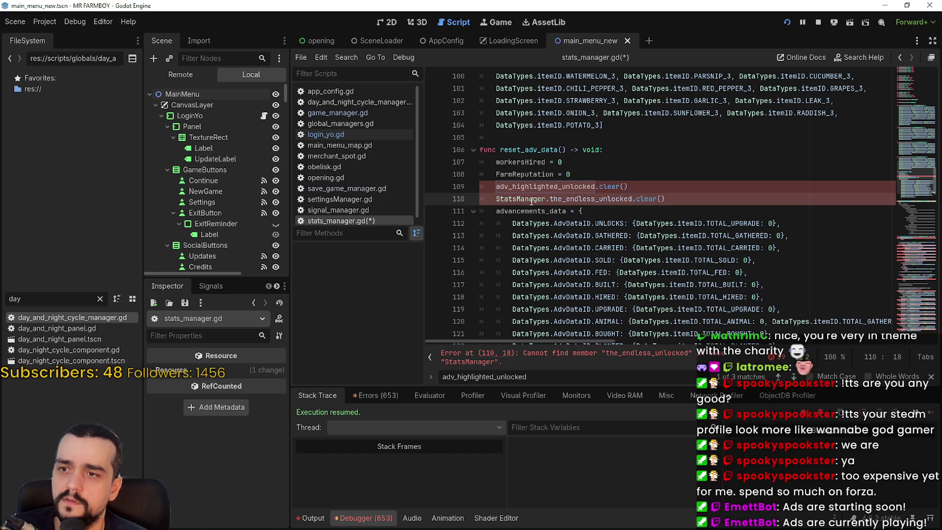
{"action": "double_click", "coordinate": [532, 200]}
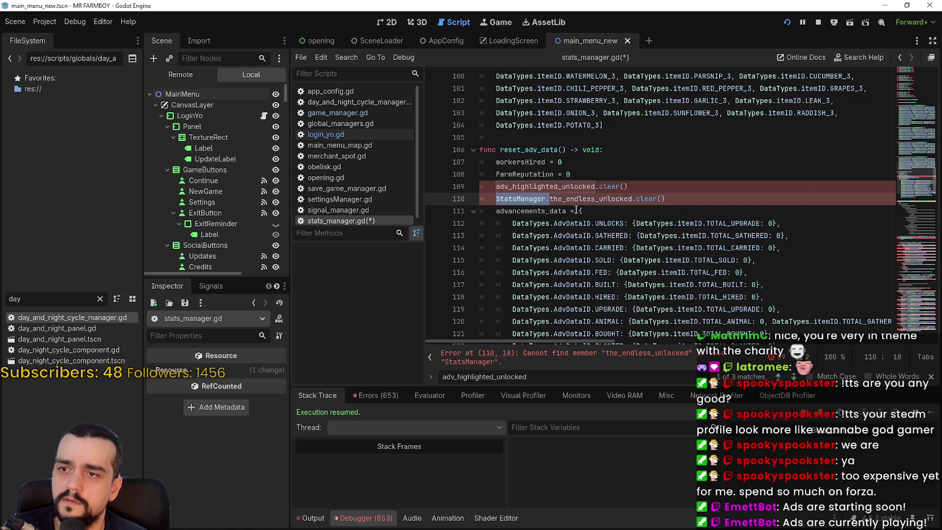
{"action": "key", "text": "Delete"}
{"action": "key", "text": "Delete"}
{"action": "left_click", "coordinate": [485, 186]}
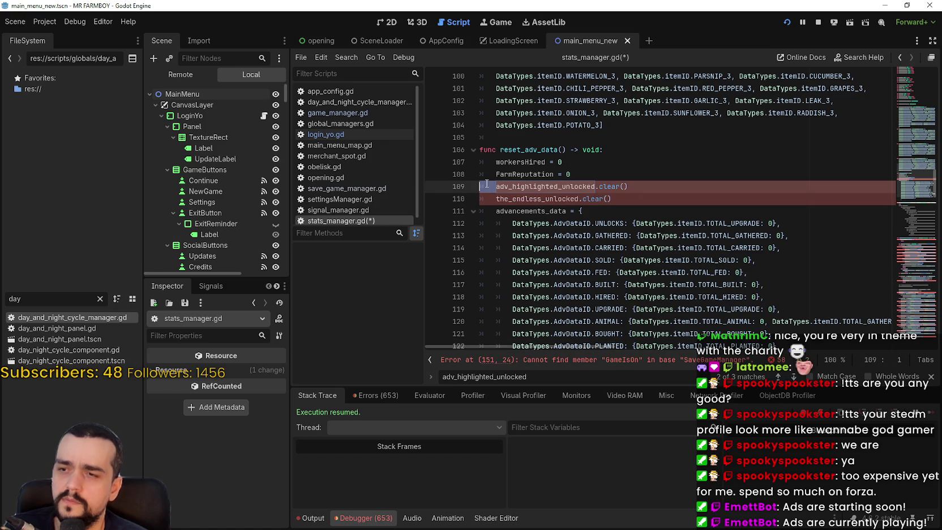
{"action": "left_click", "coordinate": [478, 200]}
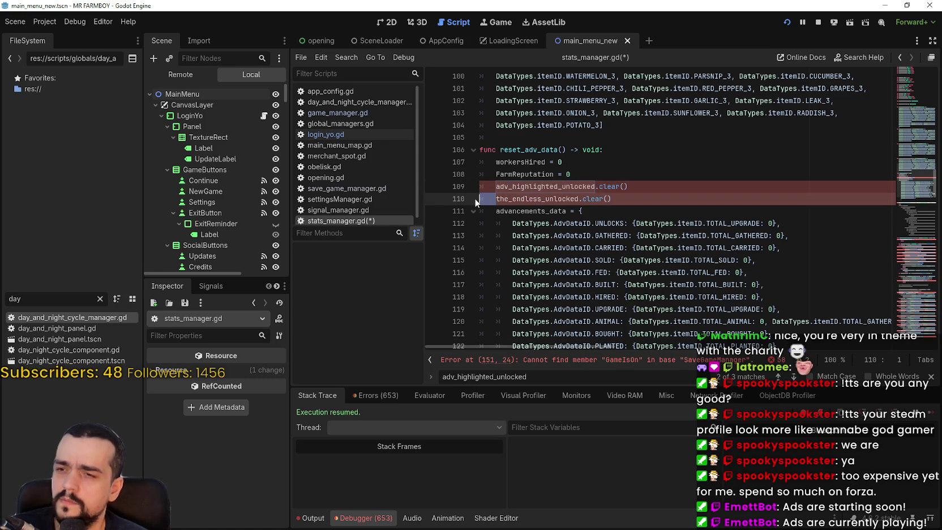
{"action": "key", "text": "Right"}
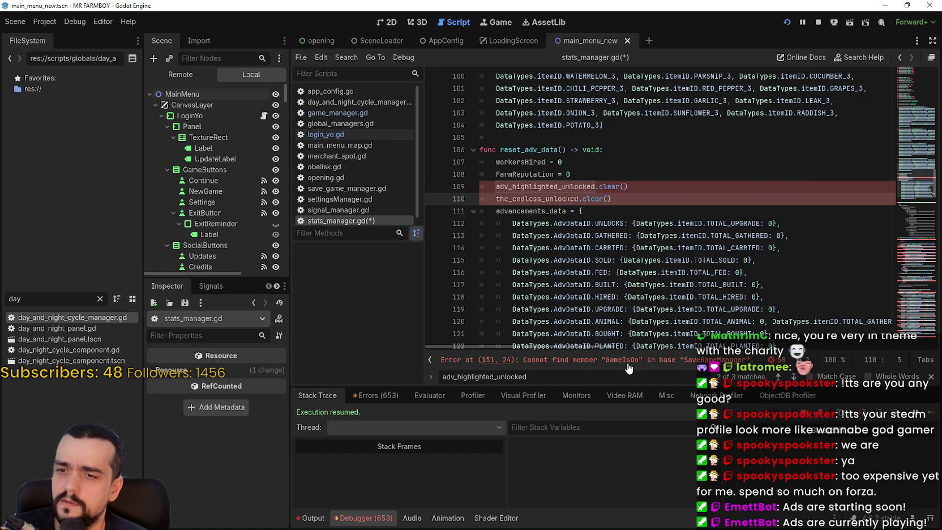
- Inspect the GameIsOn error on line 151, then restore the prefixes on lines 109–110
{"action": "left_click", "coordinate": [628, 367]}
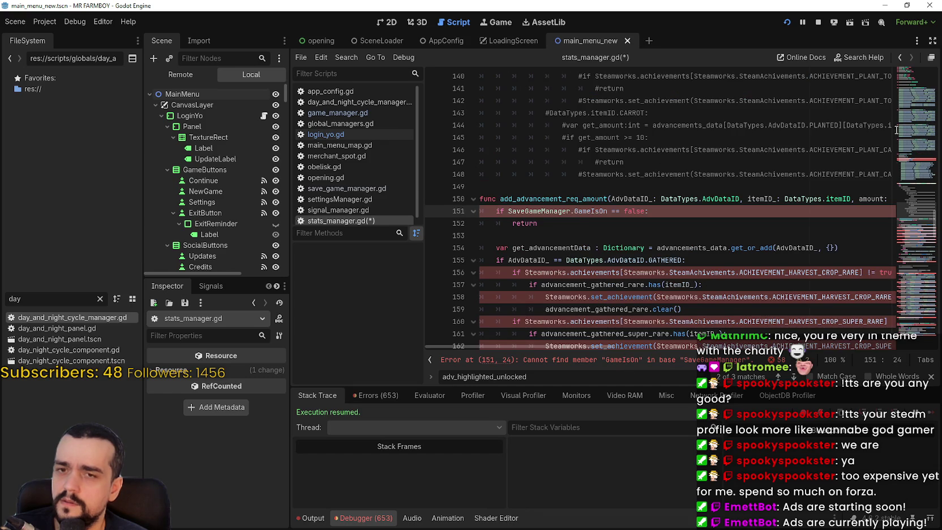
{"action": "left_click", "coordinate": [896, 113]}
{"action": "left_click_drag", "start_coordinate": [498, 211], "coordinate": [656, 221]}
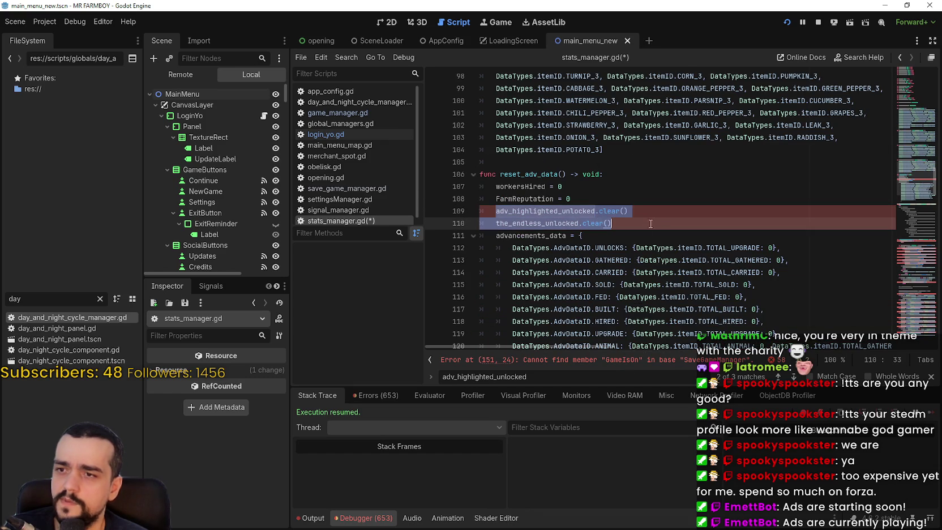
{"action": "scroll", "coordinate": [601, 226], "scroll_direction": "down", "scroll_amount": 4}
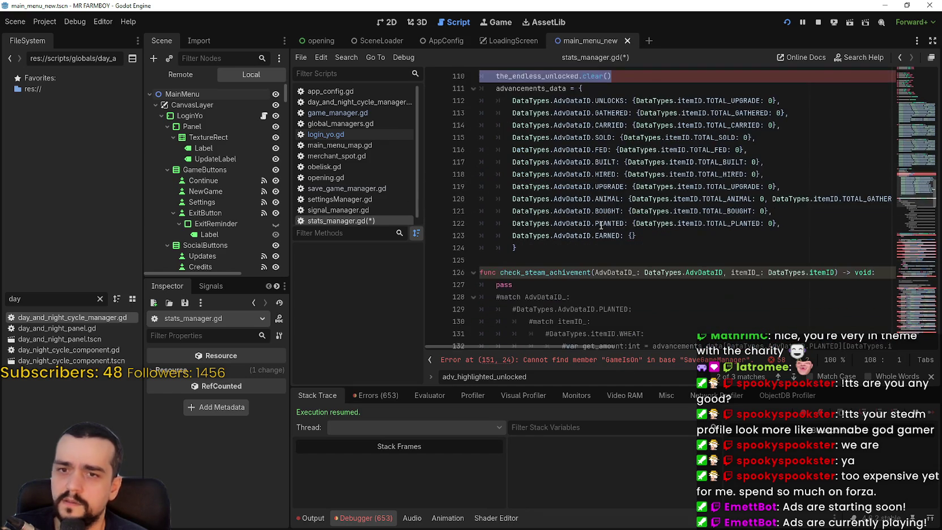
{"action": "scroll", "coordinate": [601, 226], "scroll_direction": "up", "scroll_amount": 3}
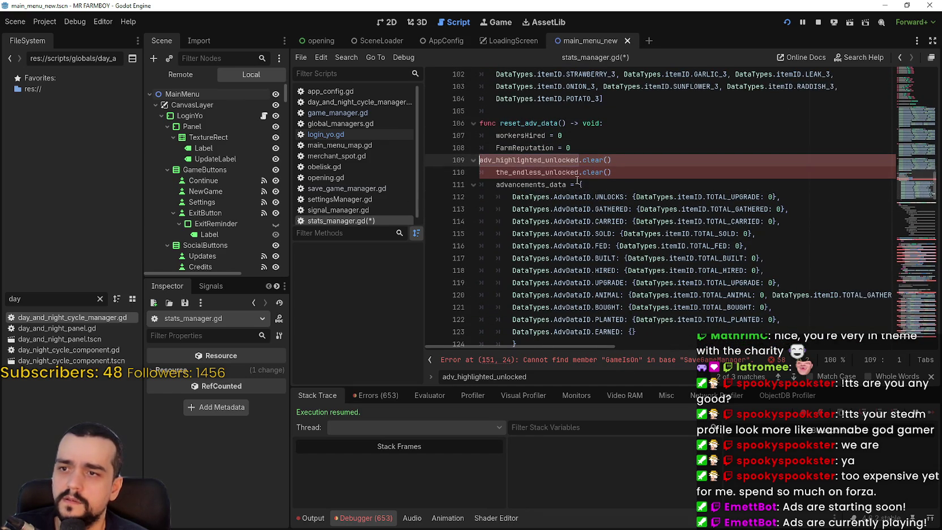
{"action": "key", "text": "ctrl+z"}
{"action": "key", "text": "ctrl+z"}
{"action": "key", "text": "ctrl+s"}
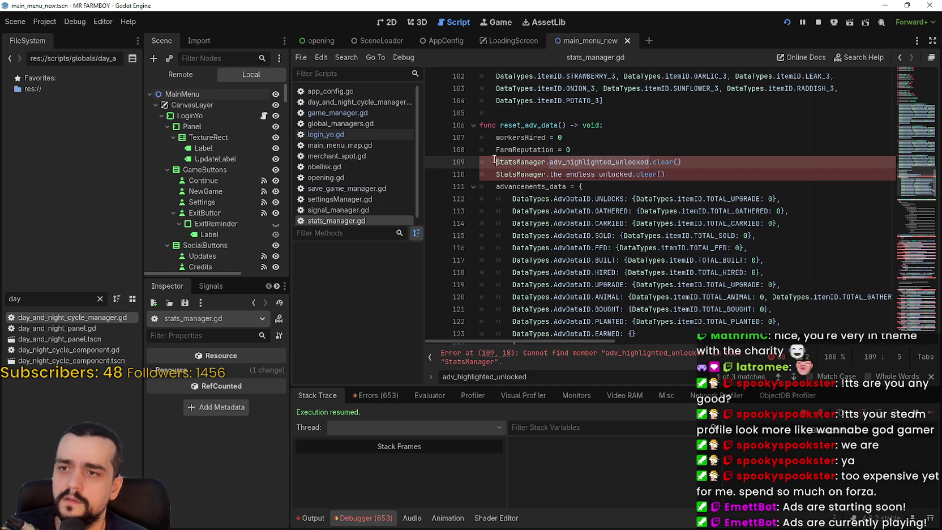
- Change lines 109 and 110 to use GlobalManagers.stats_manager instead of StatsManager
{"action": "type", "text": "GlobalManagers."}
{"action": "key", "text": "ctrl+shift+Right"}
{"action": "type", "text": "stats"}
{"action": "key", "text": "Return"}
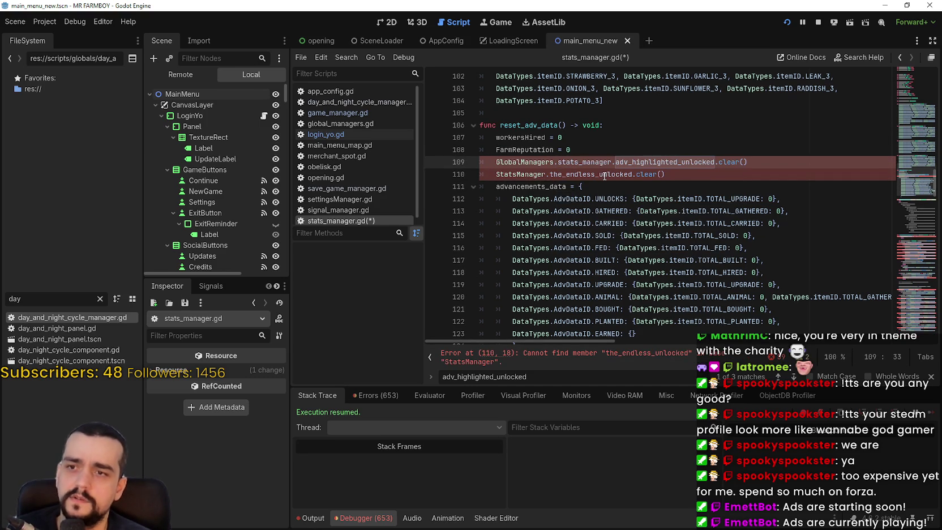
{"action": "left_click", "coordinate": [502, 174]}
{"action": "type", "text": "GlobalManagers."}
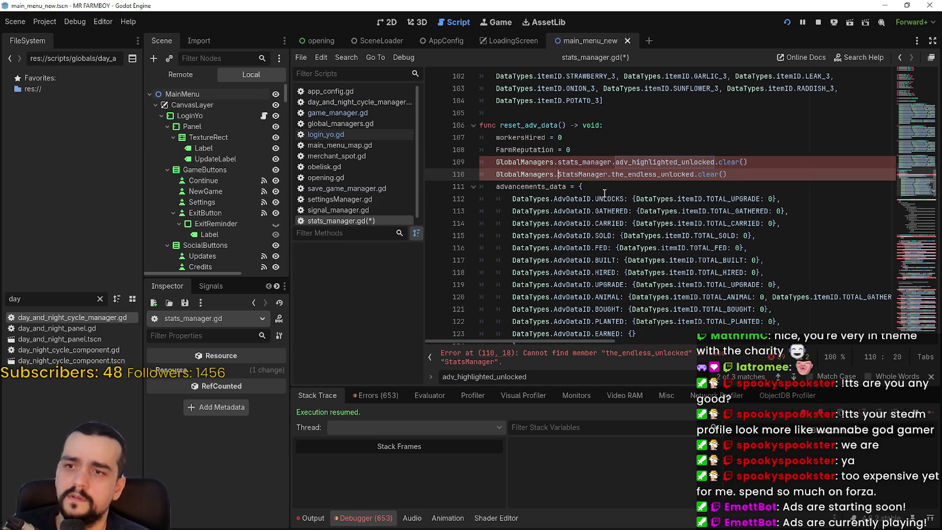
{"action": "key", "text": "ctrl+shift+Right"}
{"action": "type", "text": "stats"}
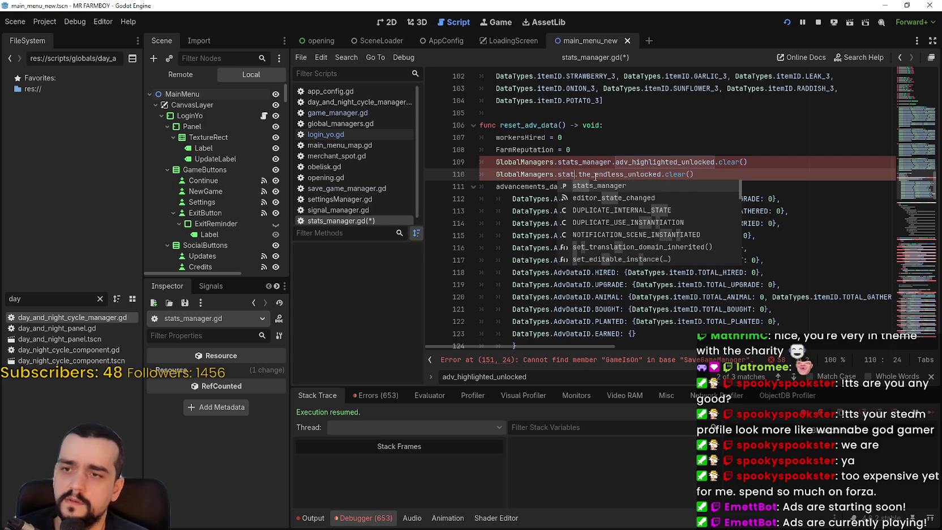
{"action": "key", "text": "Return"}
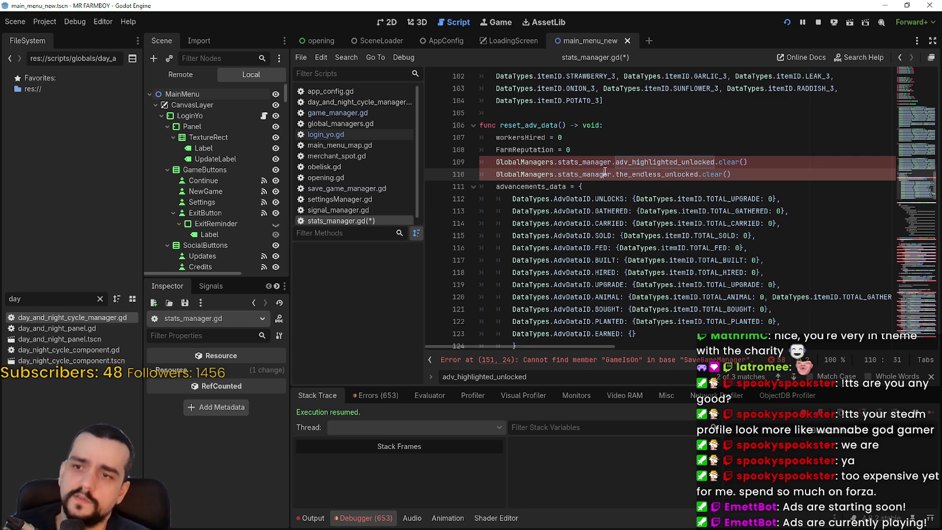
{"action": "left_click_drag", "start_coordinate": [605, 175], "coordinate": [601, 166]}
{"action": "double_click", "coordinate": [603, 173]}
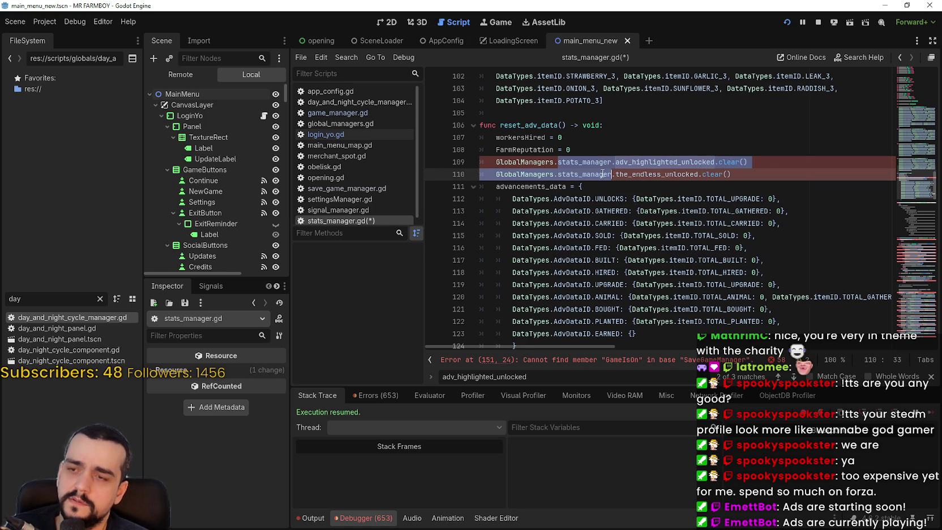
{"action": "mouse_move", "coordinate": [736, 174]}
{"action": "left_mouse_down"}
{"action": "mouse_move", "coordinate": [470, 150]}
{"action": "mouse_move", "coordinate": [457, 119]}
{"action": "left_mouse_up"}
{"action": "left_click", "coordinate": [585, 187]}
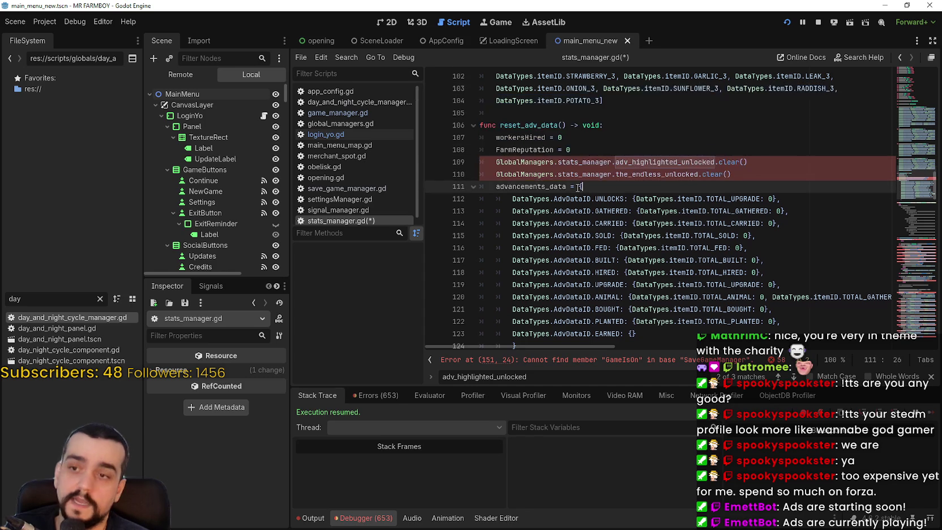
- Replace SaveGameManager with GlobalManagers.save_manager in line 151's GameIsOn check
{"action": "scroll", "coordinate": [543, 204], "scroll_direction": "down", "scroll_amount": 12}
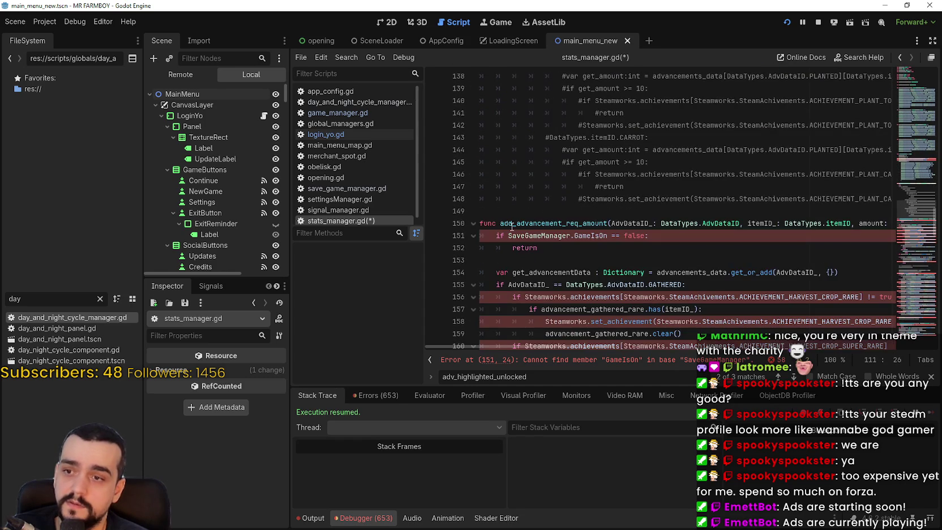
{"action": "double_click", "coordinate": [537, 236]}
{"action": "type", "text": "GlobalManagers.sa"}
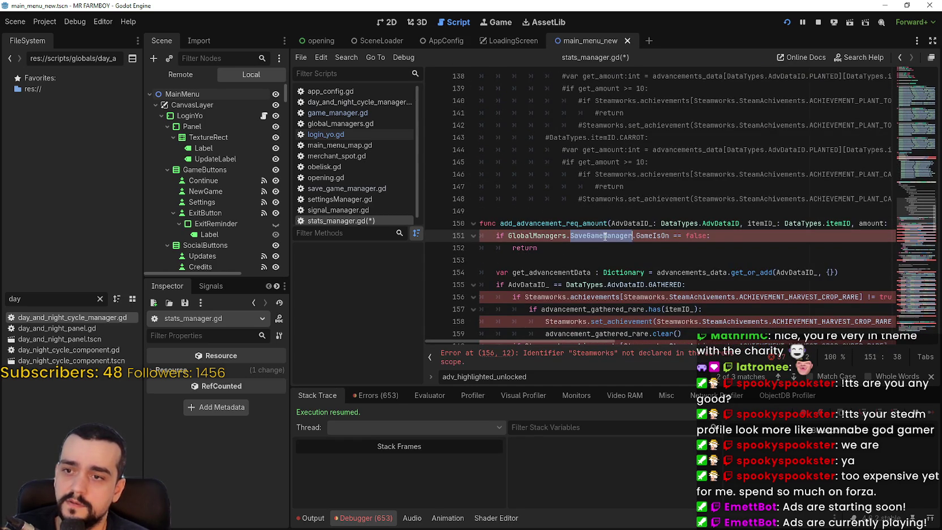
{"action": "type", "text": "ve_manager"}
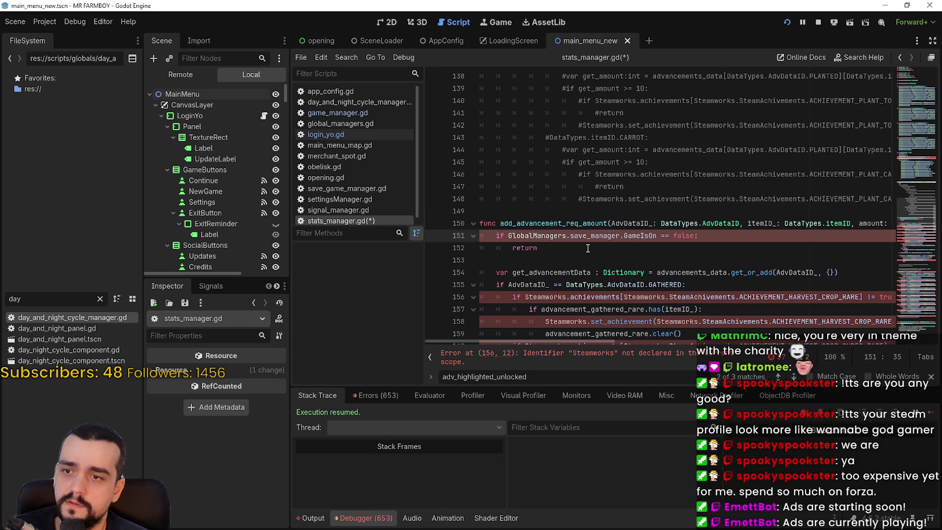
{"action": "left_click", "coordinate": [587, 248]}
{"action": "scroll", "coordinate": [534, 243], "scroll_direction": "down", "scroll_amount": 3}
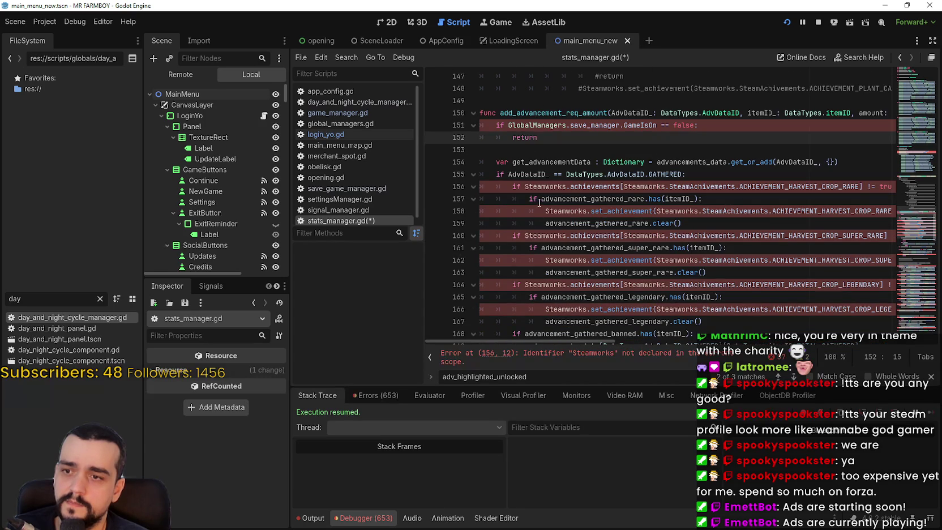
- Review the undeclared Steamworks block on lines 156–168 and save stats_manager.gd
{"action": "left_click", "coordinate": [603, 359]}
{"action": "scroll", "coordinate": [567, 209], "scroll_direction": "down", "scroll_amount": 1}
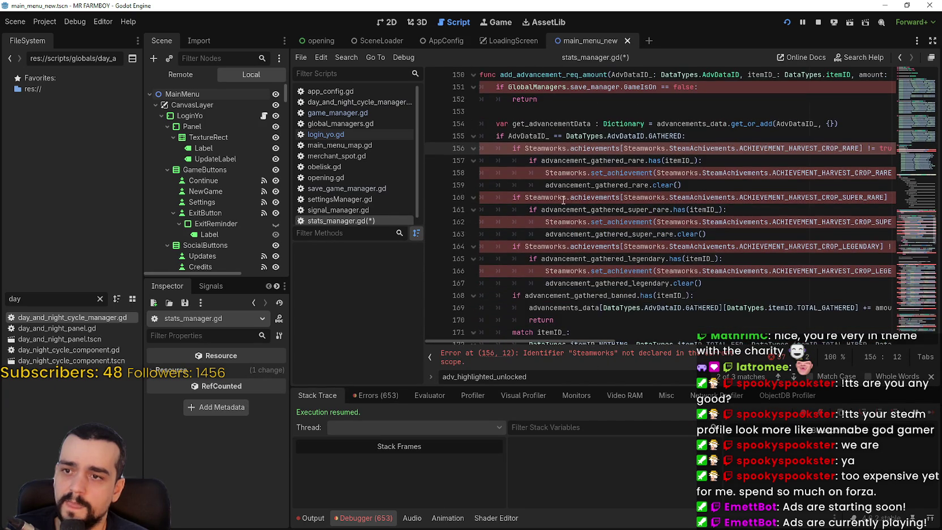
{"action": "left_click", "coordinate": [599, 295], "text": "shift"}
{"action": "scroll", "coordinate": [595, 283], "scroll_direction": "down", "scroll_amount": 1}
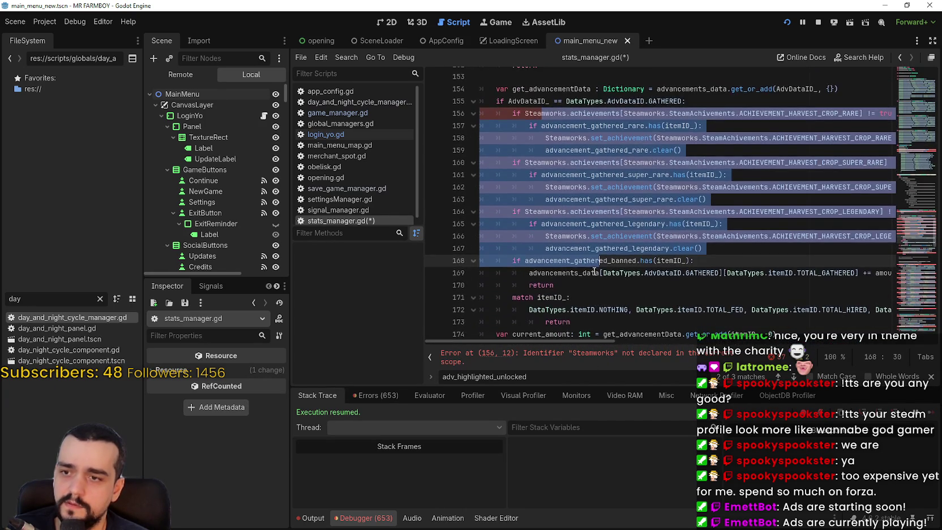
{"action": "scroll", "coordinate": [593, 273], "scroll_direction": "up", "scroll_amount": 3}
{"action": "left_click", "coordinate": [596, 130]}
{"action": "key", "text": "ctrl+s"}
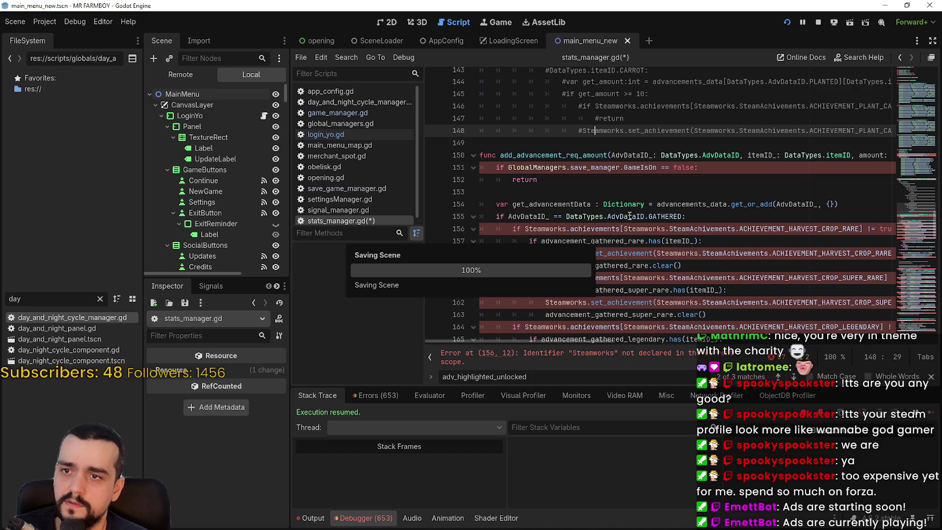
- Review stats_manager.gd's reset_adv_data lines and the Steamworks set_achievement error
{"action": "scroll", "coordinate": [644, 208], "scroll_direction": "up", "scroll_amount": 1}
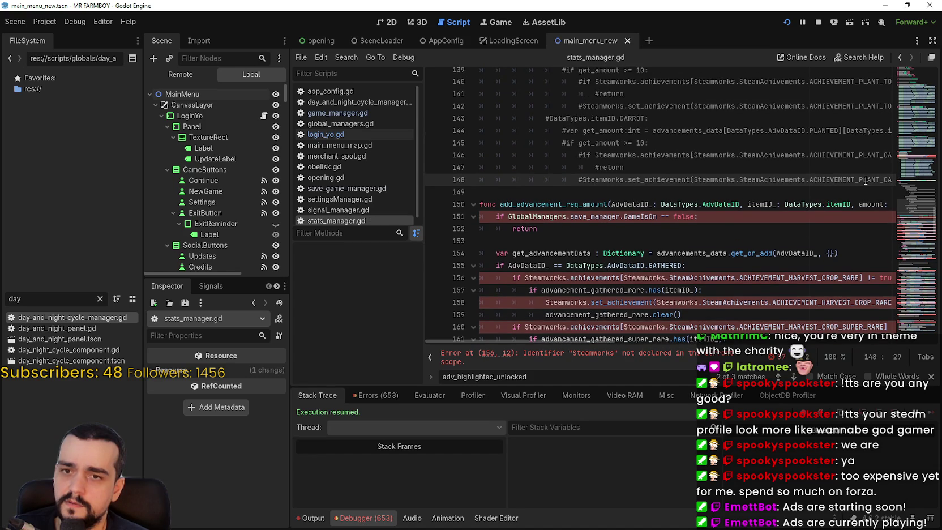
{"action": "left_click", "coordinate": [922, 170]}
{"action": "scroll", "coordinate": [916, 176], "scroll_direction": "up", "scroll_amount": 1}
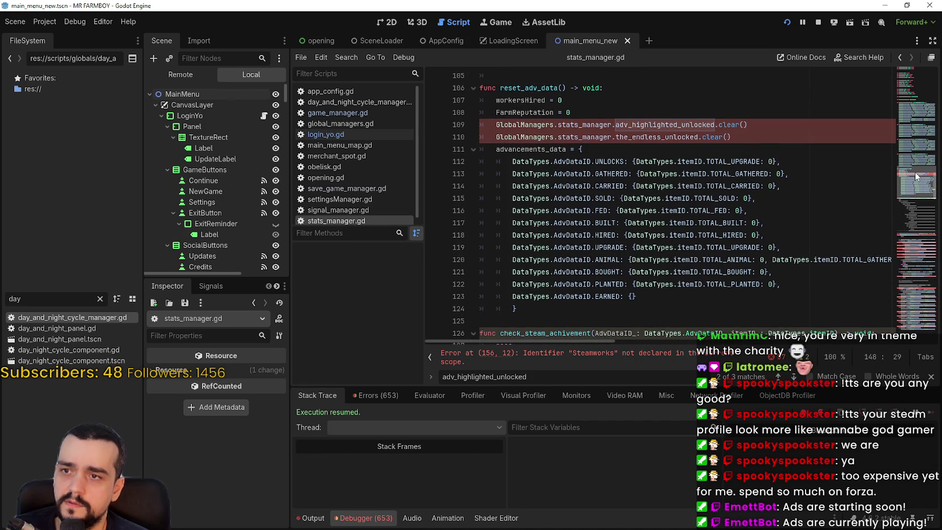
{"action": "left_click", "coordinate": [601, 124]}
{"action": "left_click", "coordinate": [629, 137]}
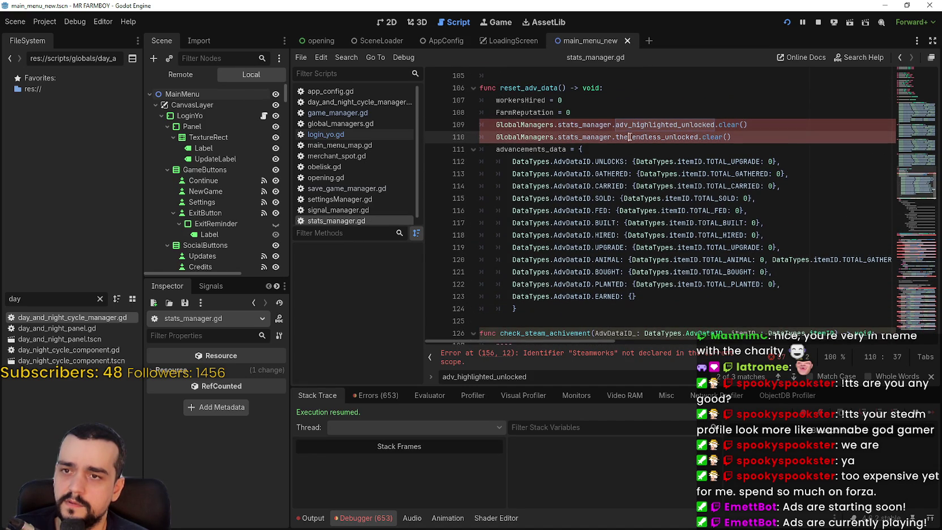
{"action": "left_click", "coordinate": [605, 356]}
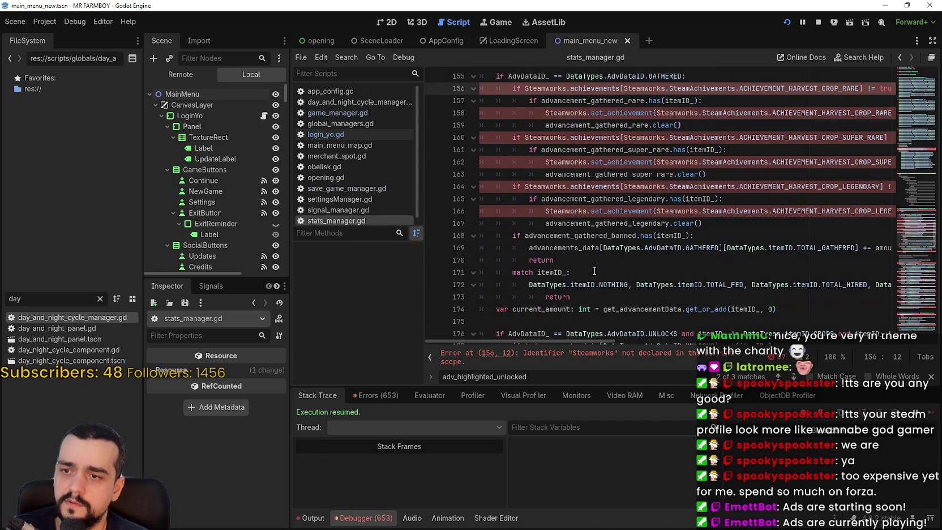
{"action": "left_click", "coordinate": [570, 211]}
{"action": "left_click", "coordinate": [611, 274]}
{"action": "scroll", "coordinate": [610, 275], "scroll_direction": "down", "scroll_amount": 2}
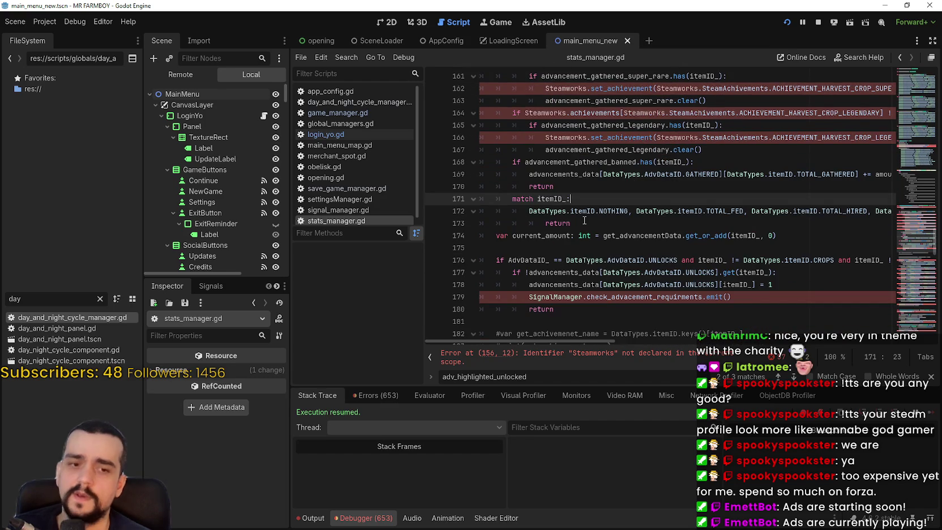
{"action": "scroll", "coordinate": [584, 220], "scroll_direction": "down", "scroll_amount": 1}
{"action": "left_click", "coordinate": [598, 220]}
{"action": "left_click", "coordinate": [599, 214]}
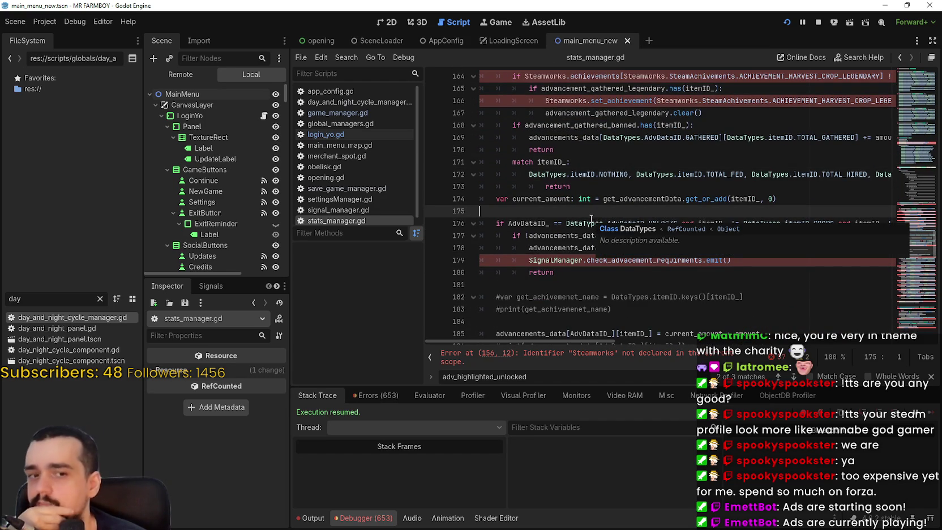
{"action": "scroll", "coordinate": [575, 241], "scroll_direction": "up", "scroll_amount": 2}
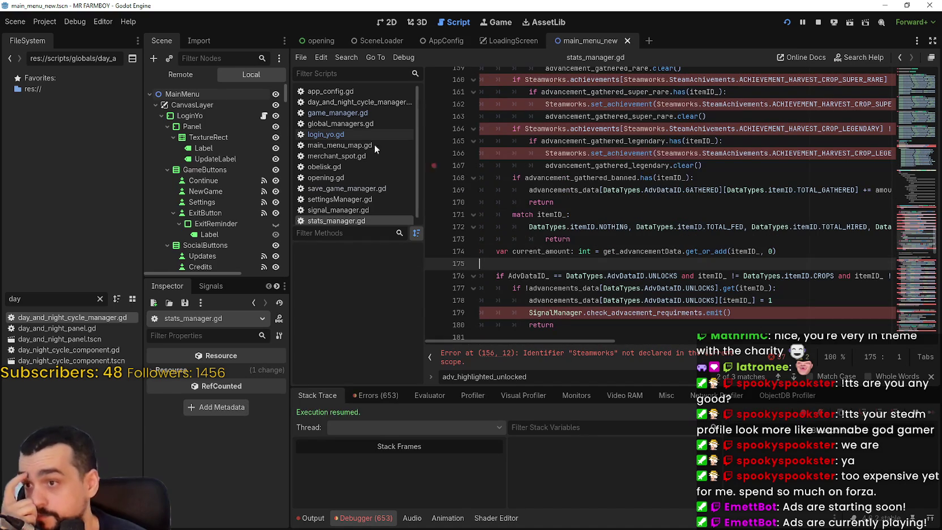
- Look over game_manager.gd and login_yo.gd, saving the project
{"action": "left_click", "coordinate": [342, 113]}
{"action": "left_click", "coordinate": [908, 107]}
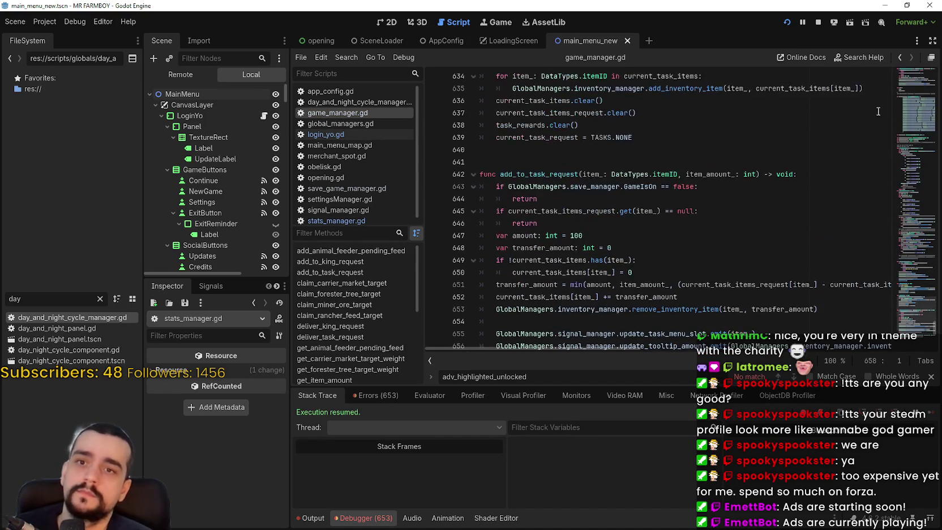
{"action": "left_click", "coordinate": [913, 118]}
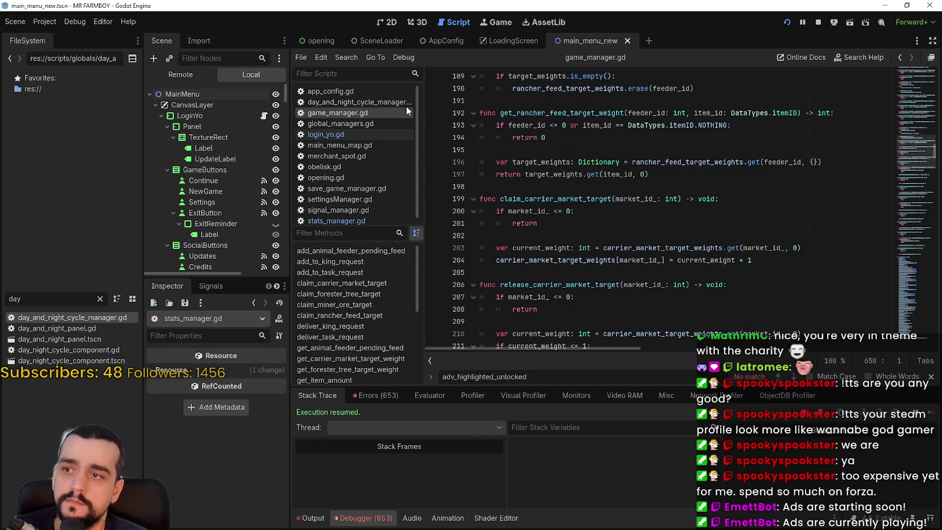
{"action": "left_click", "coordinate": [344, 134]}
{"action": "left_click", "coordinate": [671, 209]}
{"action": "left_click", "coordinate": [753, 191]}
{"action": "left_click", "coordinate": [754, 208]}
{"action": "key", "text": "ctrl+s"}
{"action": "left_click", "coordinate": [738, 190]}
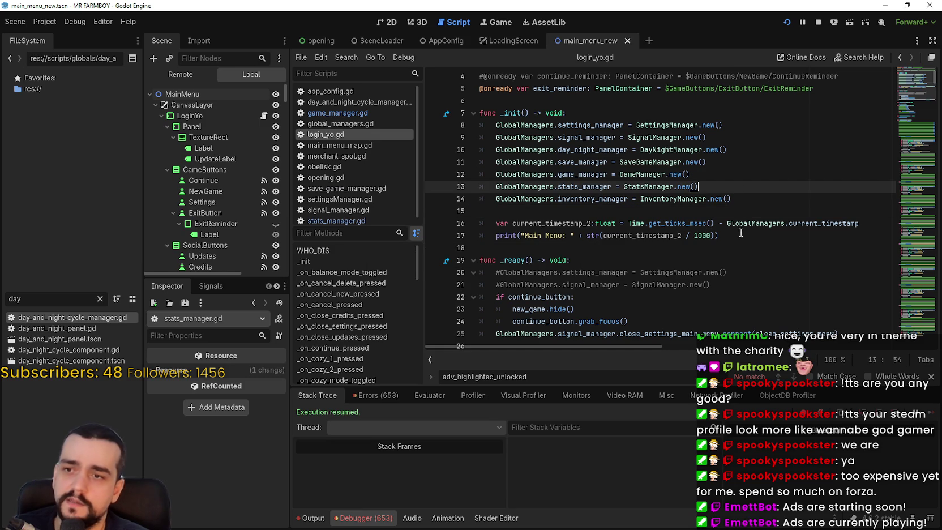
{"action": "left_click", "coordinate": [750, 198]}
- Bring up global_managers.gd with its list of manager variables
{"action": "scroll", "coordinate": [749, 220], "scroll_direction": "up", "scroll_amount": 1}
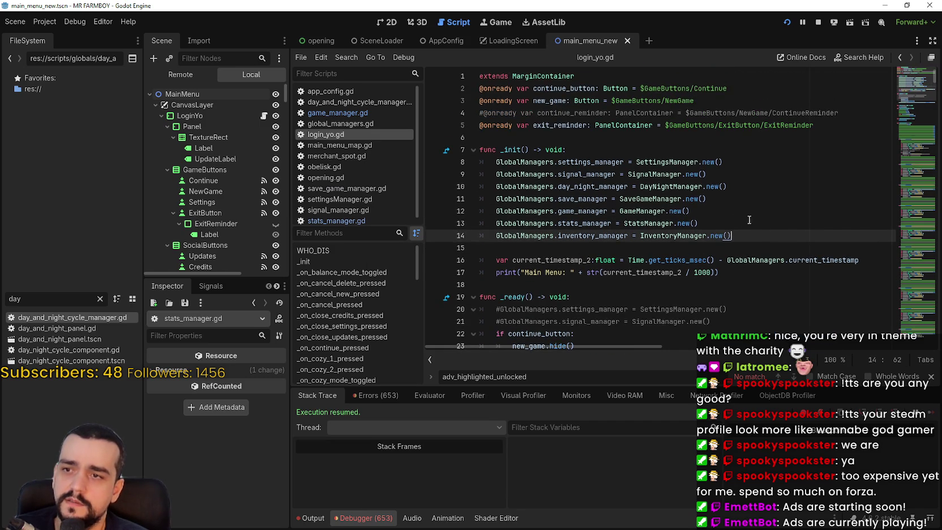
{"action": "left_click", "coordinate": [348, 124]}
{"action": "key", "text": "Down"}
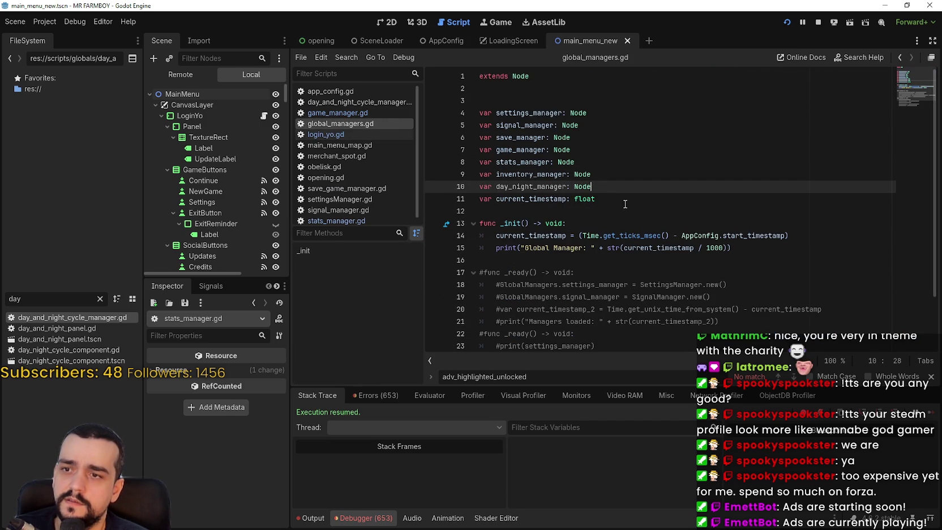
- Add a steamworks Node variable below day_night_manager in global_managers.gd and save
{"action": "key", "text": "Return"}
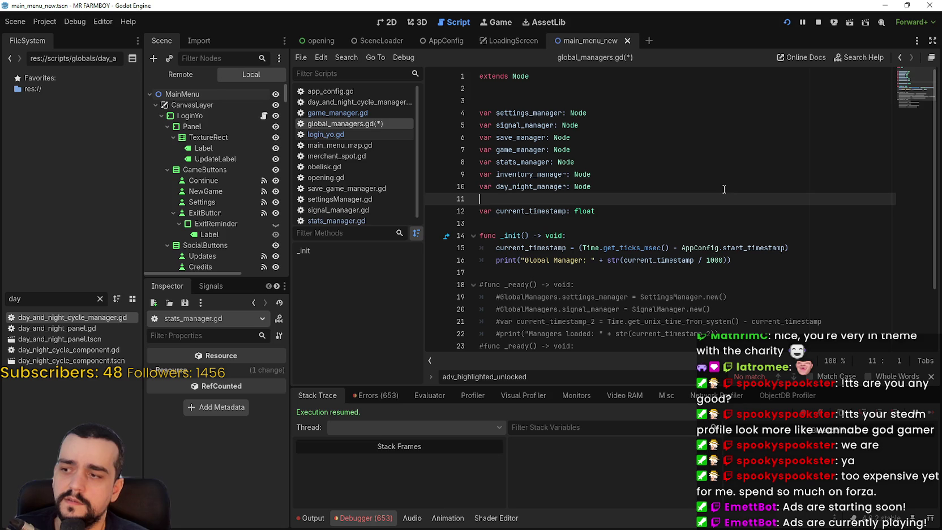
{"action": "type", "text": "var steamworks:"}
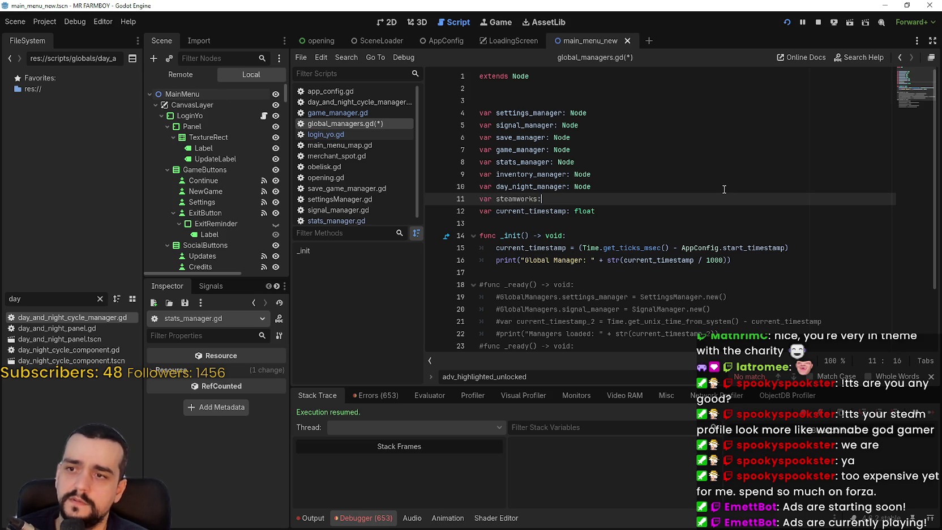
{"action": "type", "text": " Node"}
{"action": "key", "text": "ctrl+s"}
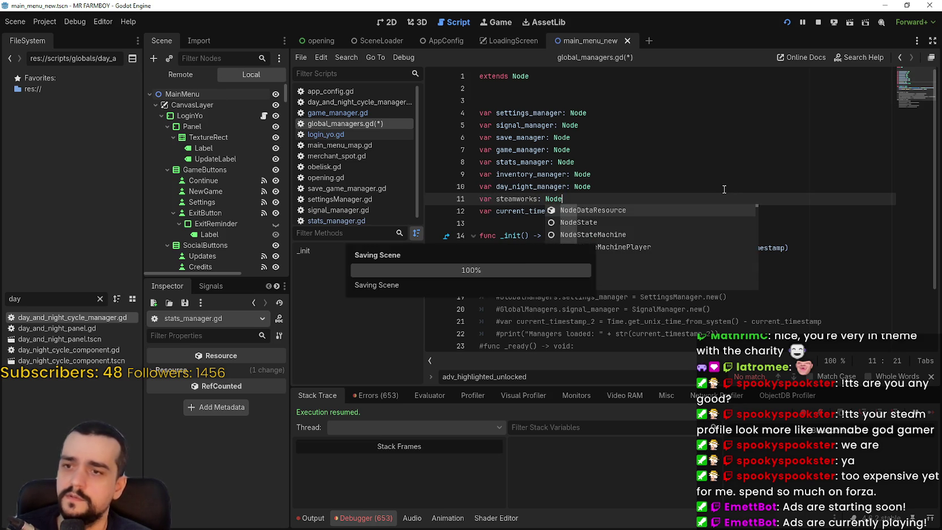
{"action": "left_click", "coordinate": [574, 187]}
- Filter the FileSystem for 'steam' and open steamworks.gd
{"action": "double_click", "coordinate": [40, 299]}
{"action": "type", "text": "ste"}
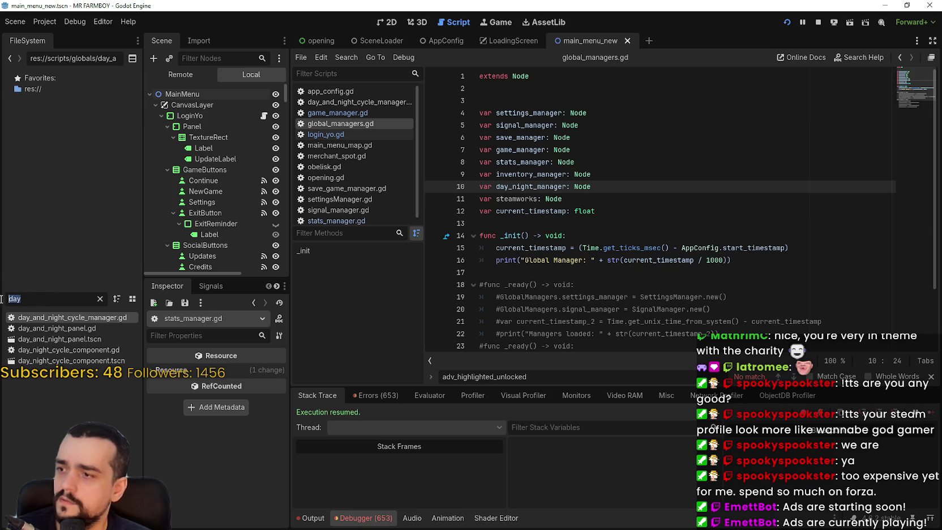
{"action": "type", "text": "am"}
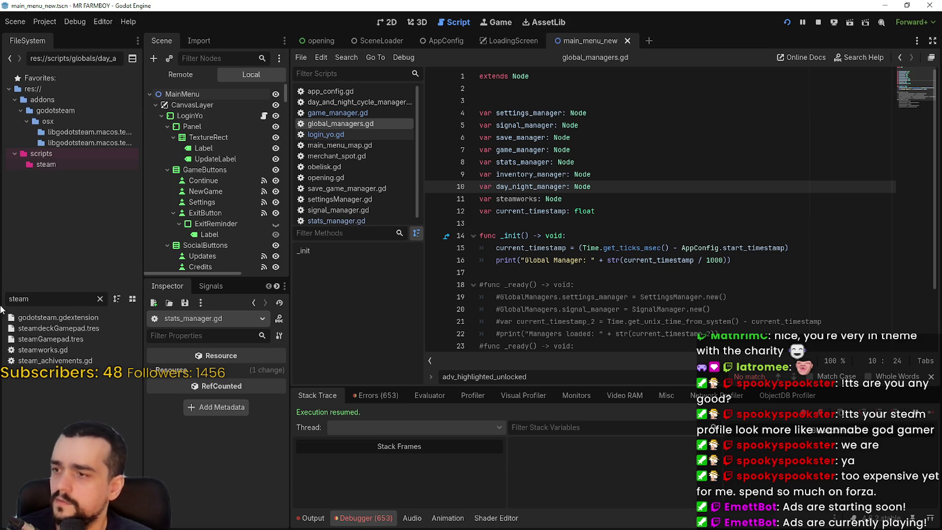
{"action": "left_click", "coordinate": [32, 350]}
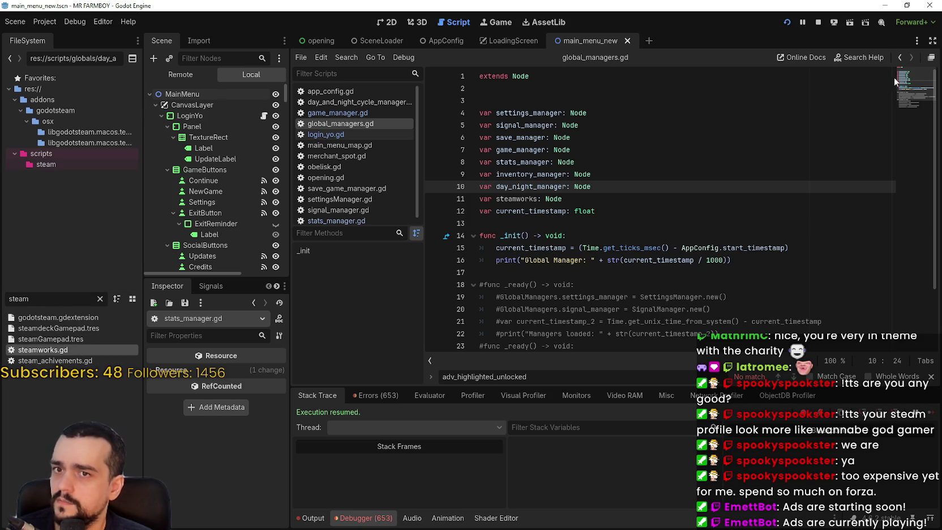
{"action": "mouse_move", "coordinate": [917, 77]}
{"action": "left_mouse_down"}
{"action": "mouse_move", "coordinate": [919, 148]}
{"action": "mouse_move", "coordinate": [919, 65]}
{"action": "left_mouse_up"}
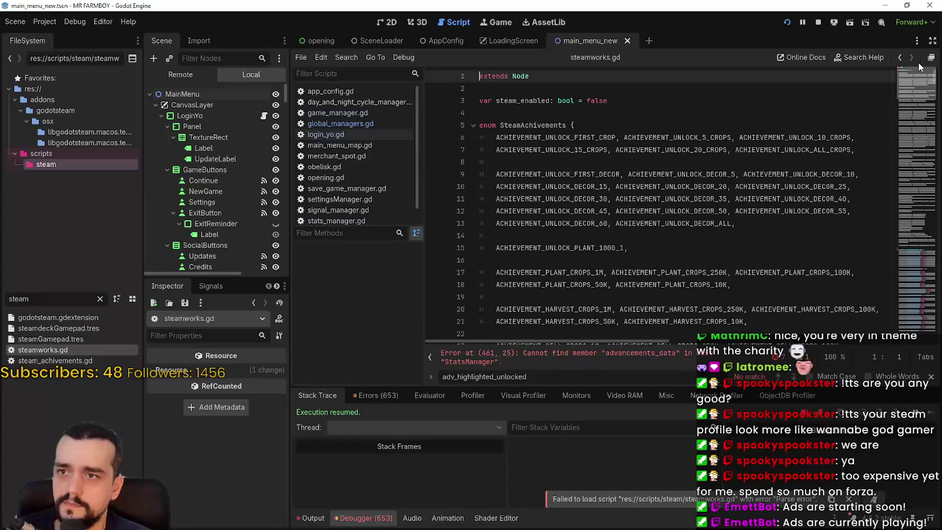
- Add 'class_name SteamworksManager' above extends Node and save steamworks.gd
{"action": "key", "text": "Return"}
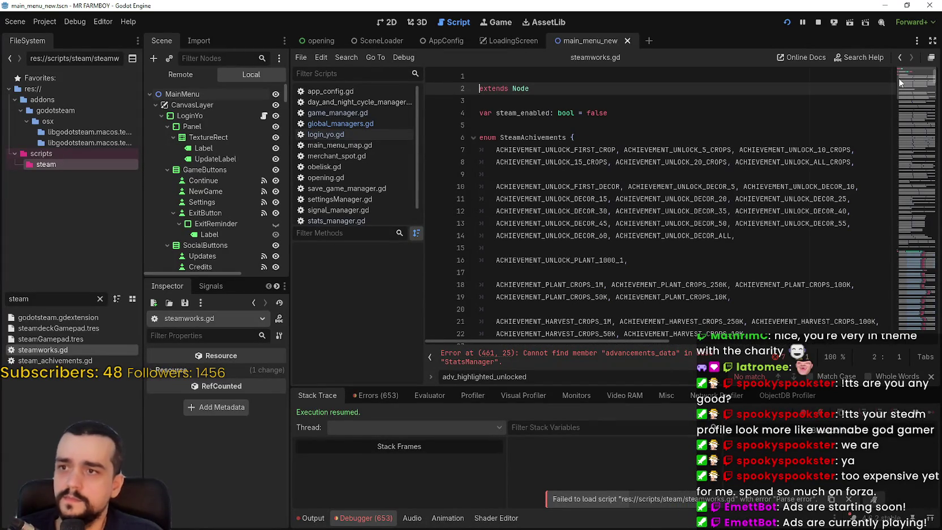
{"action": "key", "text": "Up"}
{"action": "type", "text": "c"}
{"action": "type", "text": "lass"}
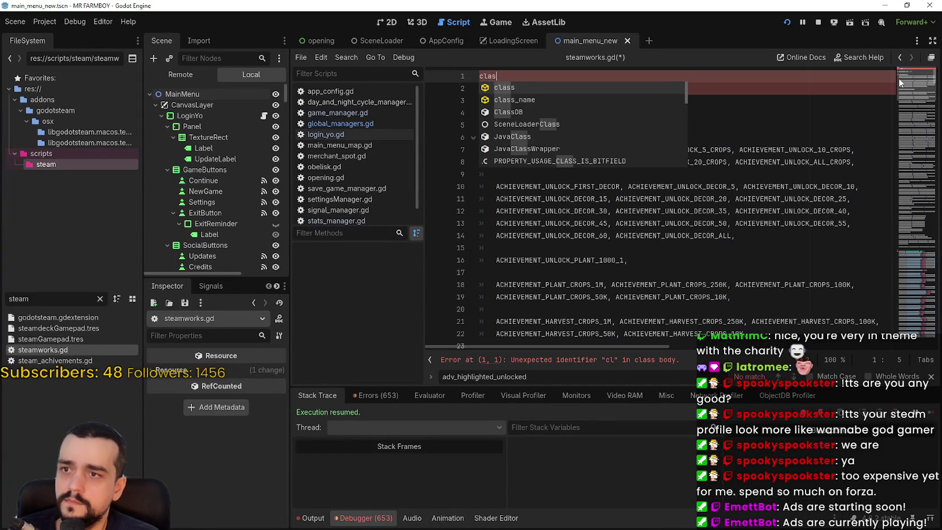
{"action": "key", "text": "Escape"}
{"action": "type", "text": "_"}
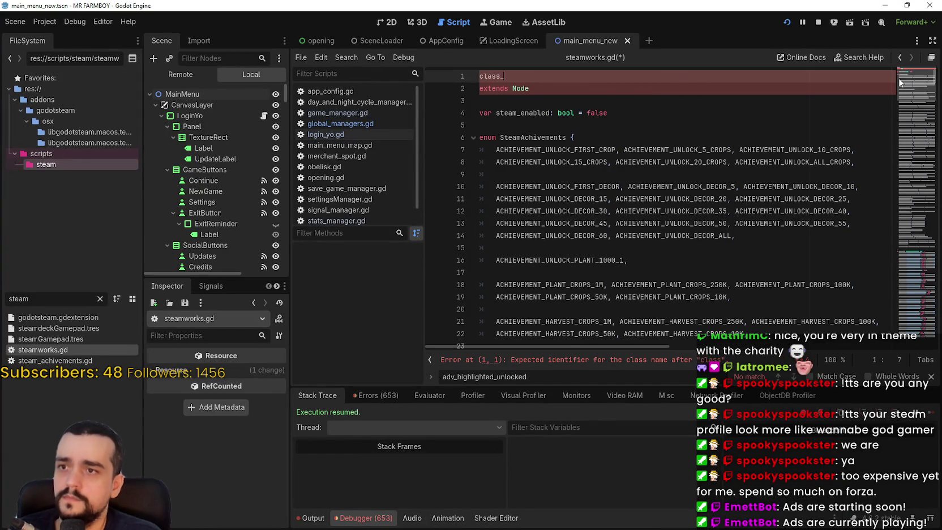
{"action": "type", "text": "name Steam"}
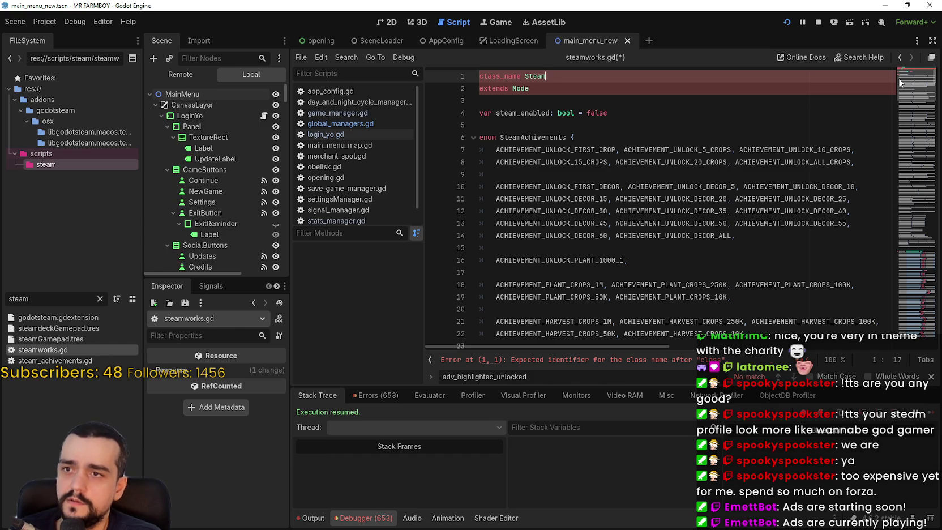
{"action": "type", "text": "works"}
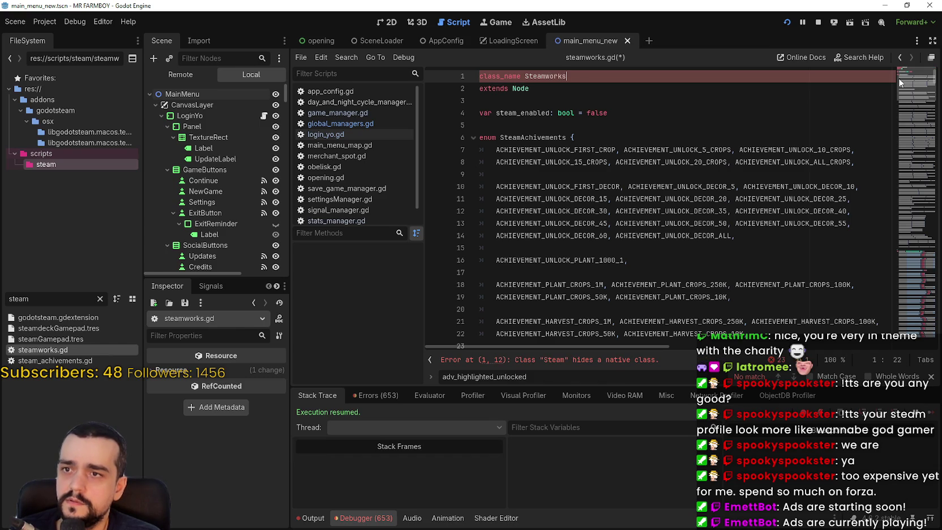
{"action": "type", "text": "Manager"}
{"action": "key", "text": "ctrl+s"}
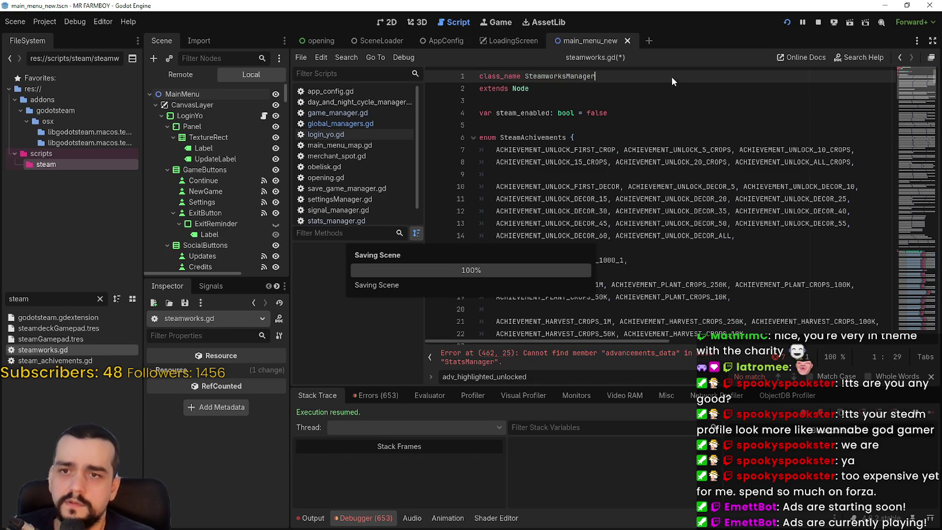
{"action": "key", "text": "Down"}
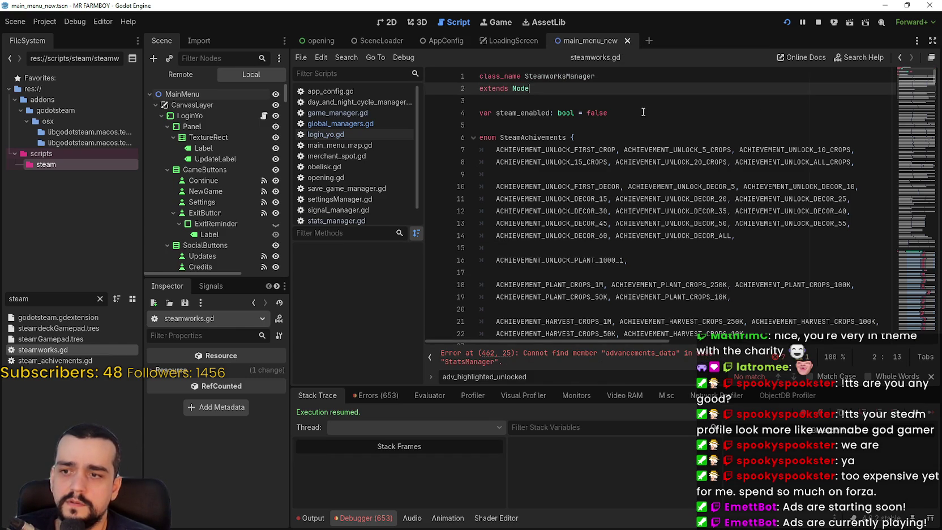
- Jump to the advancements_data error and review the script down to the initialize_steam call on line 541
{"action": "left_click", "coordinate": [633, 359]}
{"action": "scroll", "coordinate": [895, 230], "scroll_direction": "down", "scroll_amount": 5}
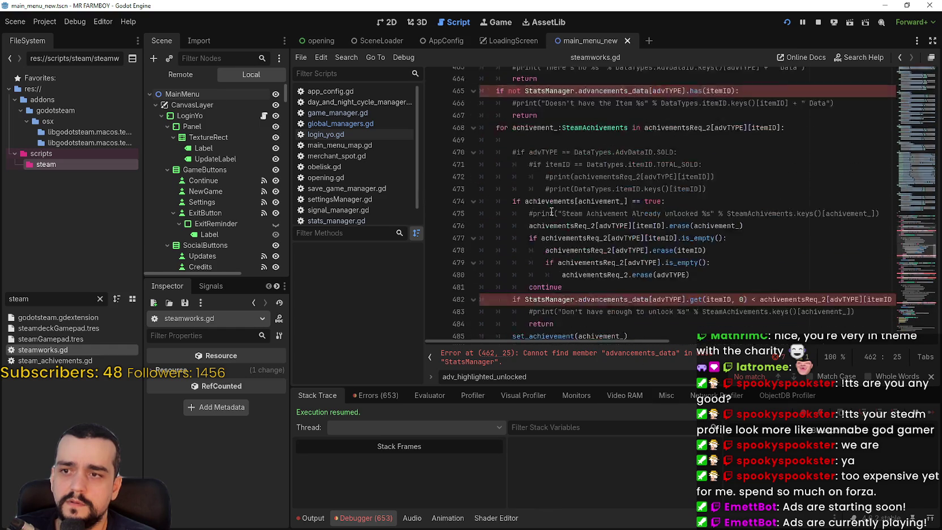
{"action": "scroll", "coordinate": [914, 237], "scroll_direction": "down", "scroll_amount": 20}
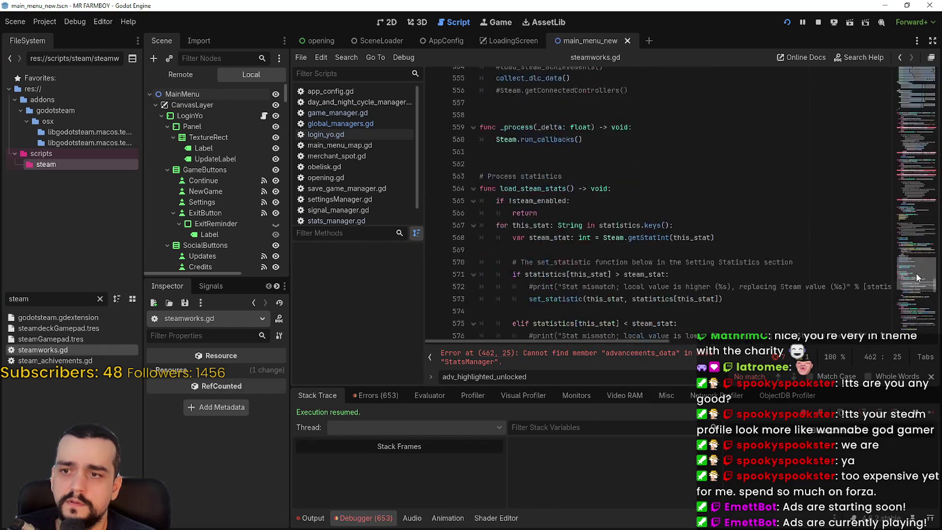
{"action": "scroll", "coordinate": [914, 289], "scroll_direction": "up", "scroll_amount": 20}
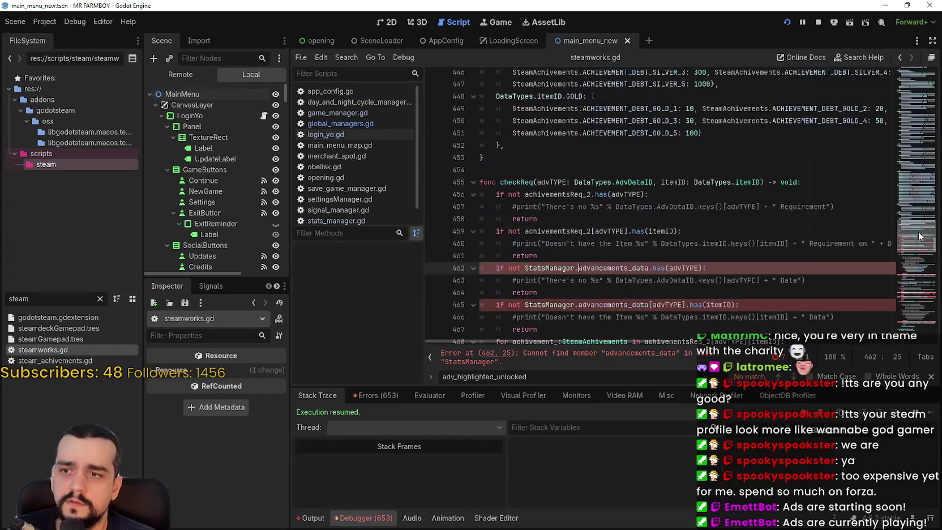
{"action": "scroll", "coordinate": [919, 235], "scroll_direction": "up", "scroll_amount": 3}
{"action": "scroll", "coordinate": [917, 239], "scroll_direction": "down", "scroll_amount": 6}
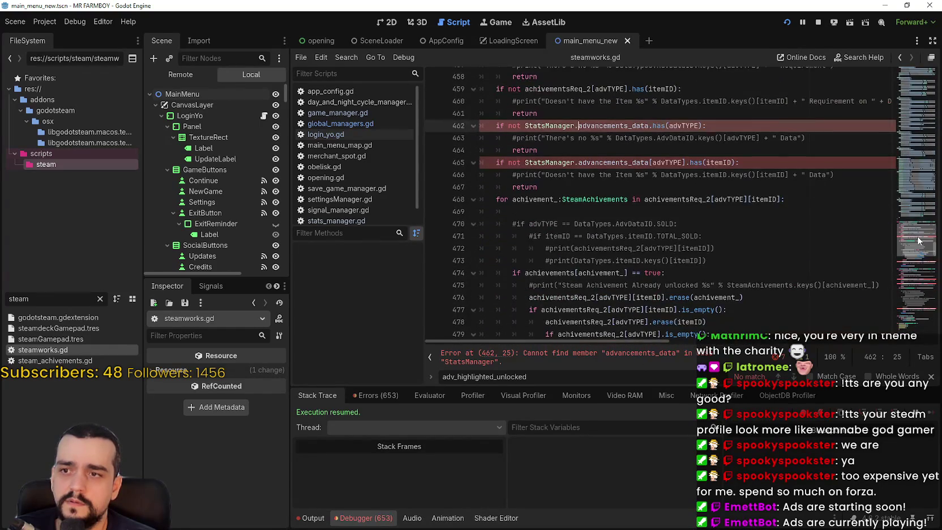
{"action": "scroll", "coordinate": [918, 242], "scroll_direction": "down", "scroll_amount": 3}
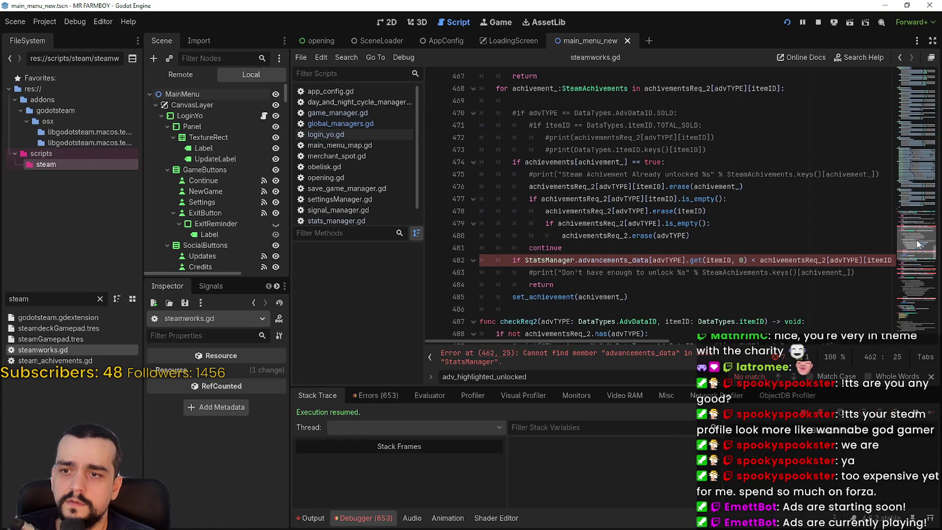
{"action": "scroll", "coordinate": [917, 244], "scroll_direction": "down", "scroll_amount": 6}
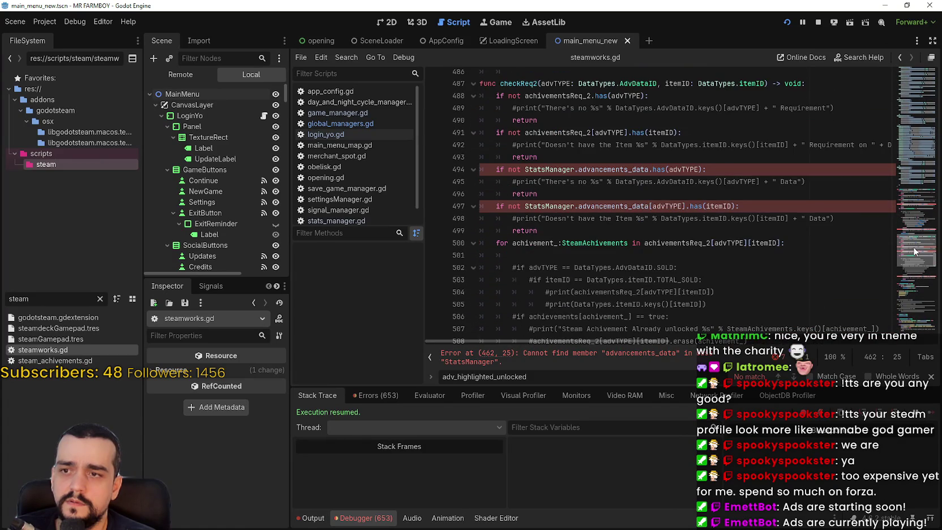
{"action": "scroll", "coordinate": [913, 254], "scroll_direction": "down", "scroll_amount": 5}
{"action": "scroll", "coordinate": [913, 258], "scroll_direction": "down", "scroll_amount": 3}
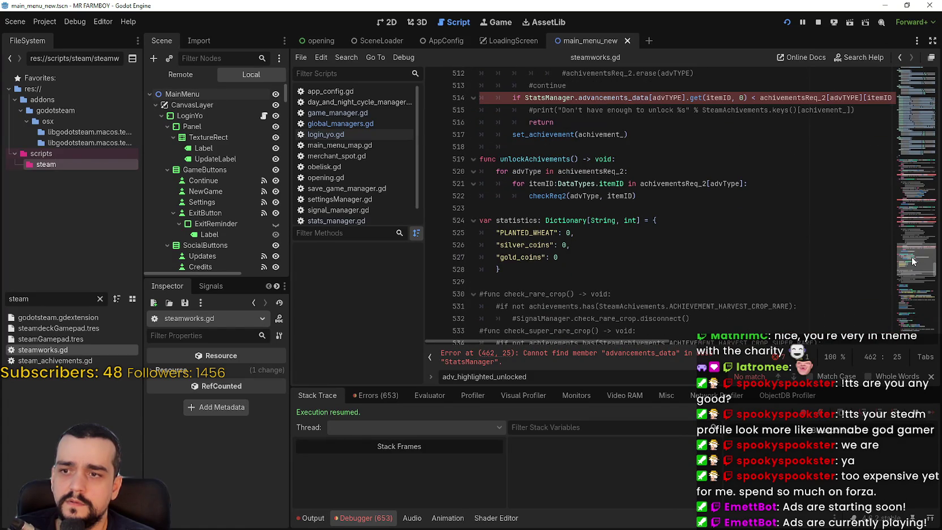
{"action": "scroll", "coordinate": [911, 260], "scroll_direction": "down", "scroll_amount": 6}
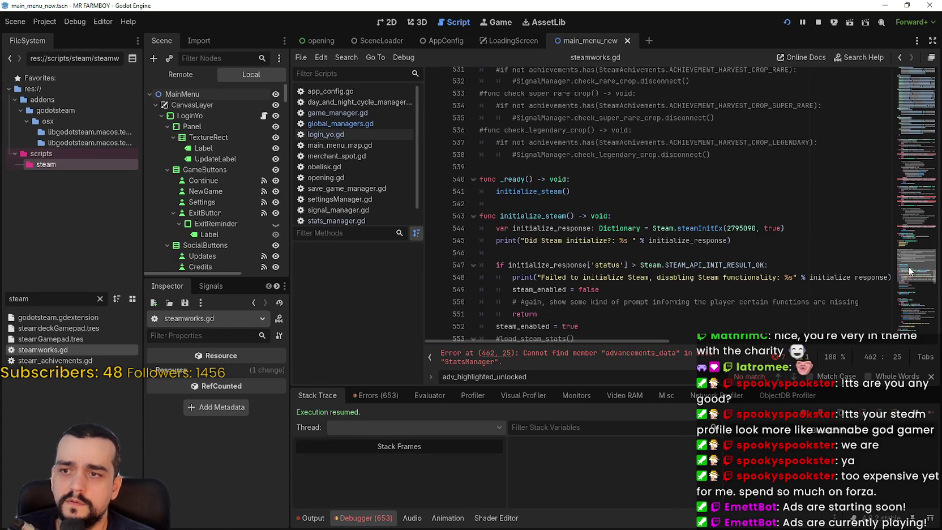
{"action": "double_click", "coordinate": [526, 191]}
{"action": "scroll", "coordinate": [637, 199], "scroll_direction": "down", "scroll_amount": 2}
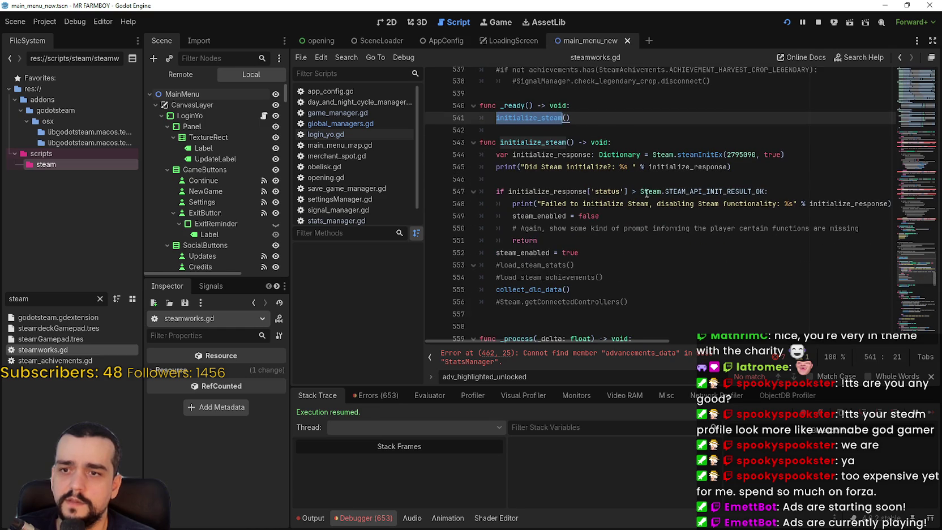
{"action": "mouse_move", "coordinate": [668, 157]}
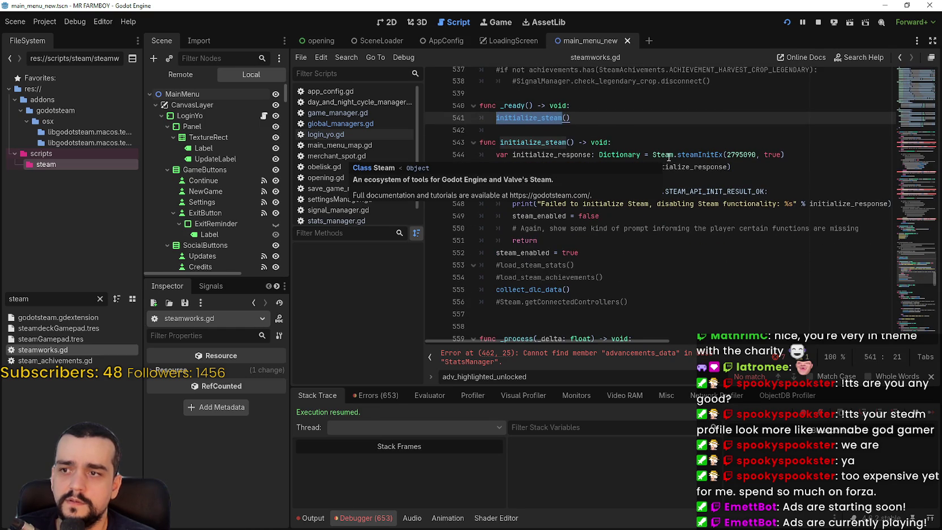
{"action": "key", "text": "End"}
- Change StatsManager on line 462 to GlobalManagers.stats_manager
{"action": "left_click", "coordinate": [914, 255]}
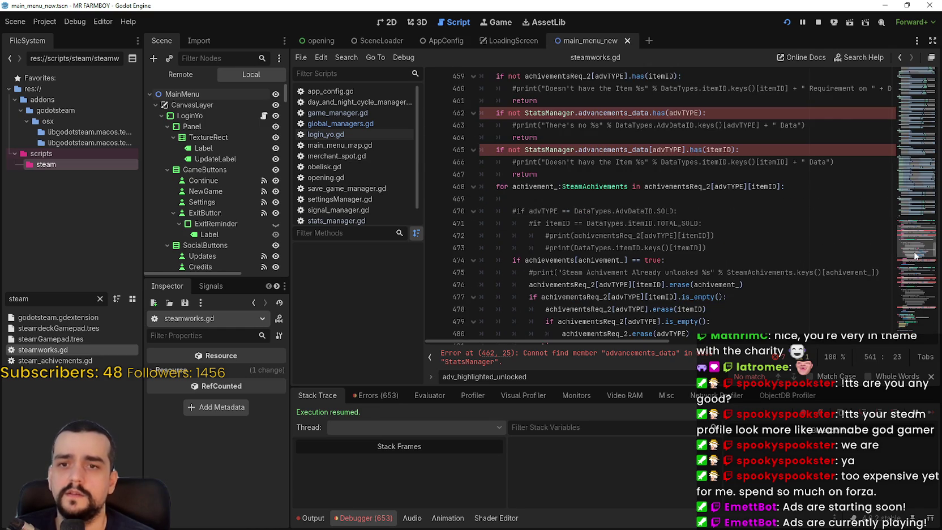
{"action": "scroll", "coordinate": [913, 255], "scroll_direction": "up", "scroll_amount": 5}
{"action": "scroll", "coordinate": [537, 212], "scroll_direction": "down", "scroll_amount": 3}
{"action": "left_click", "coordinate": [525, 207]}
{"action": "type", "text": "GlobalManagers."}
{"action": "left_click", "coordinate": [615, 208]}
{"action": "double_click", "coordinate": [610, 207]}
{"action": "type", "text": "stat"}
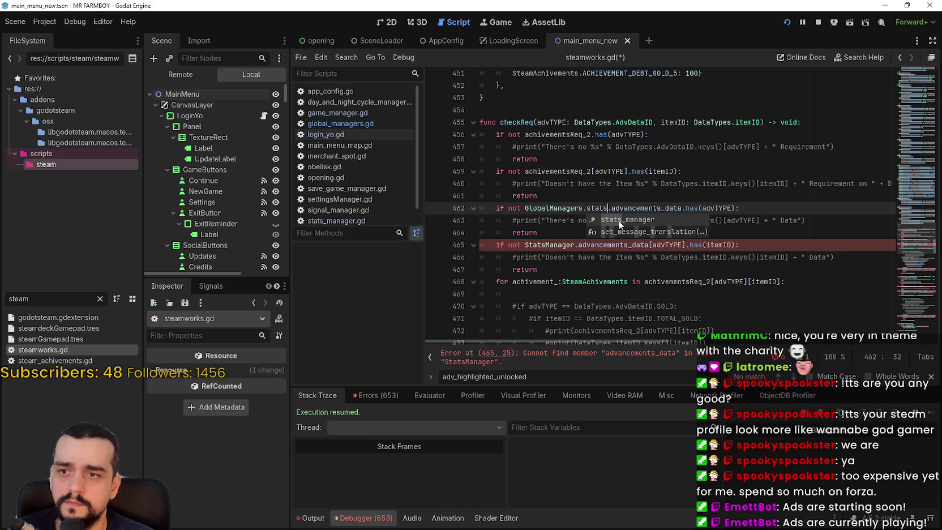
{"action": "left_click", "coordinate": [620, 220]}
- Change StatsManager on lines 465 and 482 to GlobalManagers.stats_manager
{"action": "left_click", "coordinate": [524, 245]}
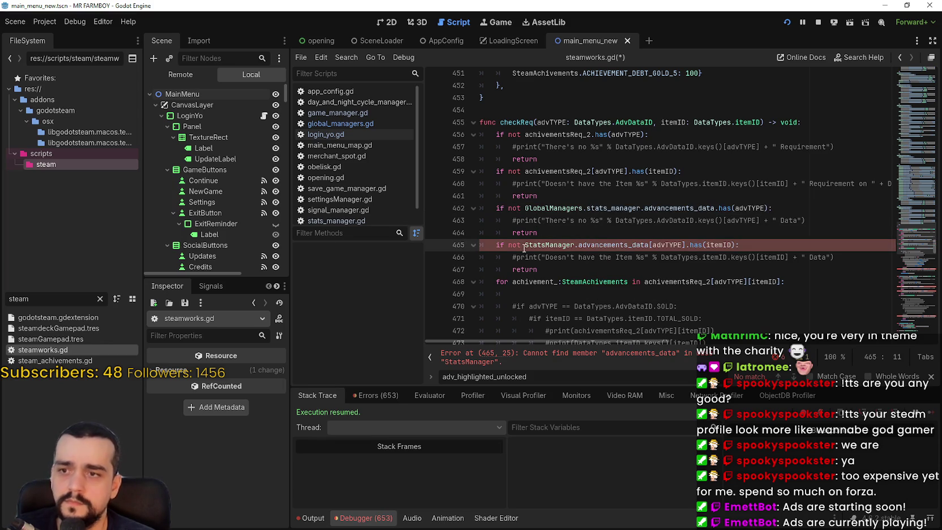
{"action": "type", "text": "GlobalManagers."}
{"action": "double_click", "coordinate": [616, 245]}
{"action": "type", "text": "stats"}
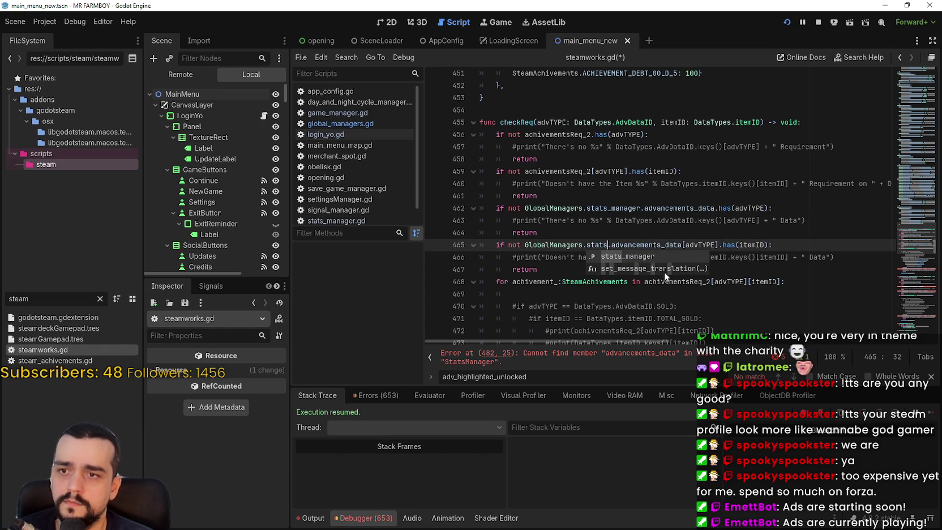
{"action": "left_click", "coordinate": [650, 258]}
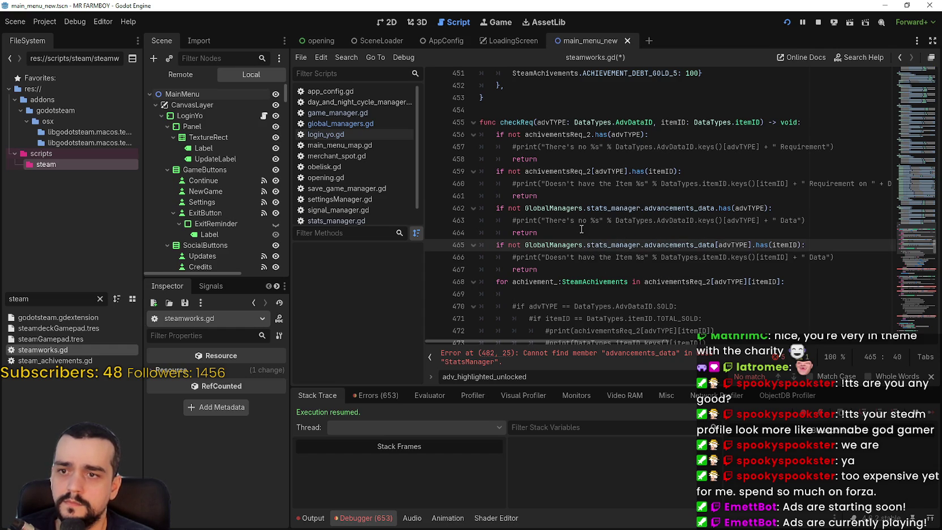
{"action": "scroll", "coordinate": [581, 229], "scroll_direction": "down", "scroll_amount": 4}
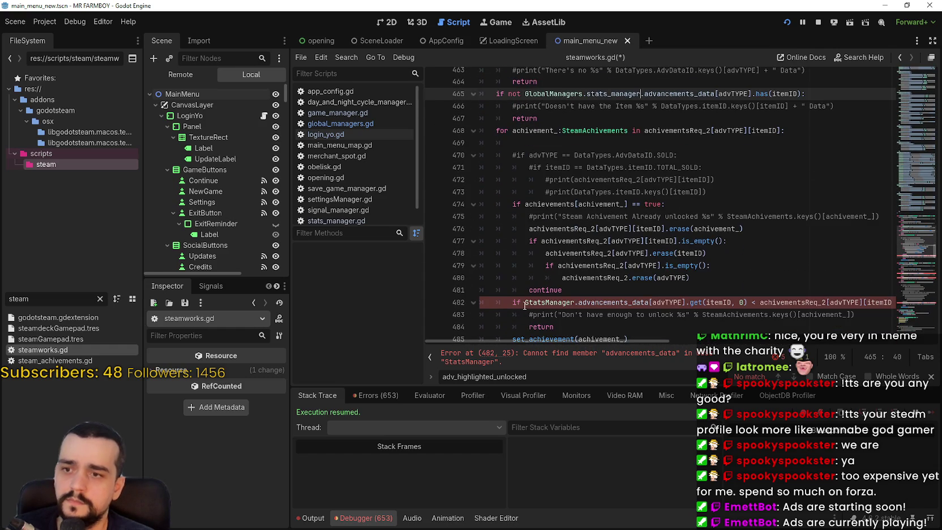
{"action": "left_click", "coordinate": [524, 302]}
{"action": "type", "text": "GlobalManagers."}
{"action": "scroll", "coordinate": [609, 248], "scroll_direction": "down", "scroll_amount": 2}
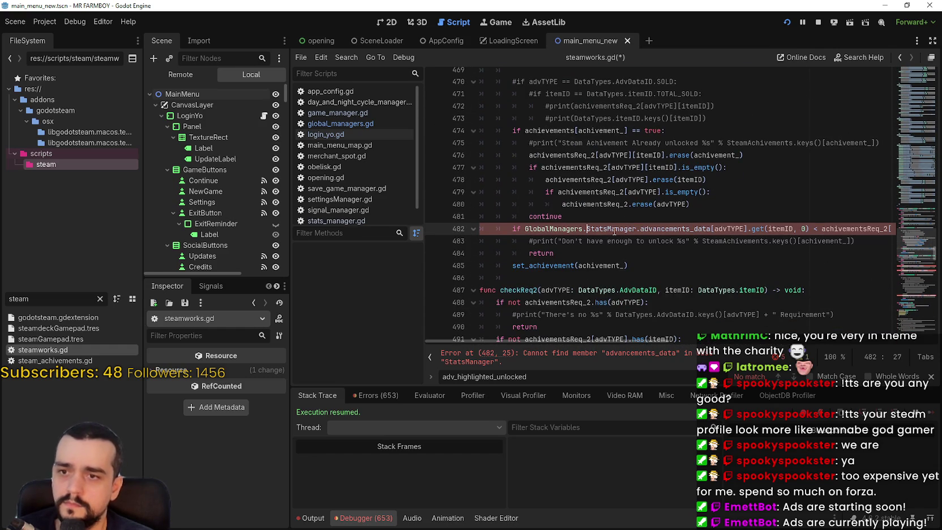
{"action": "double_click", "coordinate": [614, 229]}
{"action": "type", "text": "stats"}
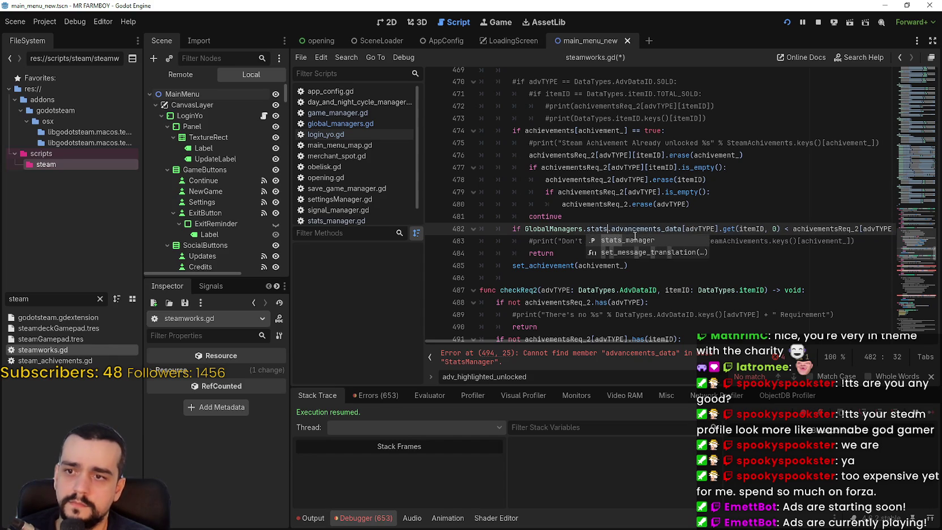
{"action": "left_click", "coordinate": [635, 240]}
- Change StatsManager on lines 494 and 497 to GlobalManagers.stats_manager
{"action": "scroll", "coordinate": [553, 212], "scroll_direction": "down", "scroll_amount": 5}
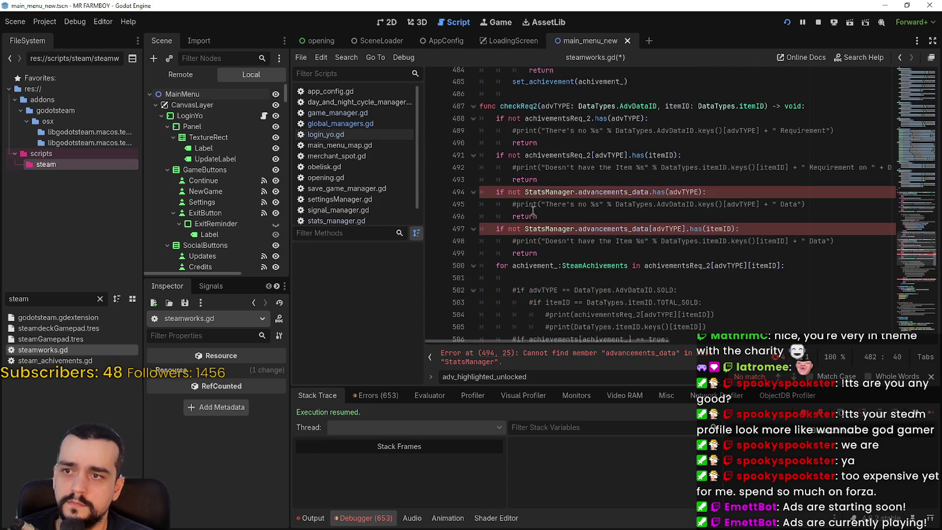
{"action": "double_click", "coordinate": [528, 193]}
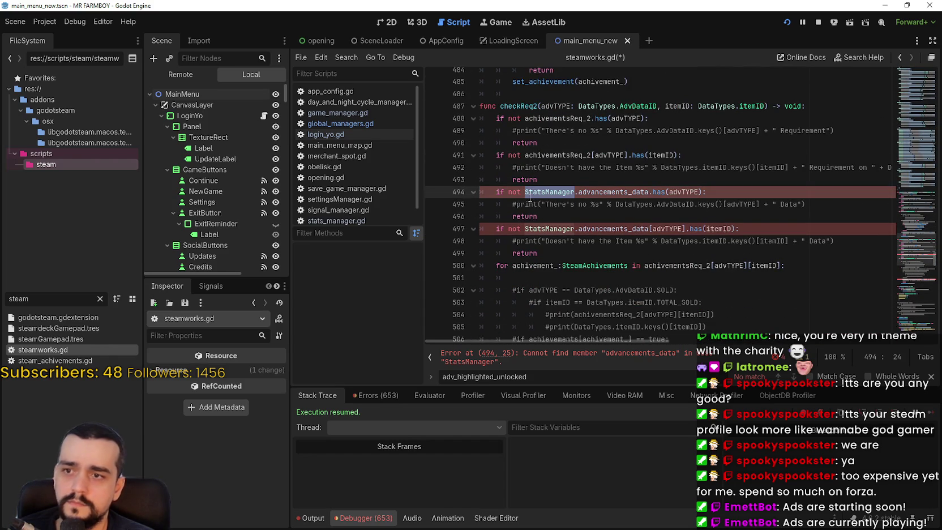
{"action": "left_click", "coordinate": [526, 193]}
{"action": "type", "text": "GlobalManagers."}
{"action": "left_click", "coordinate": [623, 191]}
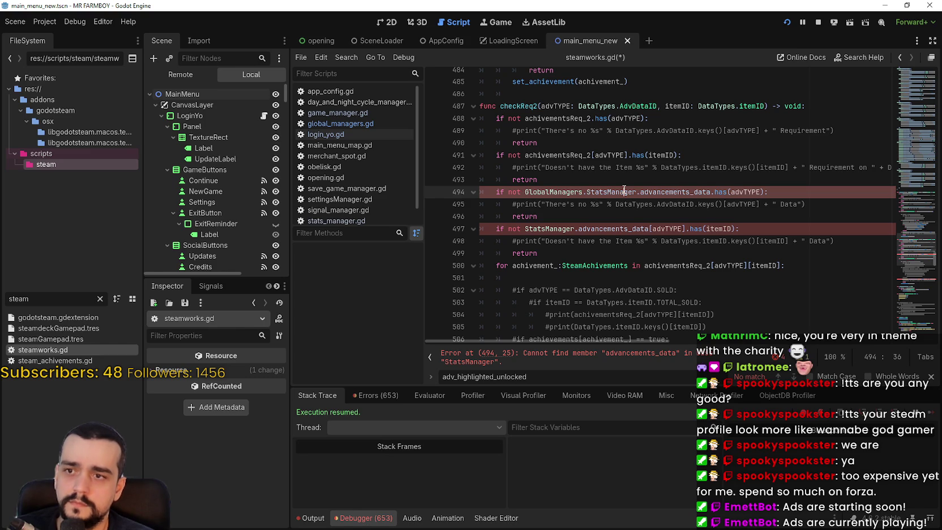
{"action": "double_click", "coordinate": [617, 191]}
{"action": "type", "text": "stat"}
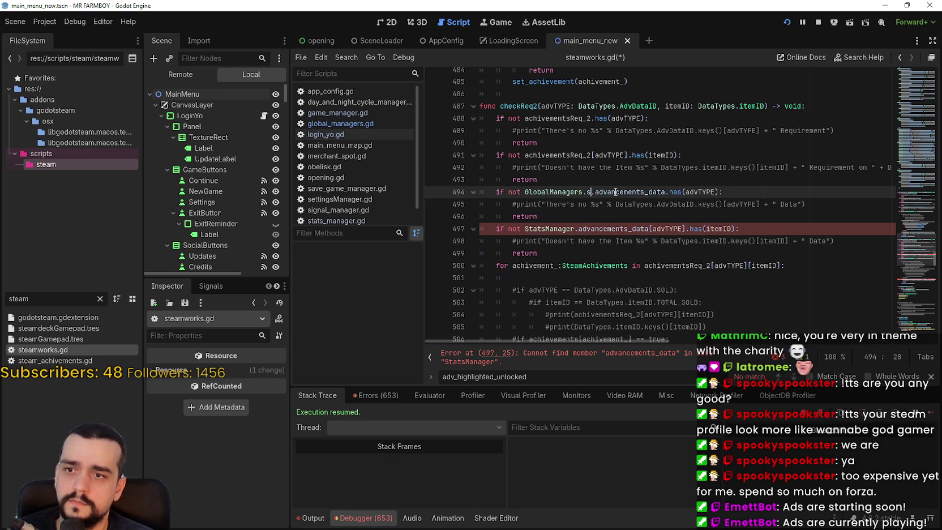
{"action": "type", "text": "s"}
{"action": "double_click", "coordinate": [625, 203]}
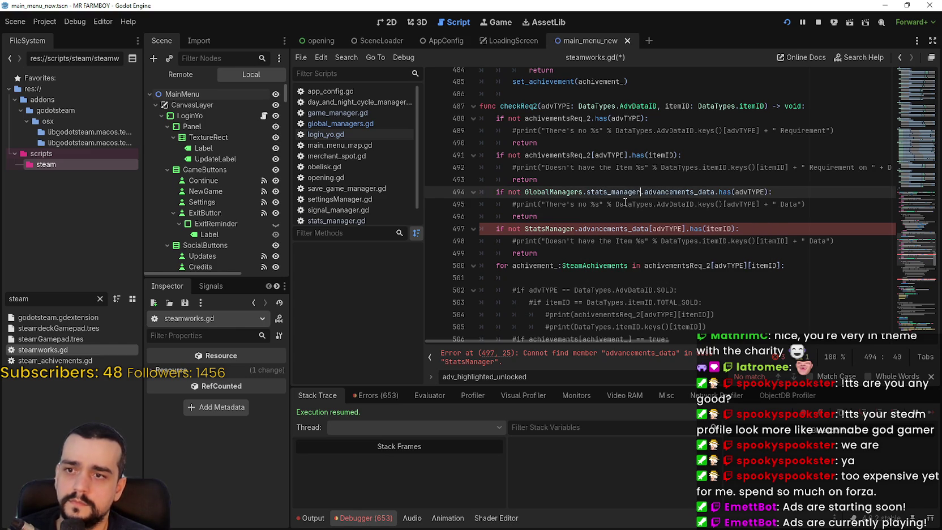
{"action": "left_click", "coordinate": [524, 229]}
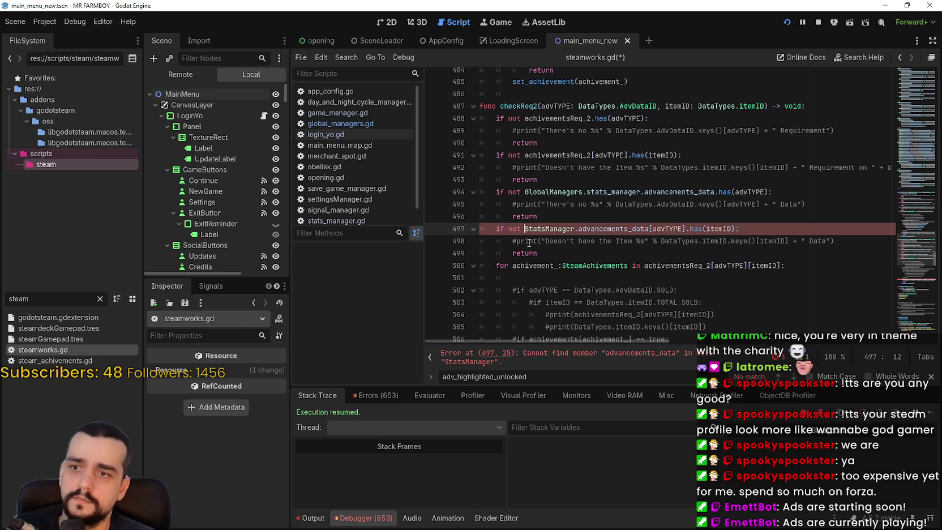
{"action": "type", "text": "GlobalManagers."}
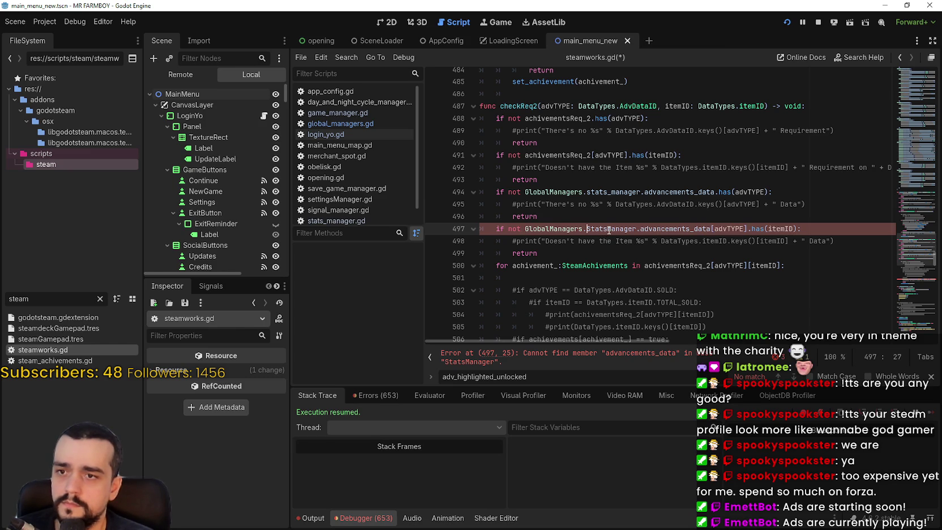
{"action": "double_click", "coordinate": [608, 229]}
{"action": "type", "text": "stat"}
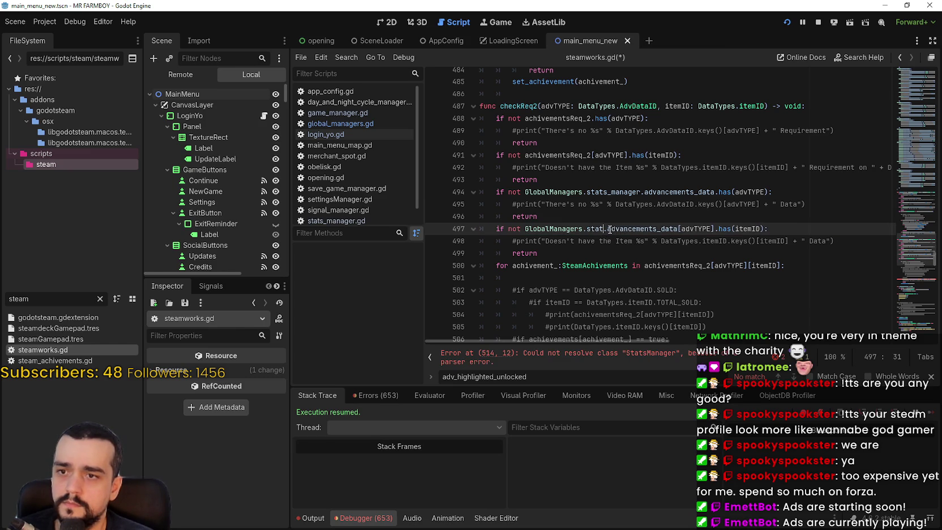
{"action": "type", "text": "s_manager"}
{"action": "key", "text": "Return"}
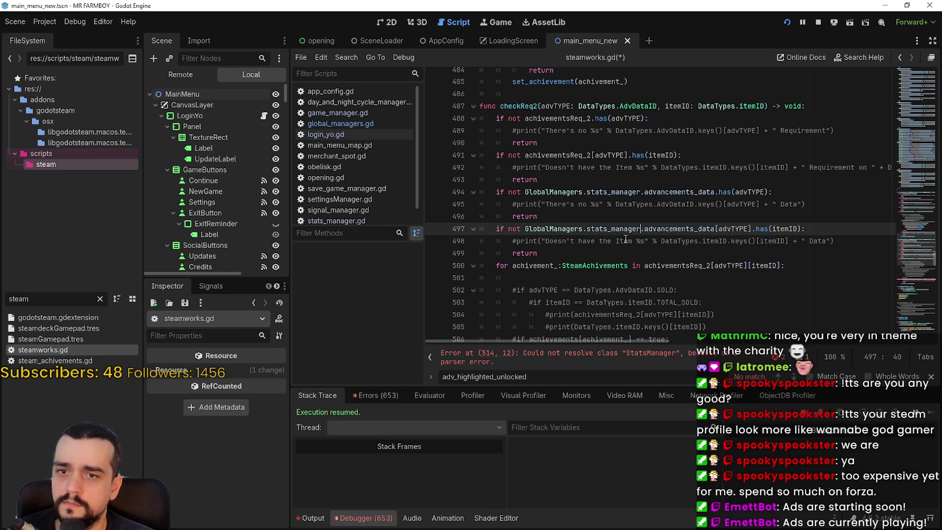
- Make line 514 read GlobalManagers.stats_manager.advancements_data
{"action": "scroll", "coordinate": [610, 239], "scroll_direction": "down", "scroll_amount": 6}
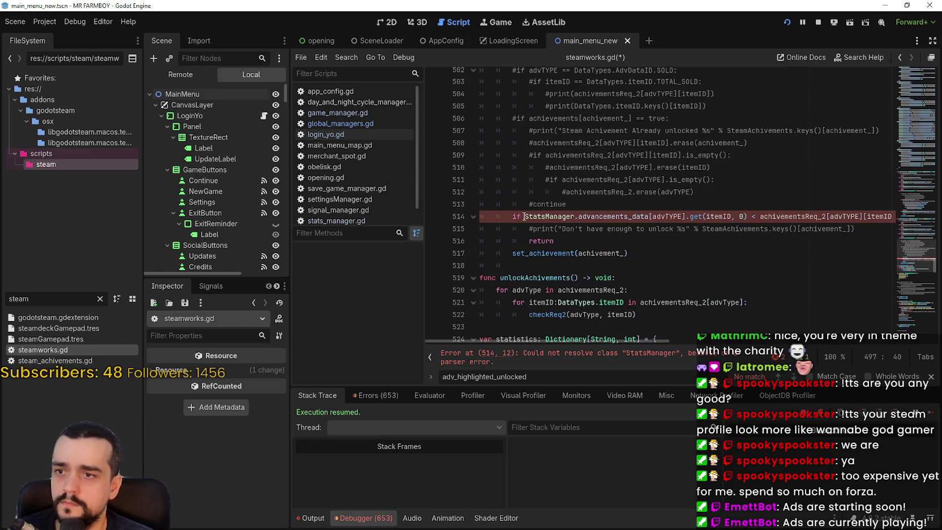
{"action": "left_click", "coordinate": [526, 217]}
{"action": "type", "text": "GlobalManagers."}
{"action": "double_click", "coordinate": [593, 217]}
{"action": "type", "text": "stats"}
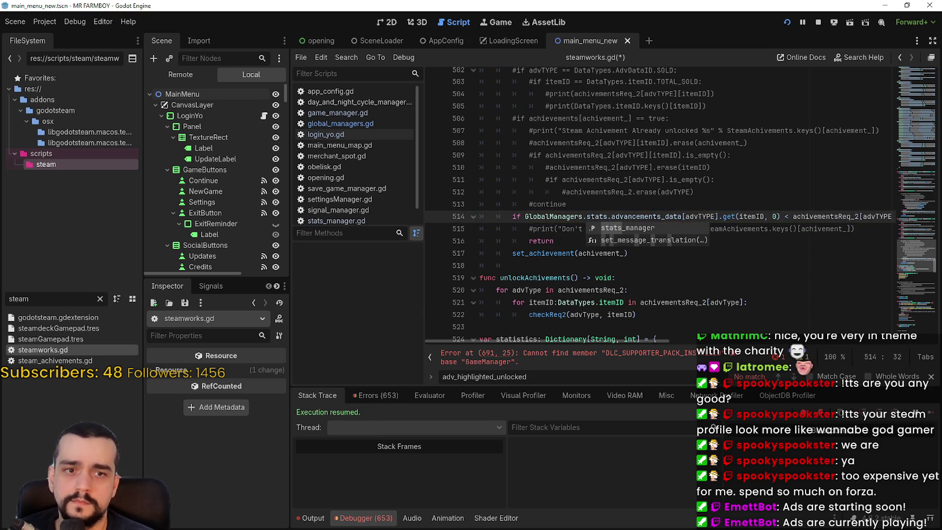
{"action": "left_click", "coordinate": [641, 229]}
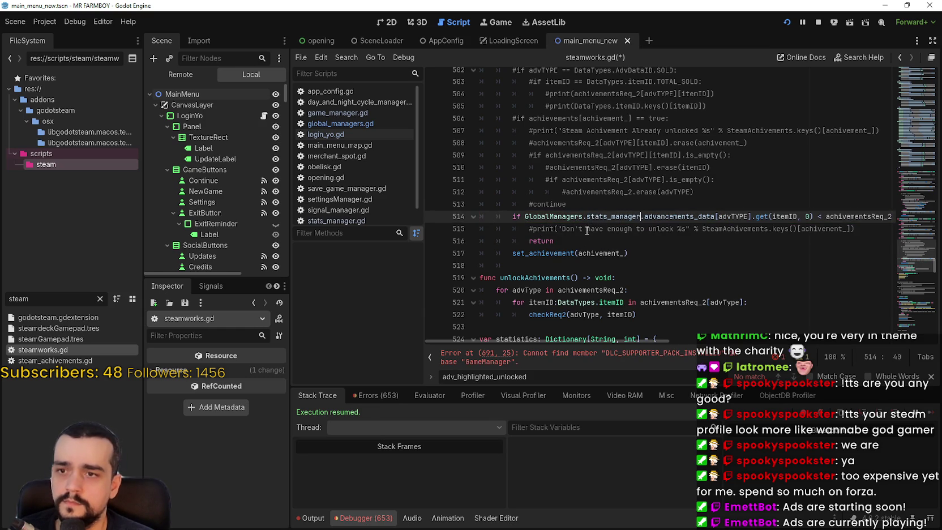
{"action": "left_click", "coordinate": [586, 229]}
{"action": "scroll", "coordinate": [927, 272], "scroll_direction": "down", "scroll_amount": 10}
{"action": "left_click_drag", "start_coordinate": [926, 272], "coordinate": [920, 334]}
- Make line 691 set GlobalManagers.game_manager.DLC_SUPPORTER_PACK_INSTALLED and save steamworks.gd
{"action": "left_click", "coordinate": [528, 219]}
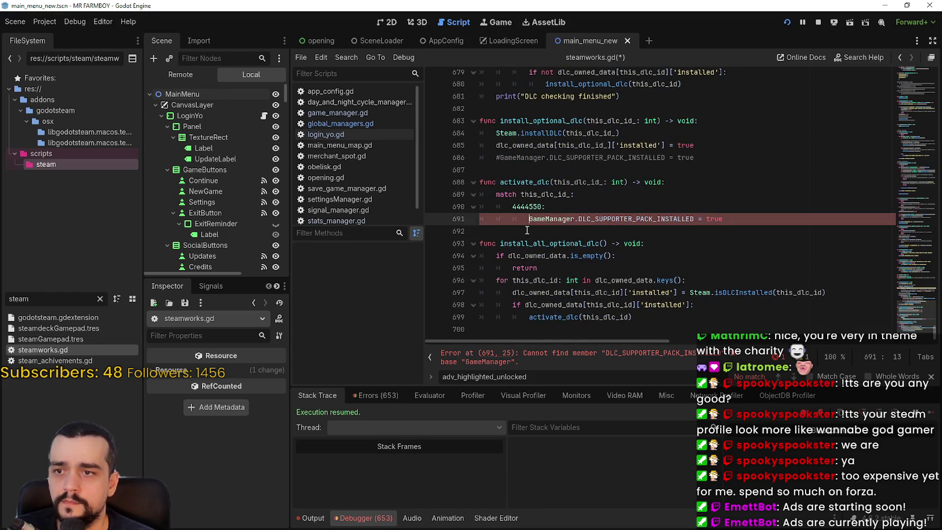
{"action": "type", "text": "GlobalManagers."}
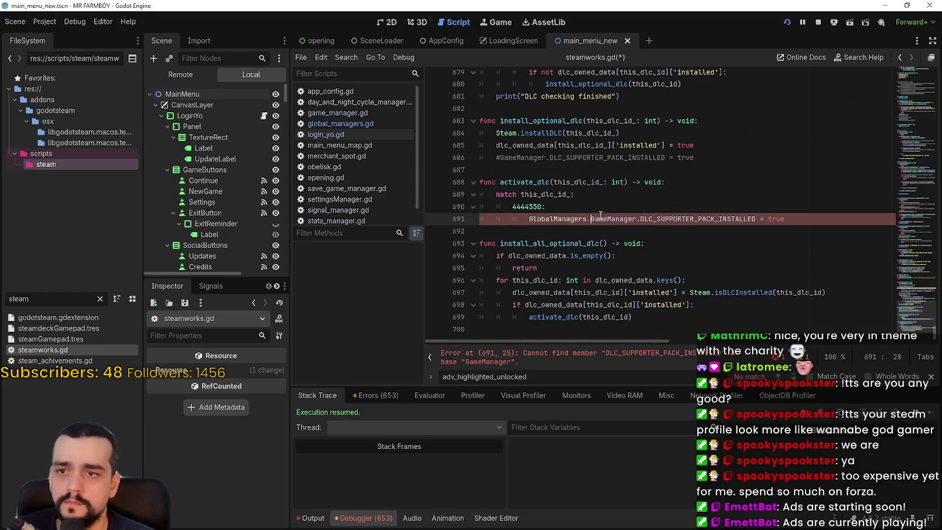
{"action": "double_click", "coordinate": [612, 225]}
{"action": "type", "text": "ga"}
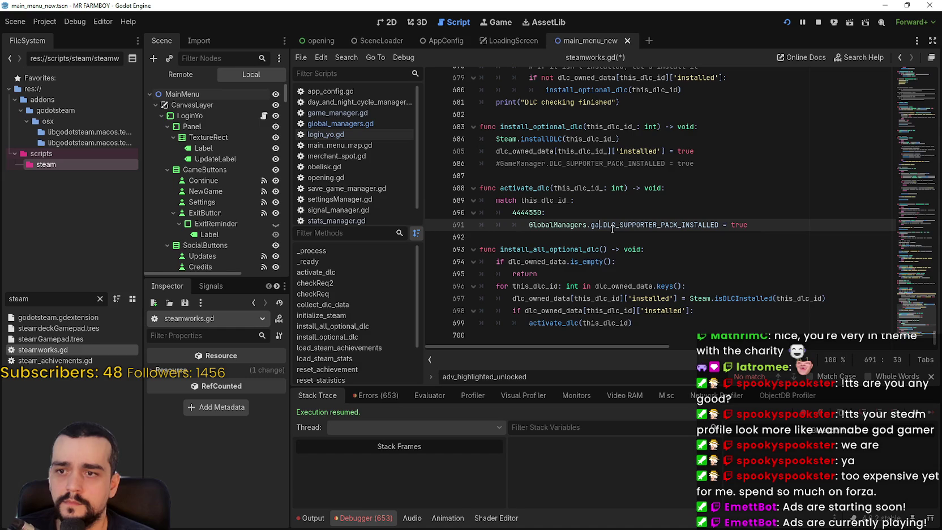
{"action": "key", "text": "Return"}
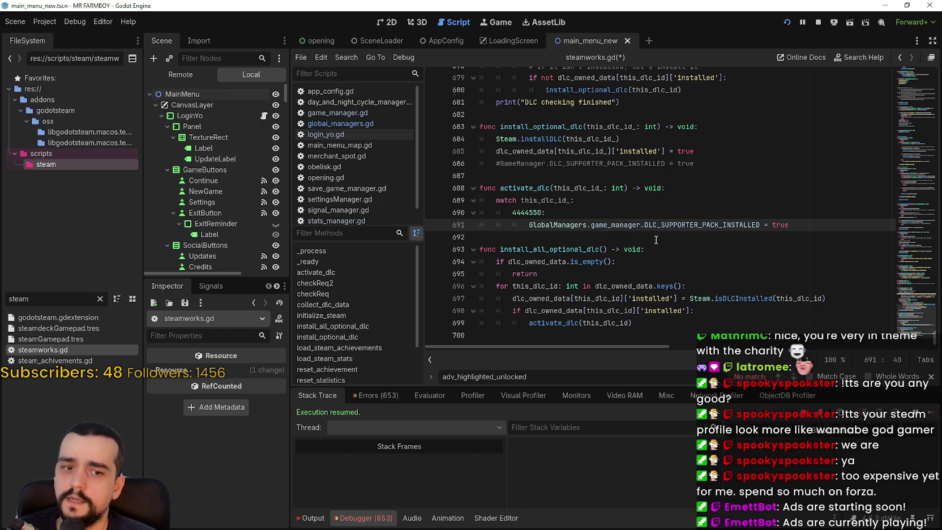
{"action": "left_click", "coordinate": [645, 240]}
{"action": "key", "text": "ctrl+s"}
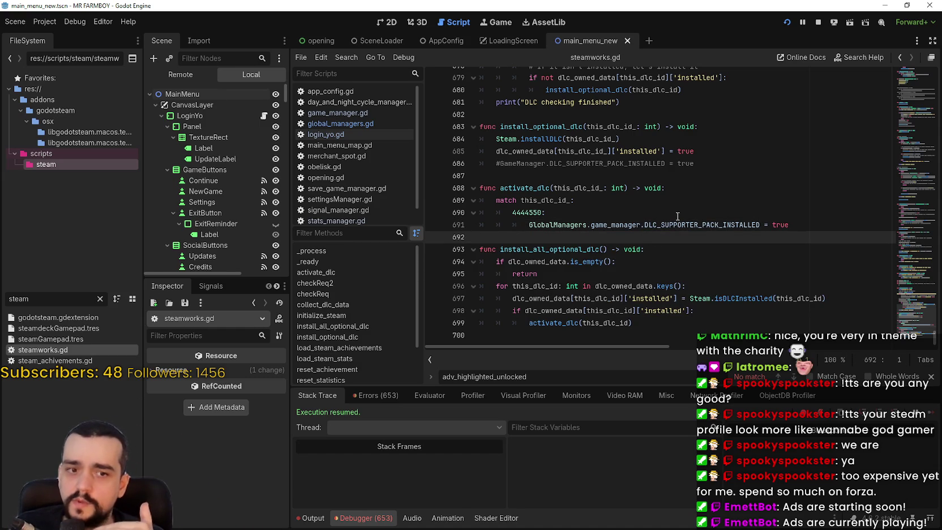
{"action": "key", "text": "ctrl+s"}
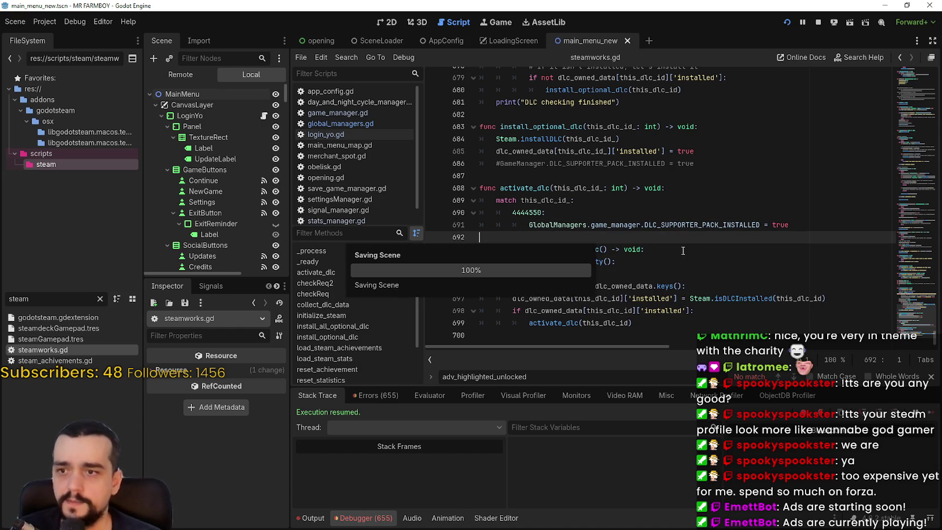
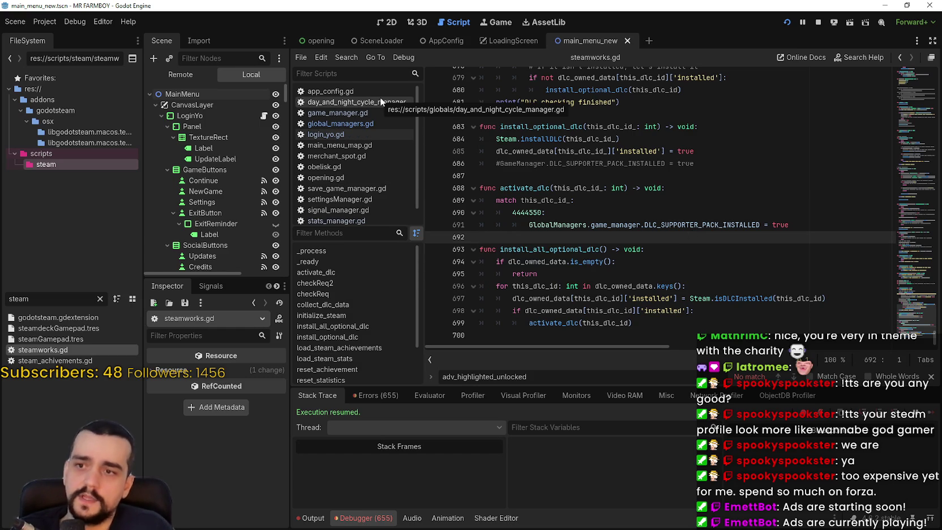
- Select game_manager in the GlobalManagers reference on line 691, then save the scene
{"action": "double_click", "coordinate": [569, 224]}
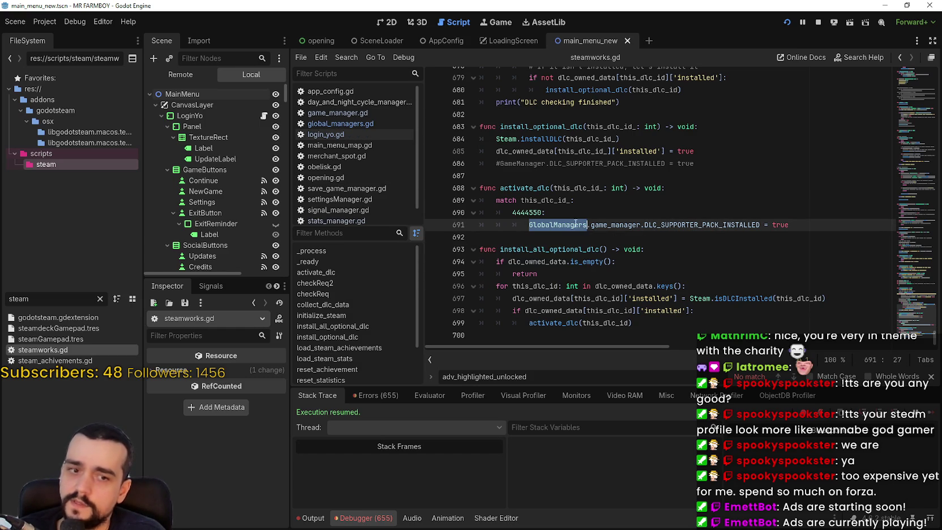
{"action": "left_click_drag", "start_coordinate": [572, 221], "coordinate": [609, 225]}
{"action": "double_click", "coordinate": [612, 222]}
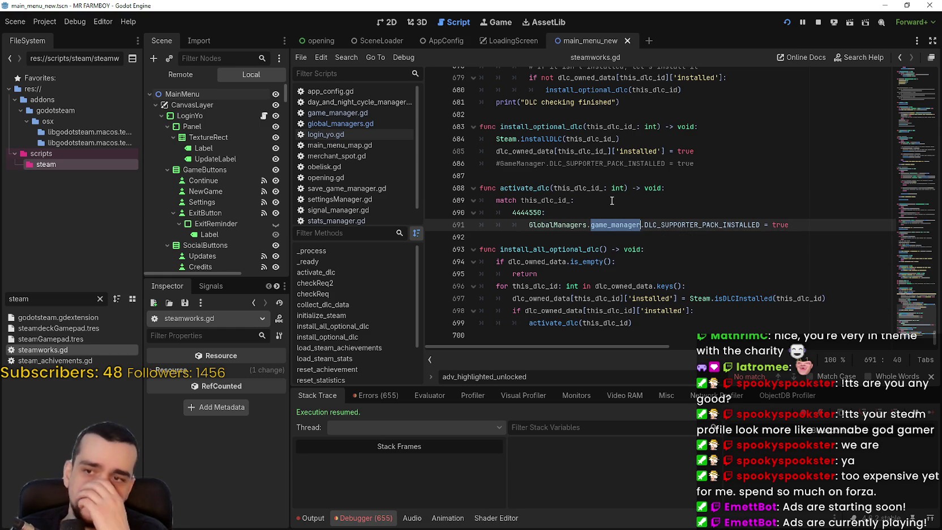
{"action": "key", "text": "ctrl+s"}
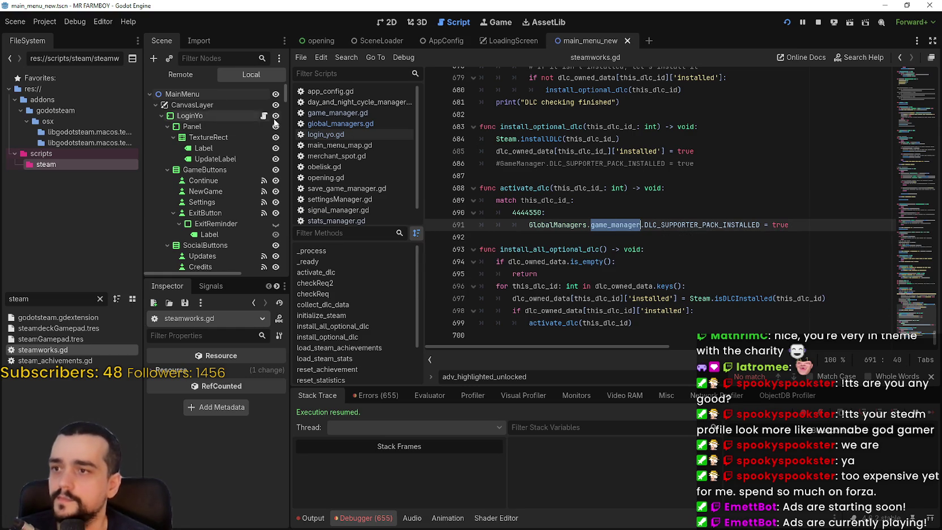
- In login_yo.gd, look up the unresolved StatsManager symbol to reach stats_manager.gd
{"action": "left_click", "coordinate": [335, 135]}
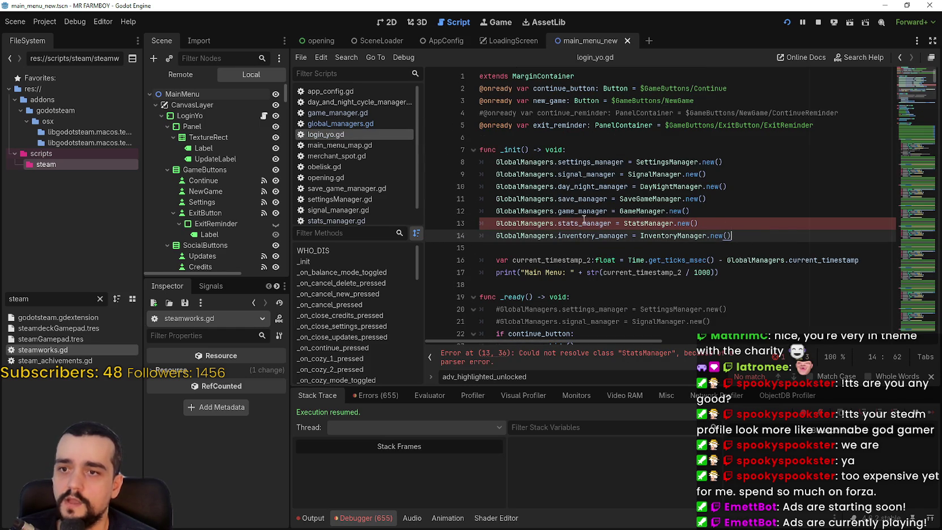
{"action": "double_click", "coordinate": [642, 224]}
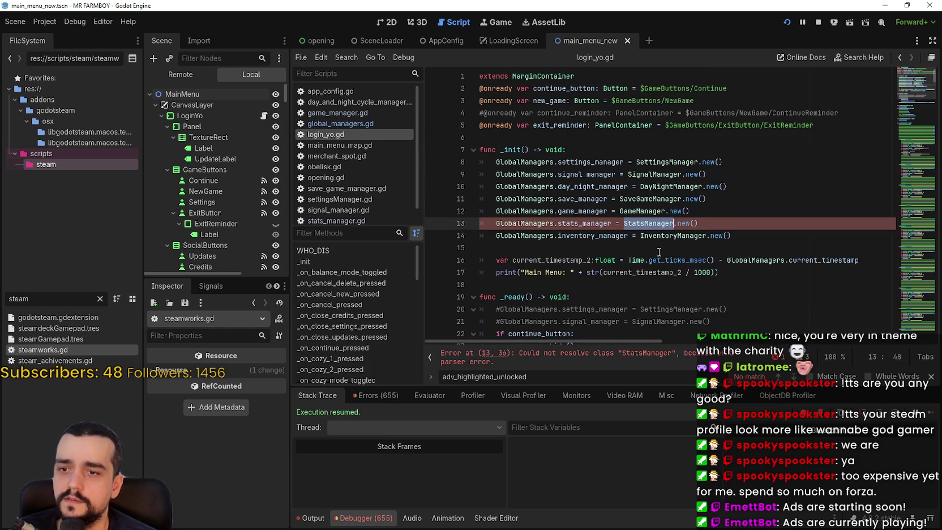
{"action": "right_click", "coordinate": [661, 228]}
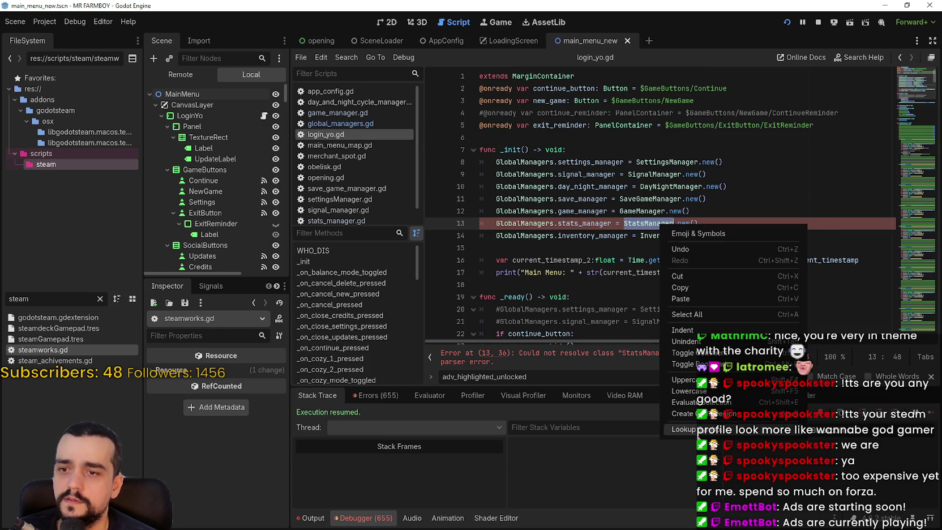
{"action": "left_click", "coordinate": [699, 429]}
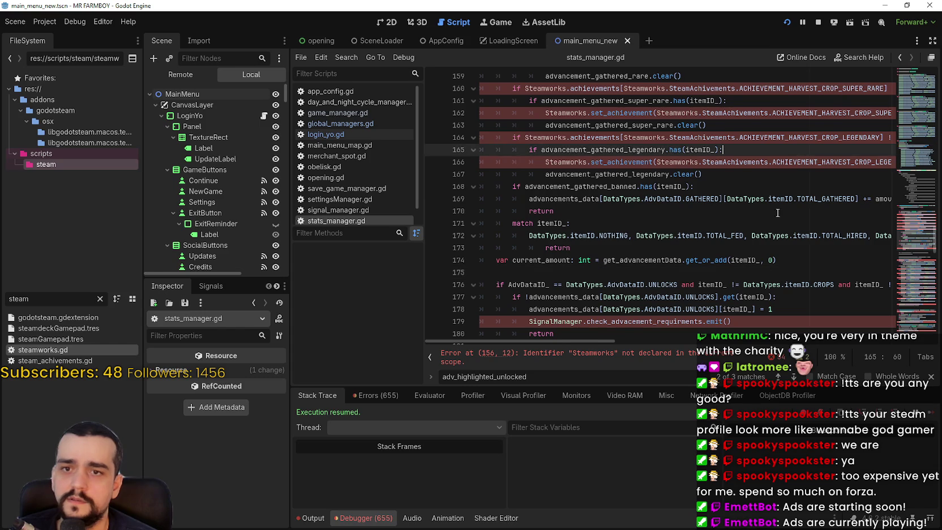
- Prefix Steamworks on line 156 with GlobalManagers. and choose the steamworks completion
{"action": "scroll", "coordinate": [772, 215], "scroll_direction": "up", "scroll_amount": 4}
{"action": "scroll", "coordinate": [911, 170], "scroll_direction": "up", "scroll_amount": 10}
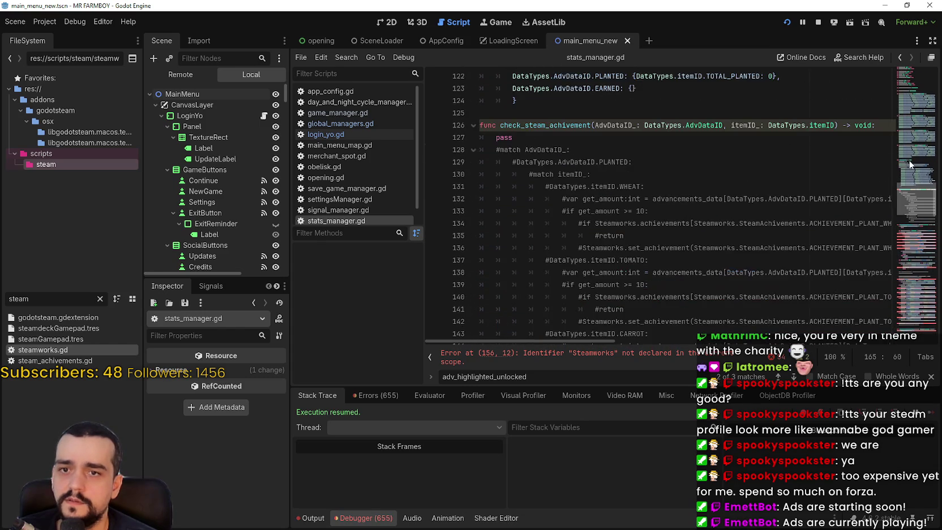
{"action": "scroll", "coordinate": [911, 174], "scroll_direction": "up", "scroll_amount": 10}
{"action": "scroll", "coordinate": [913, 192], "scroll_direction": "down", "scroll_amount": 12}
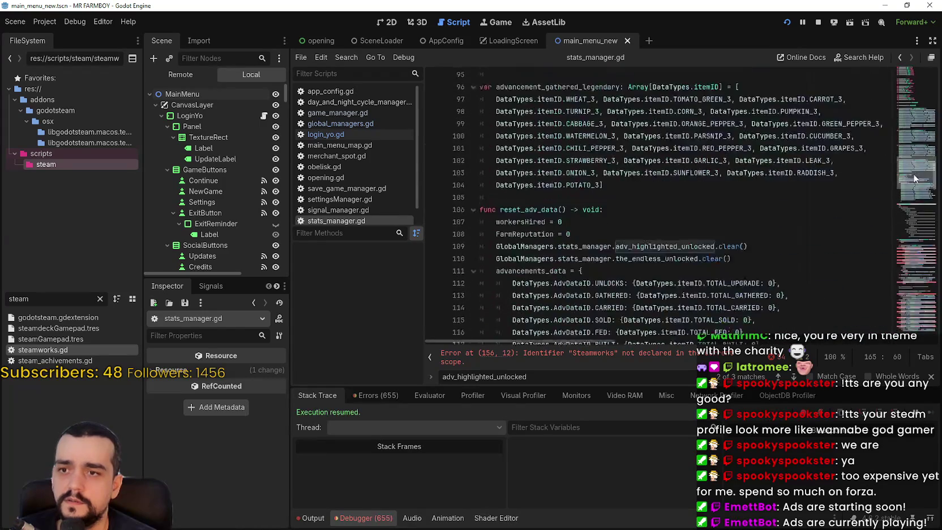
{"action": "scroll", "coordinate": [913, 203], "scroll_direction": "down", "scroll_amount": 6}
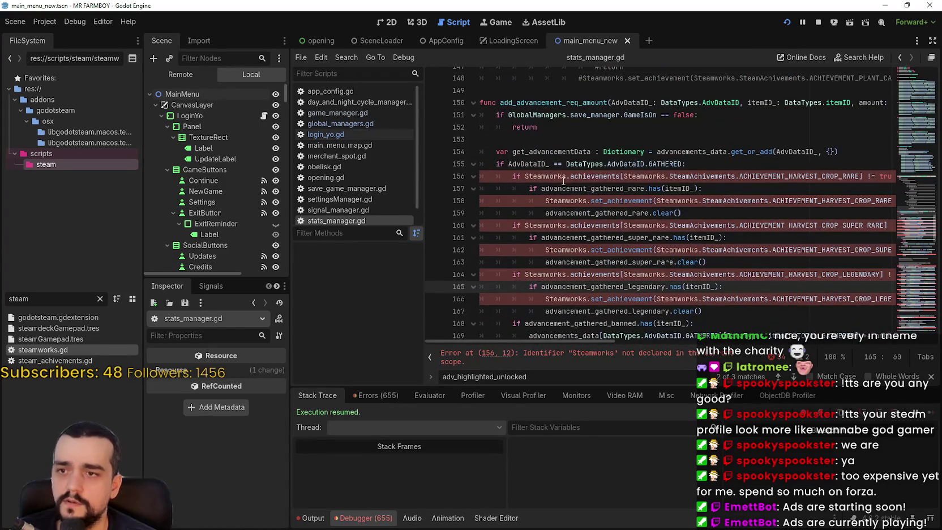
{"action": "left_click", "coordinate": [525, 176]}
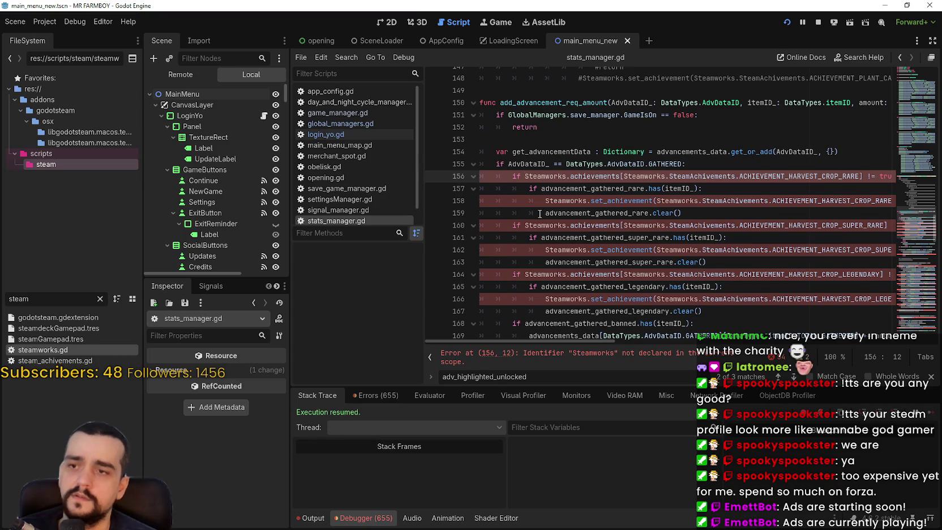
{"action": "type", "text": "GlobalManagers."}
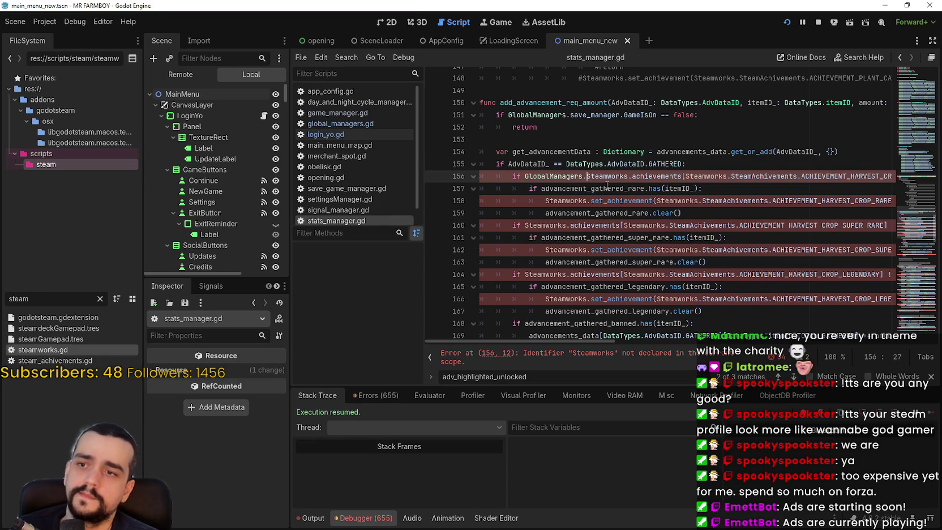
{"action": "double_click", "coordinate": [613, 171]}
{"action": "type", "text": "stea"}
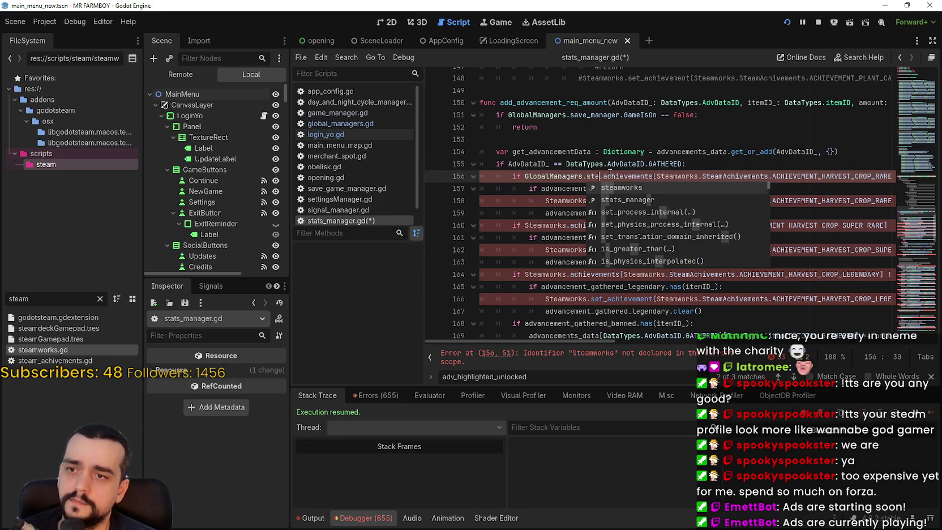
{"action": "left_click", "coordinate": [623, 189]}
- Replace the inner Steamworks on line 156 with SteamworksManager
{"action": "left_click", "coordinate": [577, 176]}
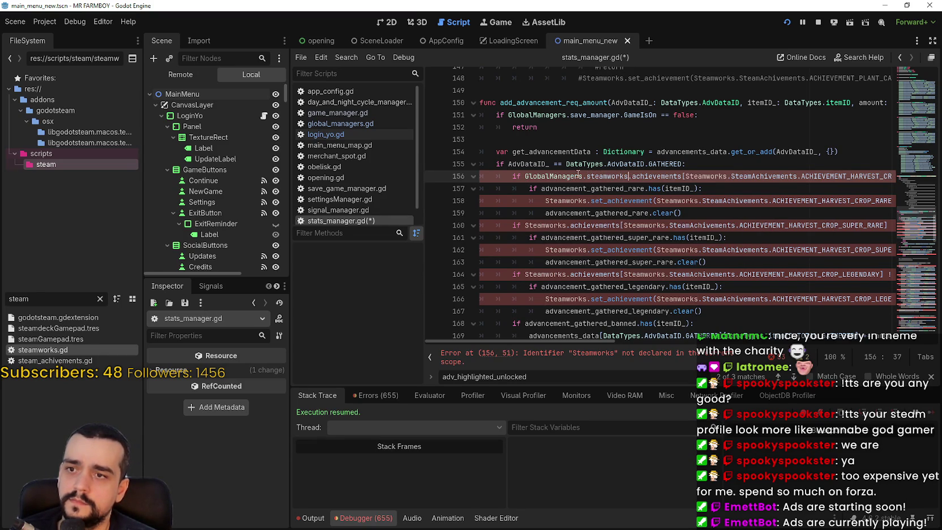
{"action": "double_click", "coordinate": [702, 176]}
{"action": "mouse_move", "coordinate": [567, 342]}
{"action": "left_mouse_down"}
{"action": "mouse_move", "coordinate": [663, 345]}
{"action": "mouse_move", "coordinate": [565, 342]}
{"action": "left_mouse_up"}
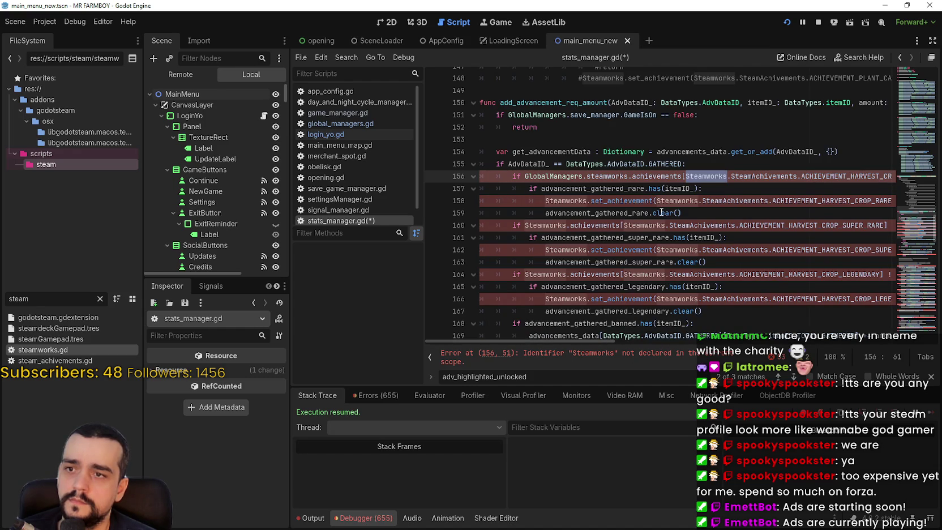
{"action": "left_click_drag", "start_coordinate": [594, 340], "coordinate": [654, 344]}
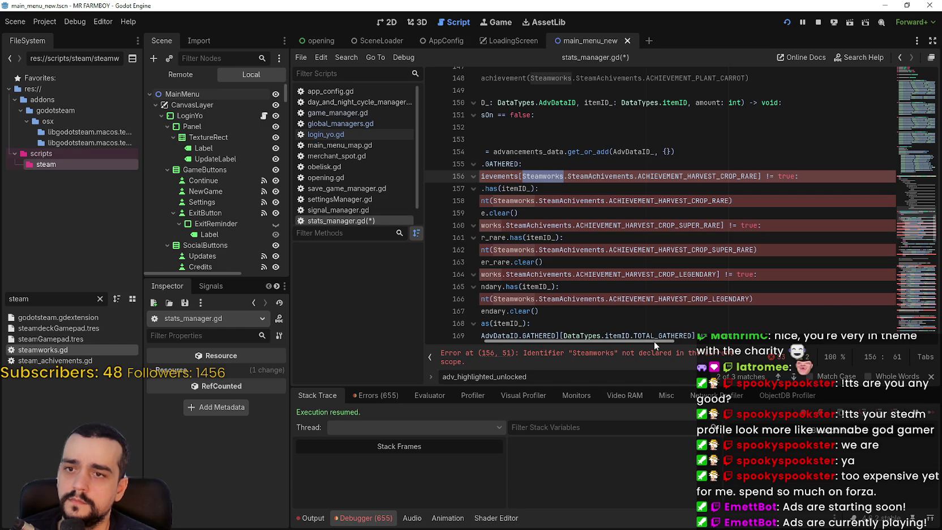
{"action": "type", "text": "S"}
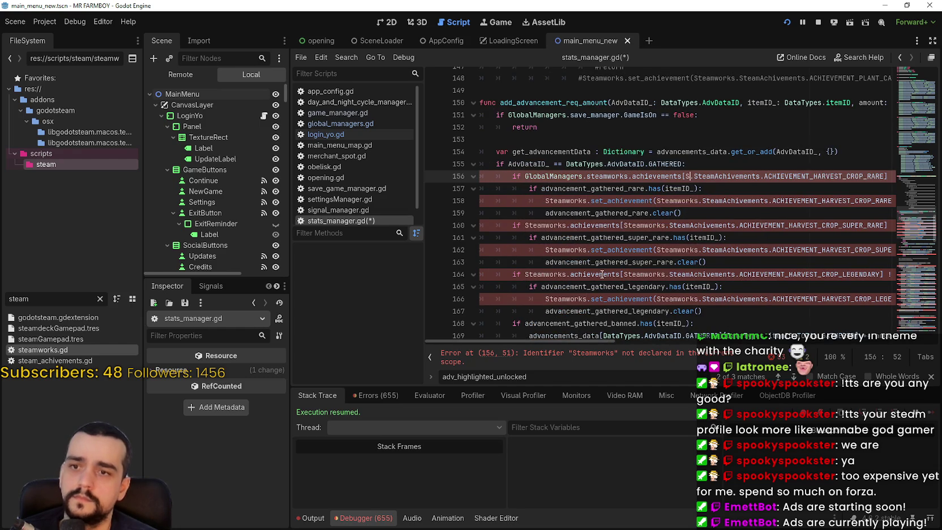
{"action": "type", "text": "teamworksM"}
{"action": "key", "text": "Return"}
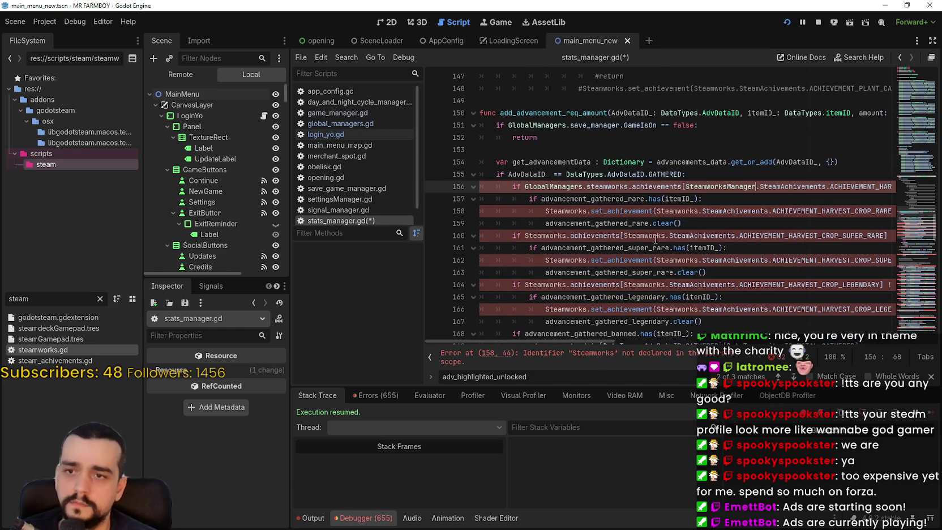
- Make line 158's set_achievement call use GlobalManagers and a SteamworksManager achievement ID
{"action": "left_click", "coordinate": [684, 210]}
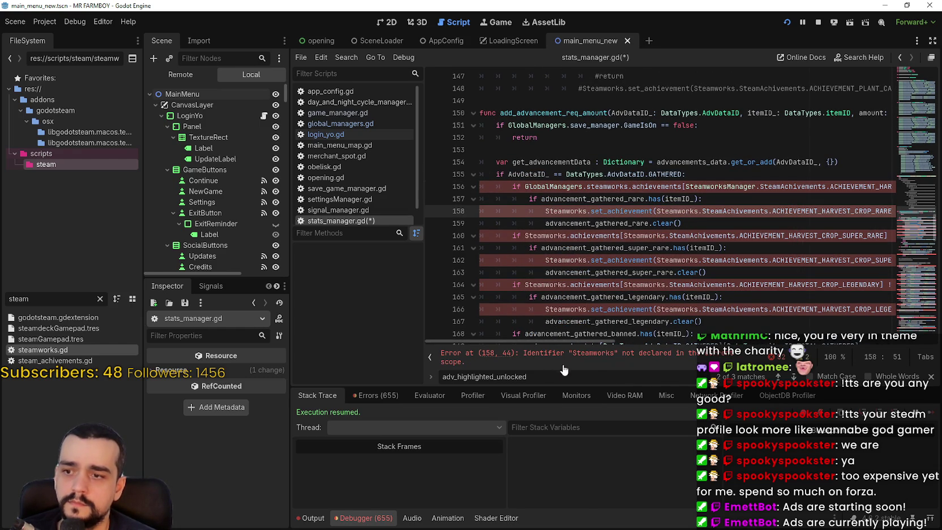
{"action": "left_click", "coordinate": [589, 363]}
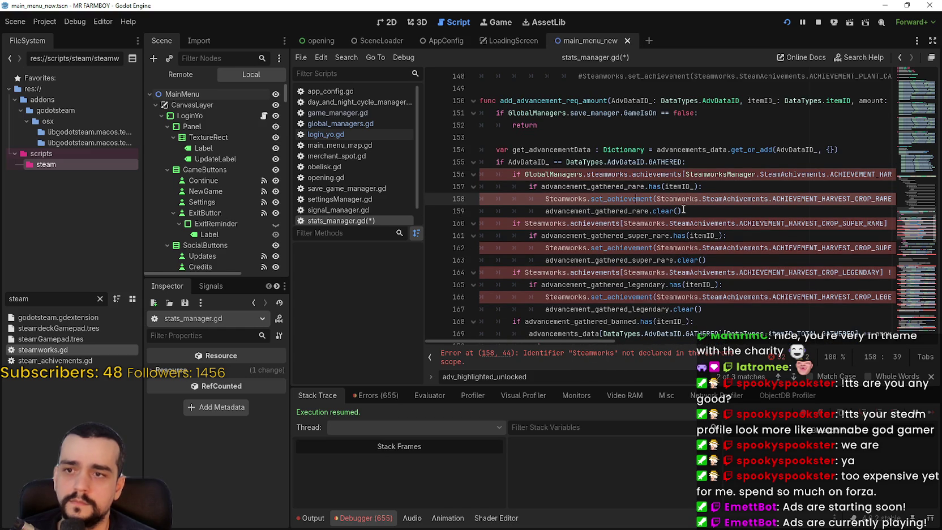
{"action": "left_click", "coordinate": [543, 200]}
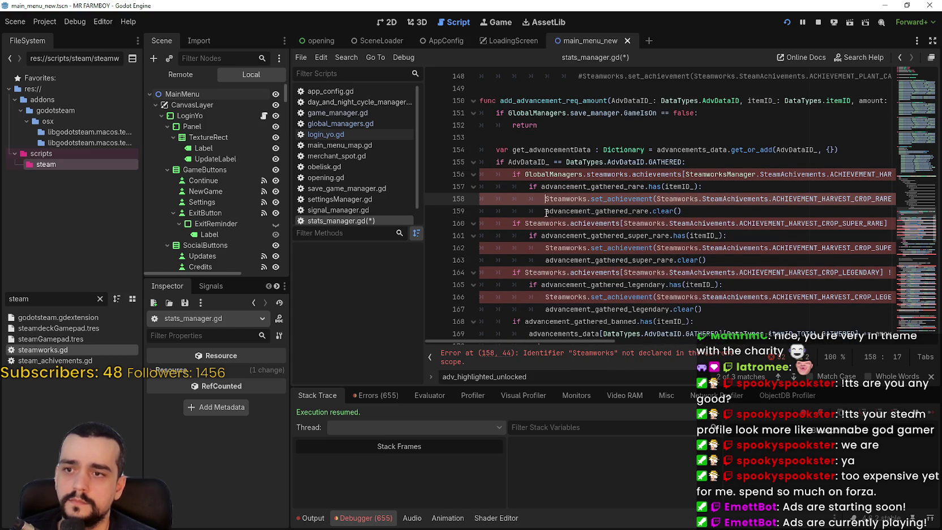
{"action": "type", "text": "GlobalManagers."}
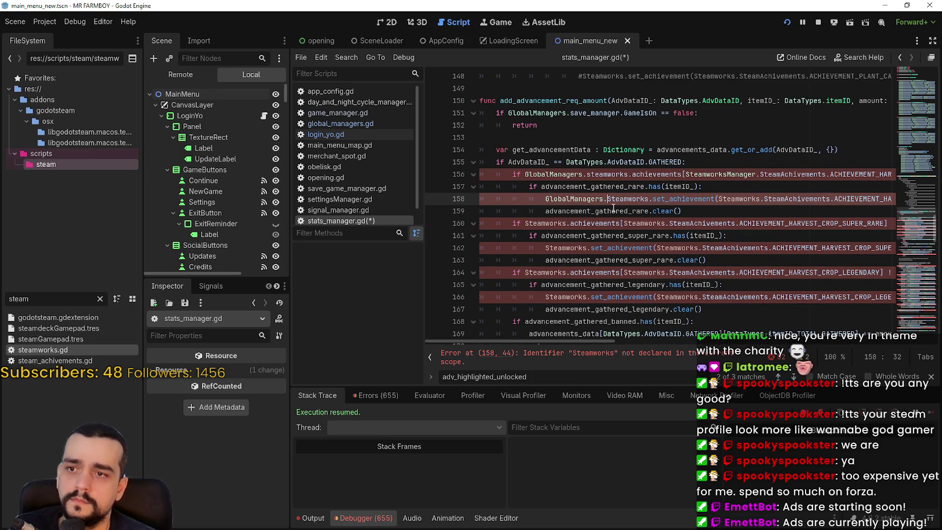
{"action": "double_click", "coordinate": [635, 198]}
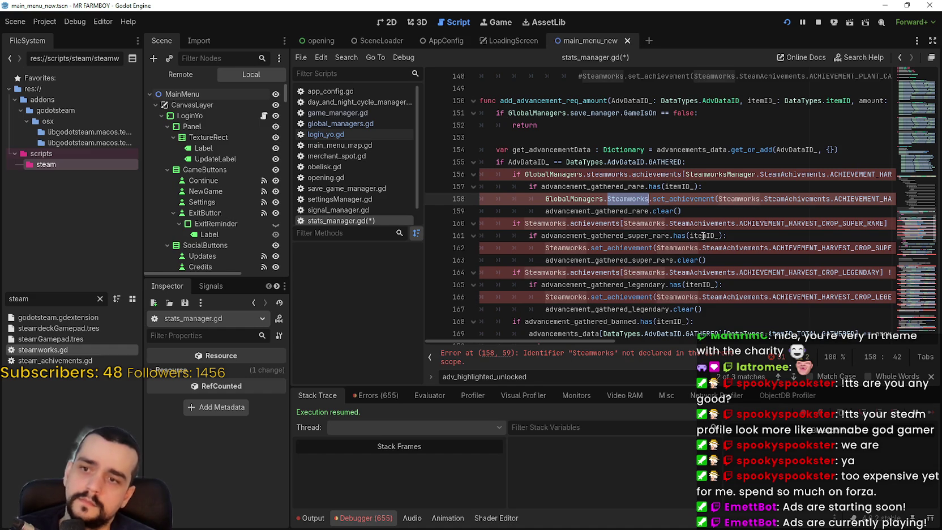
{"action": "double_click", "coordinate": [742, 200]}
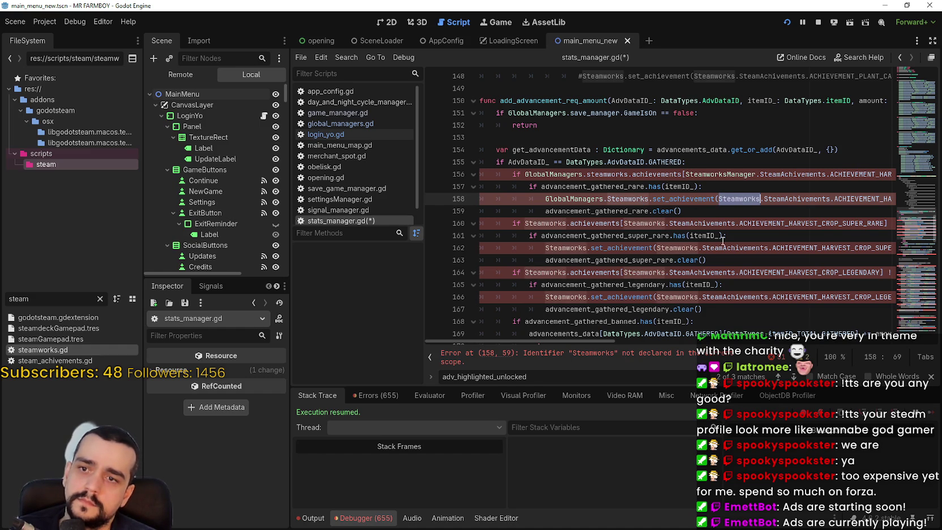
{"action": "type", "text": "SteamworksManager"}
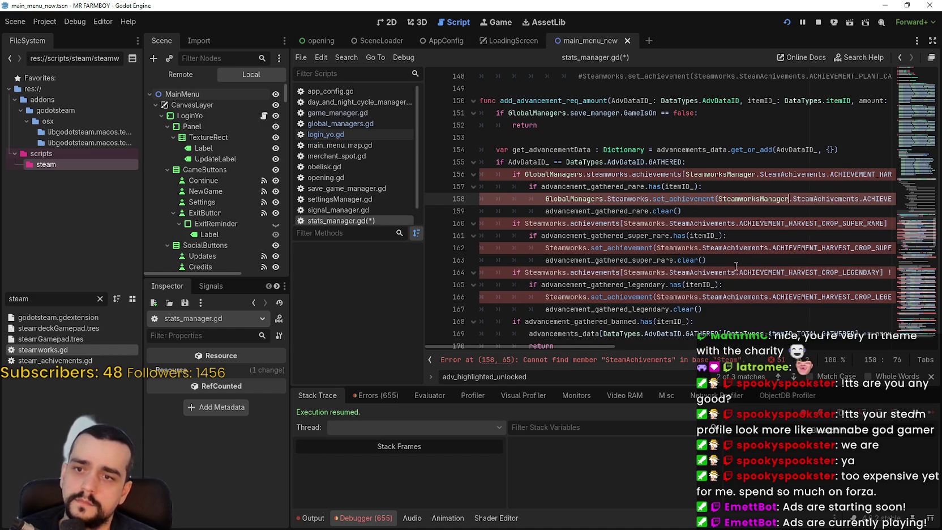
{"action": "double_click", "coordinate": [545, 223]}
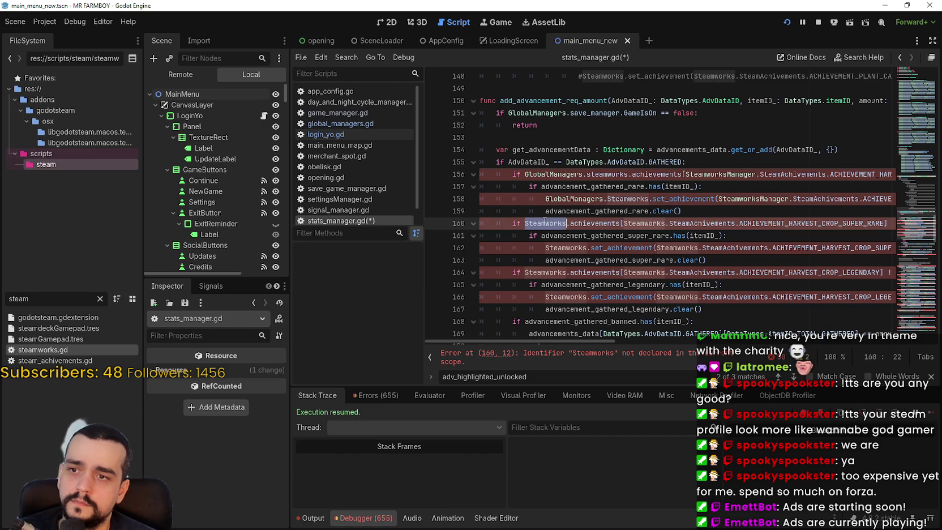
- Paste the GlobalManagers. prefix on line 160 and switch line 158 to lowercase steamworks
{"action": "left_click", "coordinate": [530, 223]}
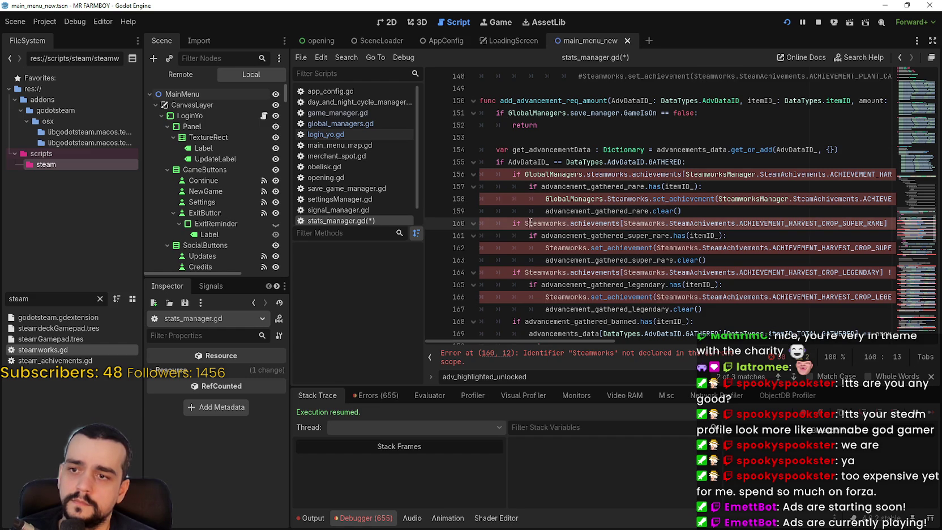
{"action": "key", "text": "ctrl+shift+Right"}
{"action": "type", "text": "GlobalManagers."}
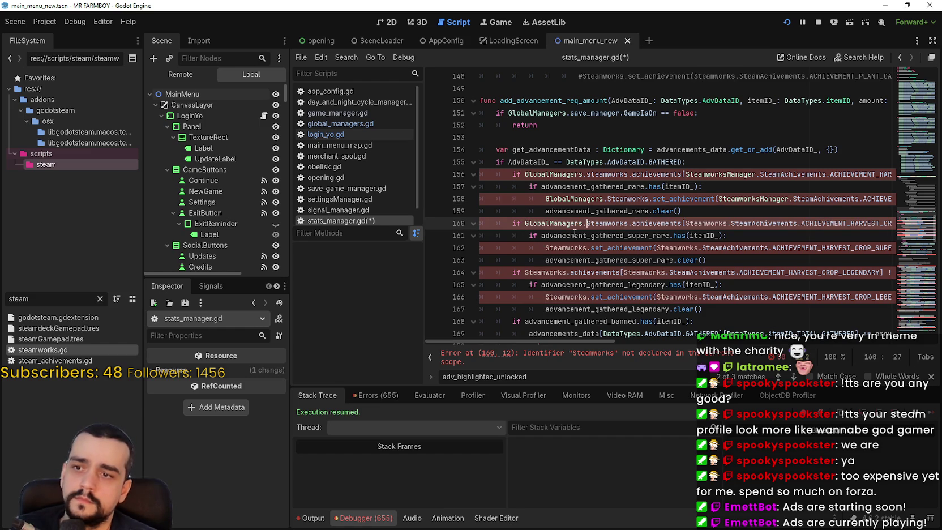
{"action": "key", "text": "ctrl+v"}
{"action": "left_click", "coordinate": [632, 199]}
{"action": "double_click", "coordinate": [632, 199]}
{"action": "type", "text": "s"}
{"action": "key", "text": "Return"}
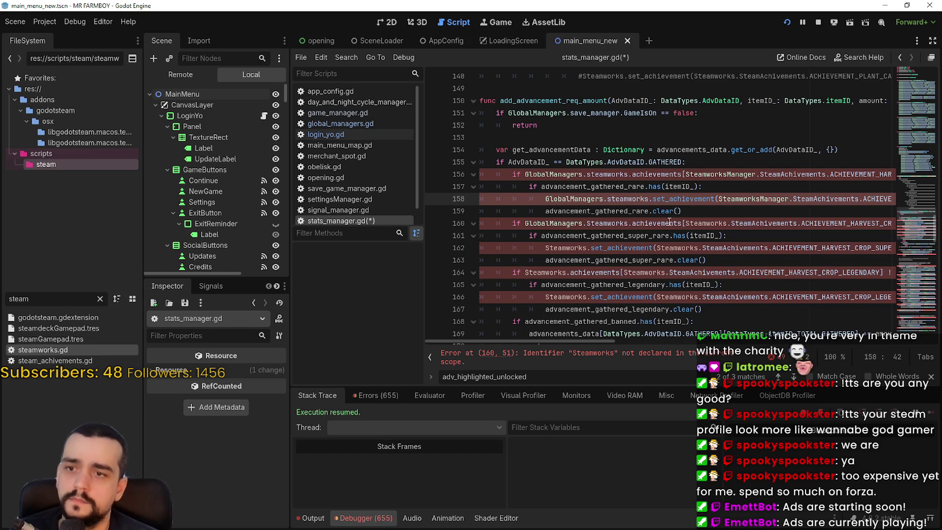
- On line 160, use GlobalManagers.steamworks with a SteamworksManager achievement ID
{"action": "double_click", "coordinate": [617, 223]}
{"action": "type", "text": "stea"}
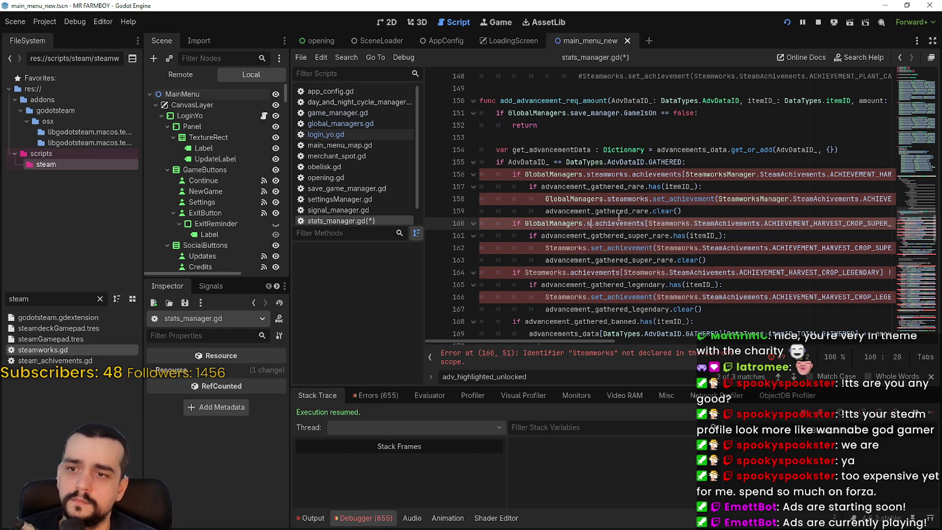
{"action": "key", "text": "Return"}
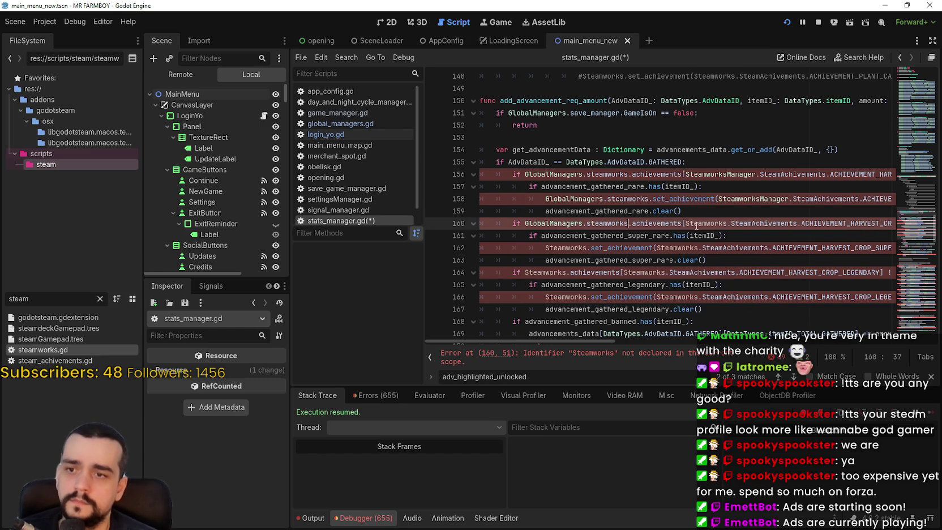
{"action": "double_click", "coordinate": [727, 224]}
{"action": "type", "text": "Steam"}
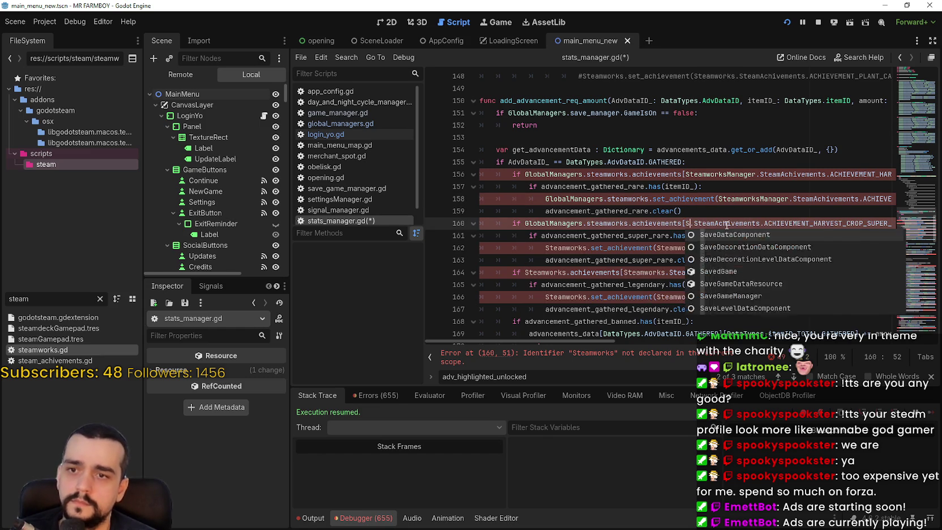
{"action": "key", "text": "Return"}
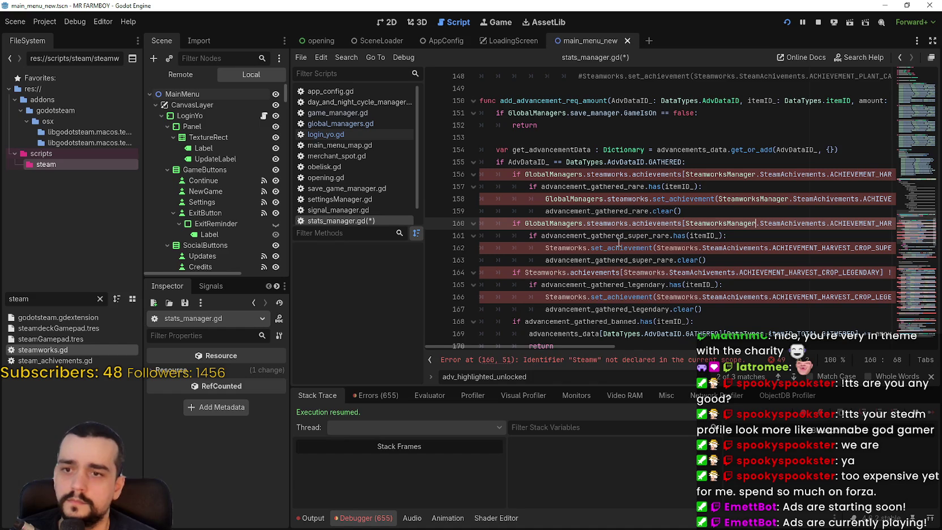
- Rewrite line 162 to GlobalManagers.steamworks with a SteamworksManager achievement ID
{"action": "left_click", "coordinate": [543, 248]}
{"action": "key", "text": "ctrl+Delete"}
{"action": "type", "text": "GlobalManagers.s"}
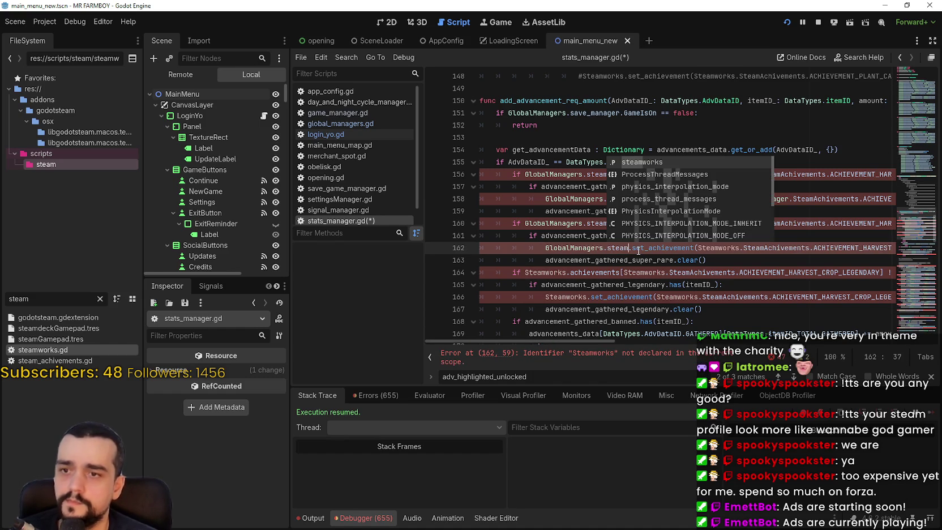
{"action": "key", "text": "Return"}
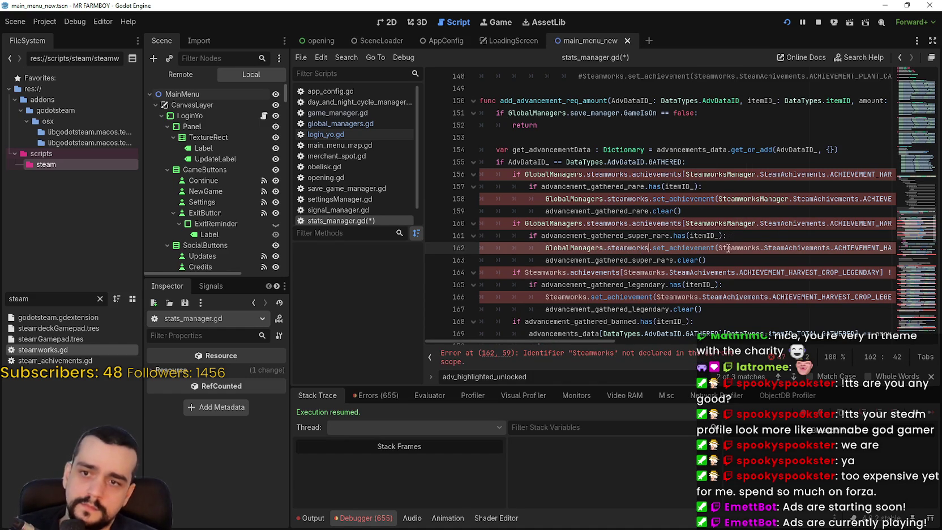
{"action": "double_click", "coordinate": [726, 248]}
{"action": "type", "text": "SteamworksM"}
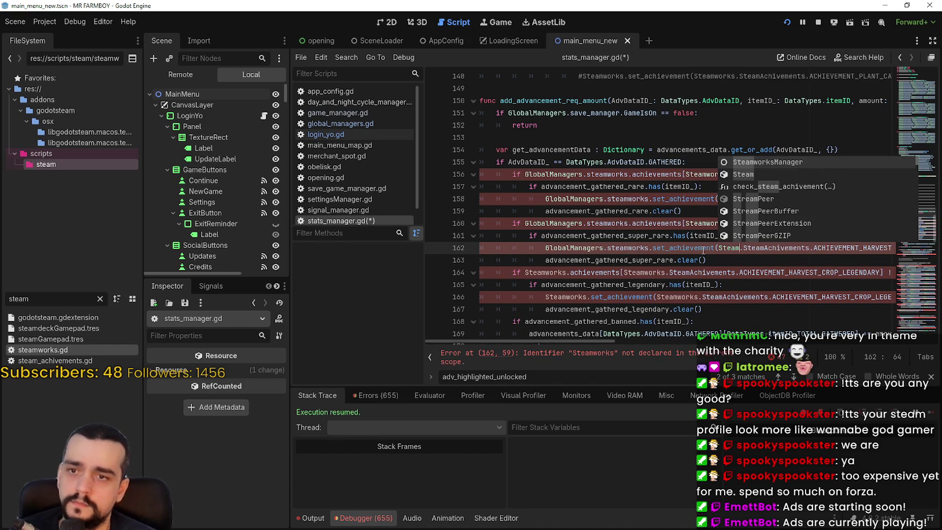
{"action": "key", "text": "Return"}
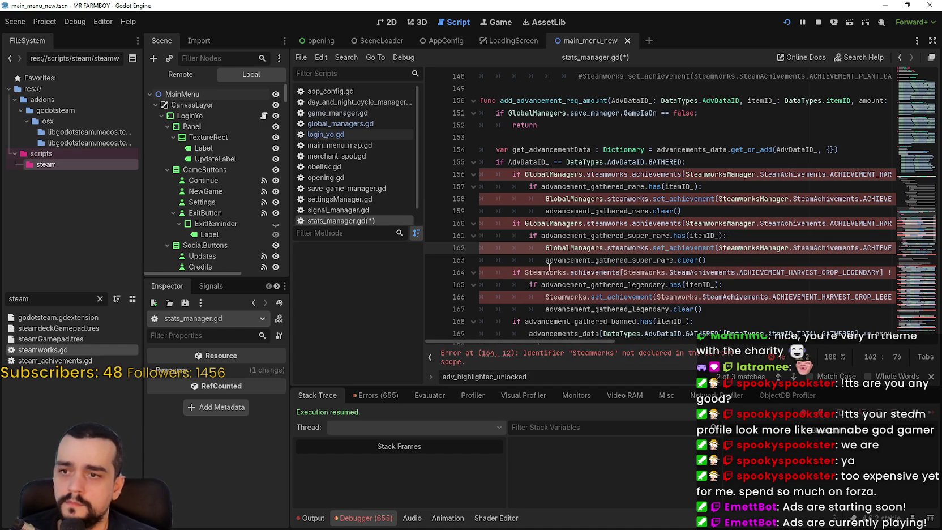
- Rewrite line 164 to GlobalManagers.steamworks with a SteamworksManager achievement ID
{"action": "scroll", "coordinate": [555, 265], "scroll_direction": "down", "scroll_amount": 1}
{"action": "left_click", "coordinate": [525, 235]}
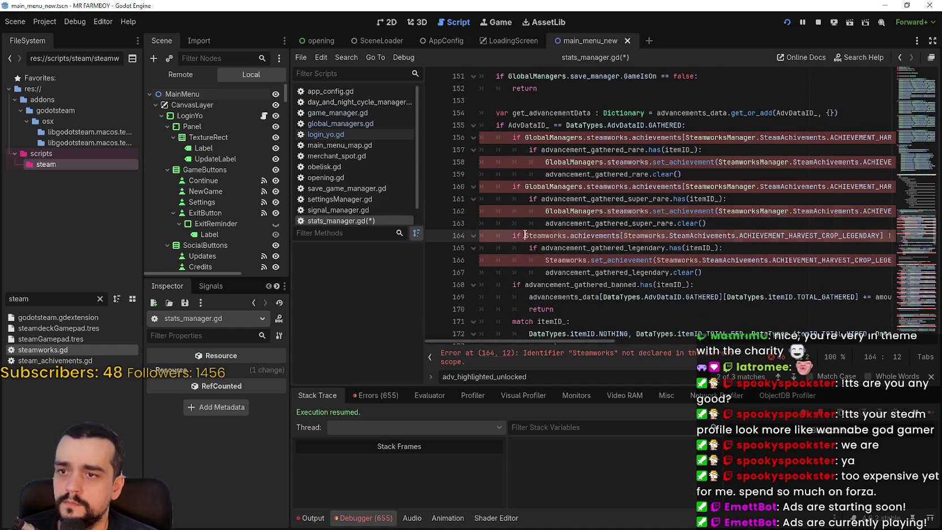
{"action": "double_click", "coordinate": [544, 235]}
{"action": "type", "text": "GlobalManagers.steam"}
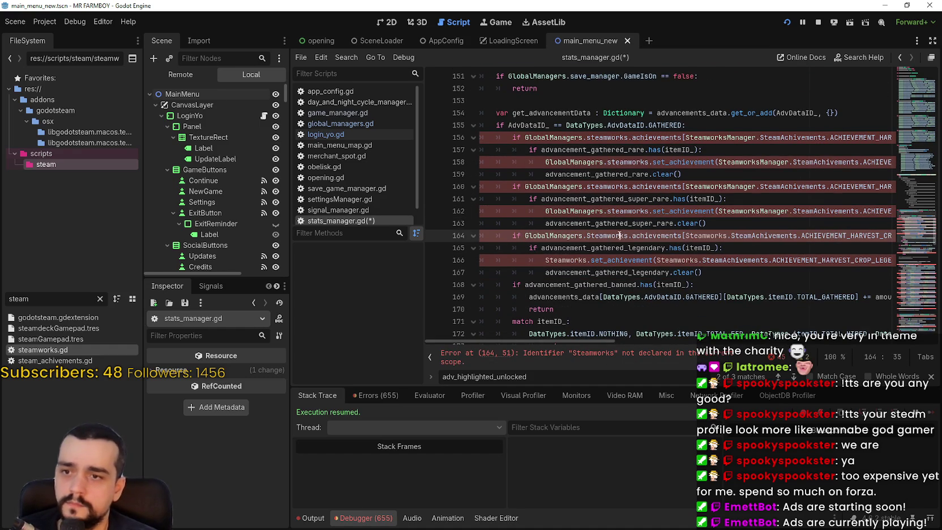
{"action": "key", "text": "Return"}
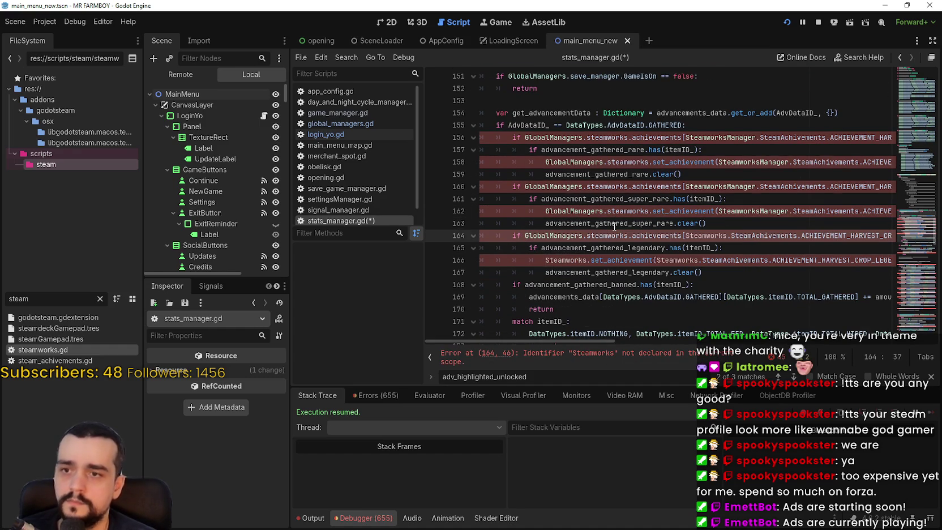
{"action": "double_click", "coordinate": [698, 237]}
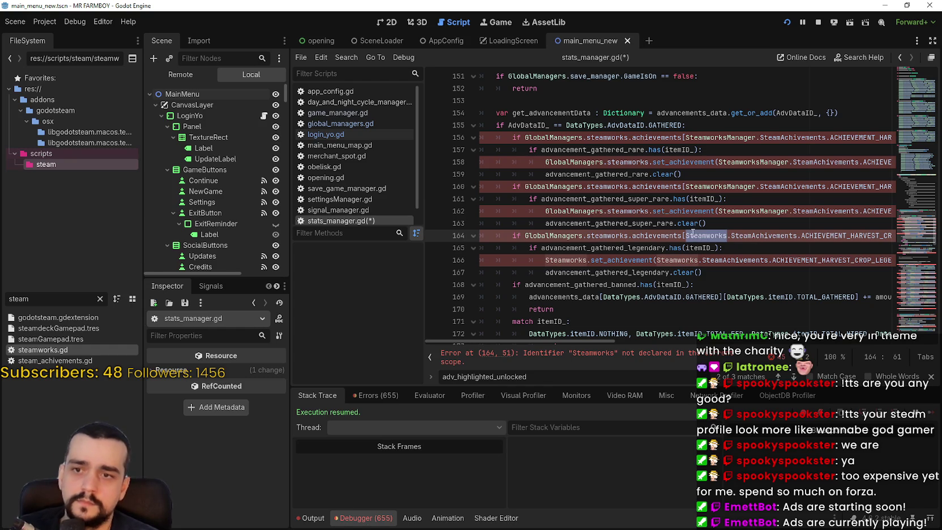
{"action": "type", "text": "SteamworksMan"}
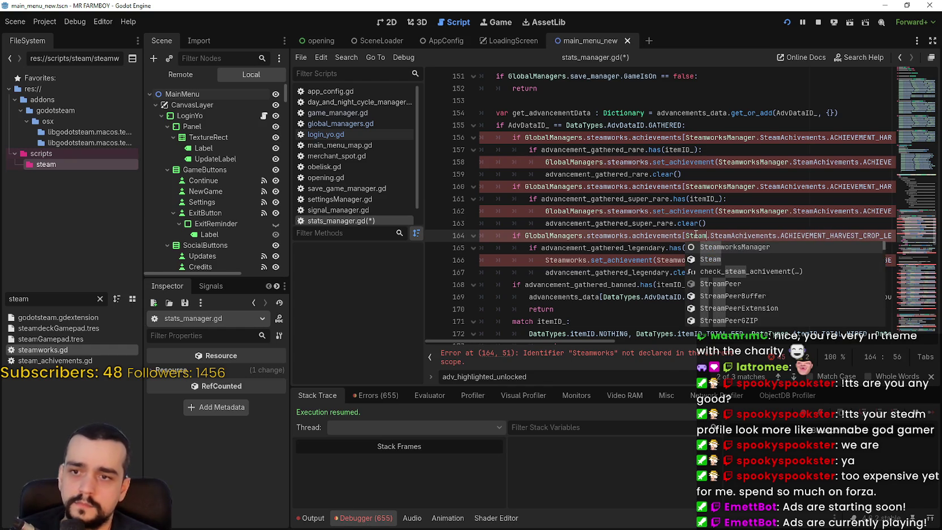
{"action": "key", "text": "Return"}
- Make line 166's set_achievement call use GlobalManagers.steamworks and SteamworksManager
{"action": "double_click", "coordinate": [676, 260]}
{"action": "type", "text": "SteamworksMan"}
{"action": "key", "text": "Return"}
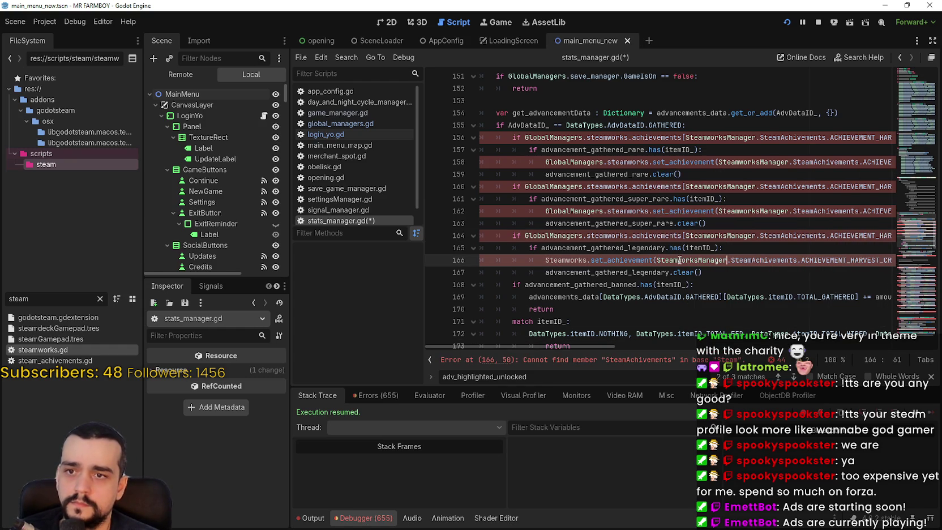
{"action": "key", "text": "Home"}
{"action": "type", "text": "GlobalManagers."}
{"action": "key", "text": "ctrl+shift+Right"}
{"action": "type", "text": "steamwor"}
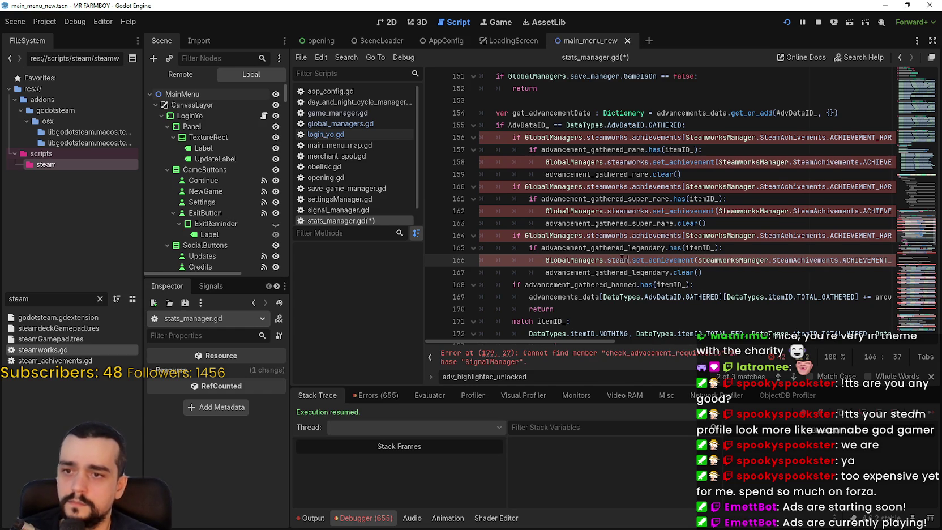
{"action": "type", "text": "k"}
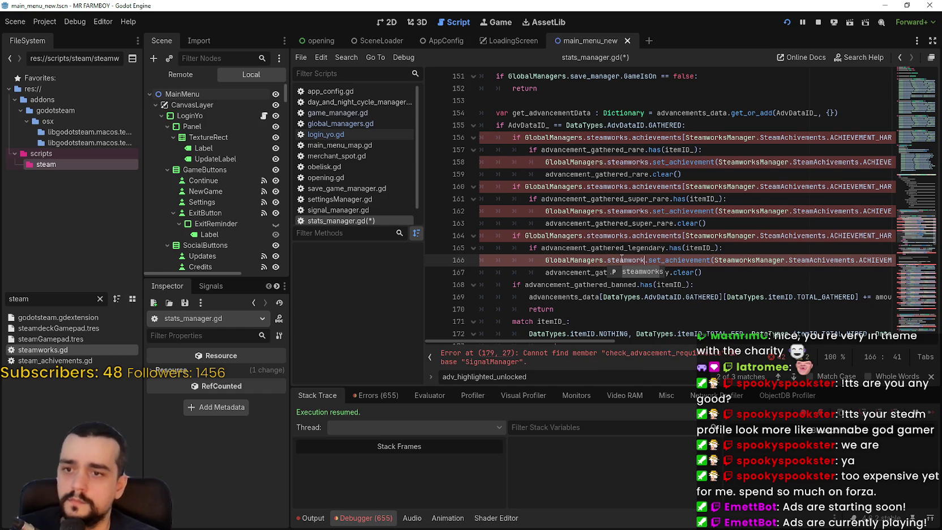
{"action": "type", "text": "s"}
{"action": "key", "text": "BackSpace"}
{"action": "key", "text": "BackSpace"}
{"action": "key", "text": "BackSpace"}
{"action": "key", "text": "Return"}
- Save stats_manager.gd and select SignalManager on line 179
{"action": "key", "text": "ctrl+s"}
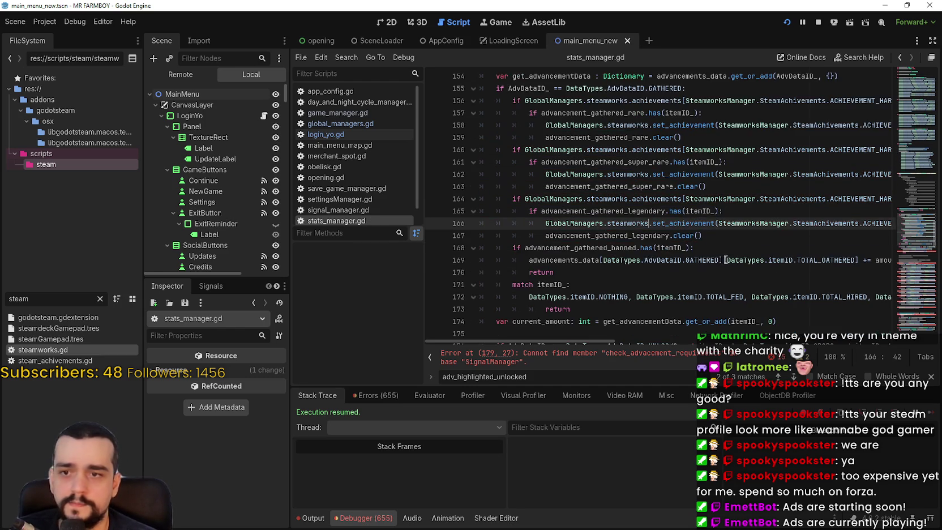
{"action": "scroll", "coordinate": [703, 225], "scroll_direction": "down", "scroll_amount": 6}
{"action": "scroll", "coordinate": [703, 225], "scroll_direction": "up", "scroll_amount": 4}
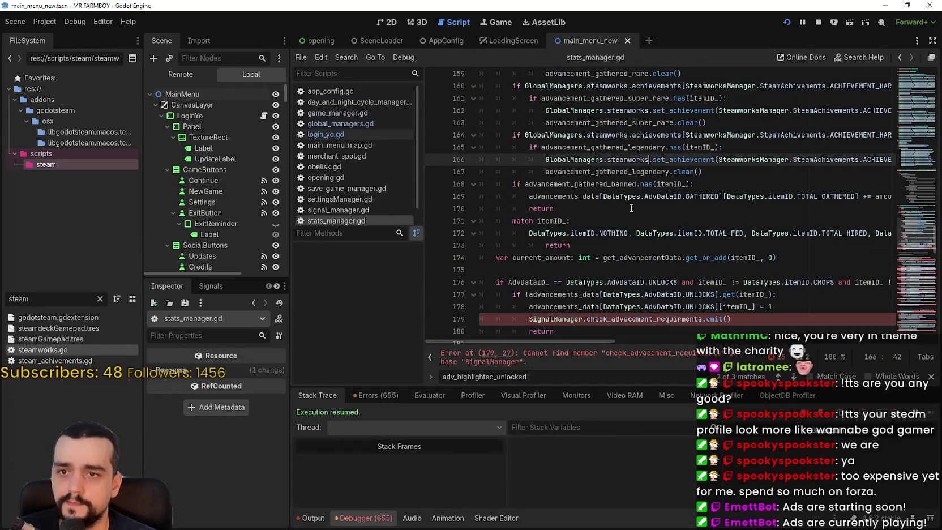
{"action": "scroll", "coordinate": [631, 208], "scroll_direction": "down", "scroll_amount": 5}
{"action": "double_click", "coordinate": [527, 134]}
- Replace SignalManager on line 179 with GlobalManagers.signal_manager and Steamworks on line 187 with GlobalManagers.steamworks
{"action": "type", "text": "GlobalManagers.s"}
{"action": "type", "text": "ignal_m"}
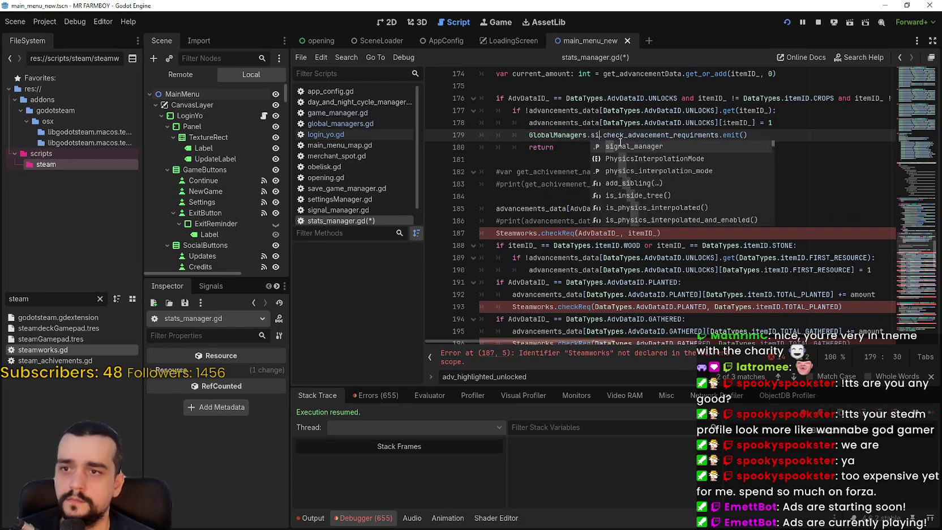
{"action": "key", "text": "Return"}
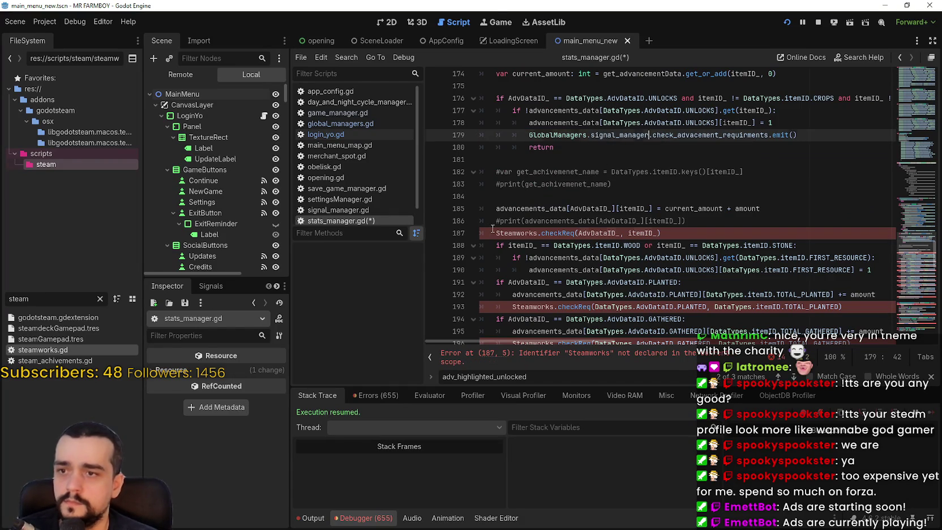
{"action": "left_click", "coordinate": [496, 233]}
{"action": "type", "text": "GlobalManagers."}
{"action": "double_click", "coordinate": [580, 227]}
{"action": "type", "text": "steam"}
{"action": "key", "text": "Return"}
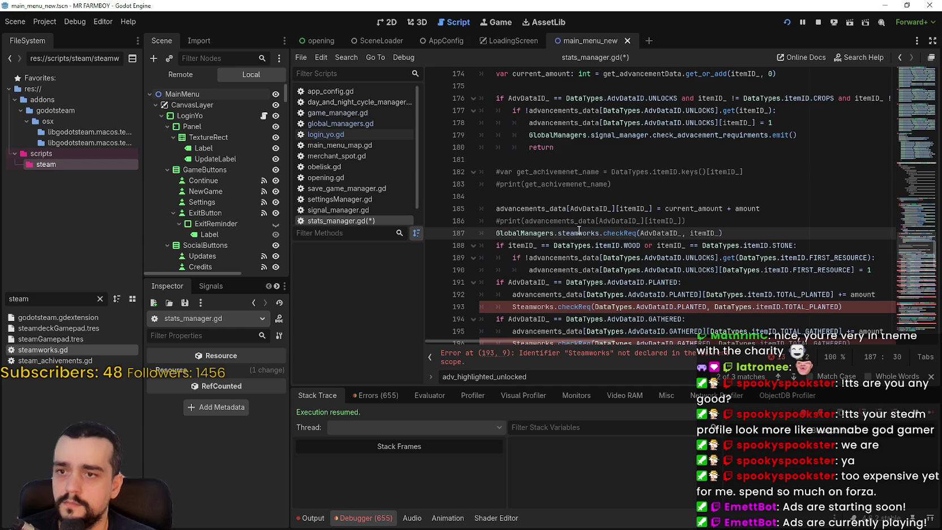
- Change the Steamworks call on line 193 to GlobalManagers.steamworks
{"action": "left_click", "coordinate": [541, 246]}
{"action": "scroll", "coordinate": [540, 246], "scroll_direction": "down", "scroll_amount": 2}
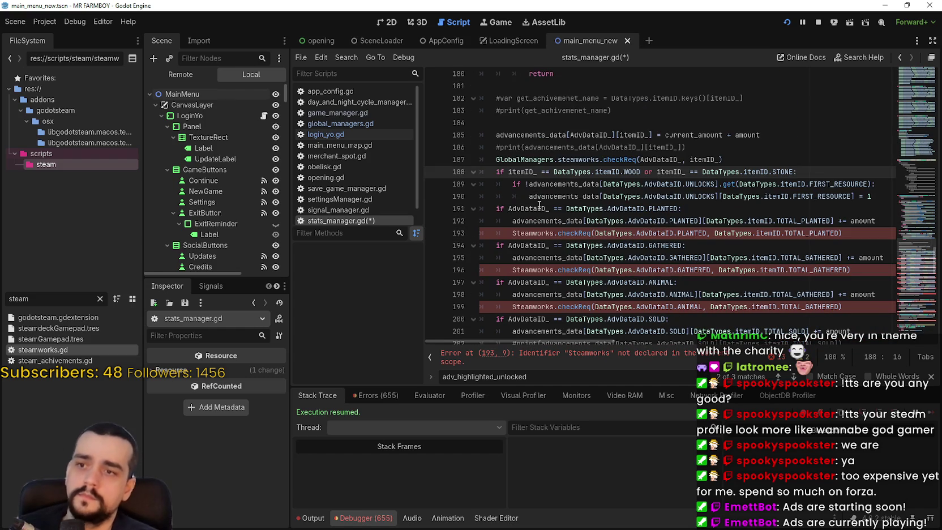
{"action": "left_click", "coordinate": [539, 206]}
{"action": "left_click", "coordinate": [512, 233]}
{"action": "type", "text": "GlobalManagers."}
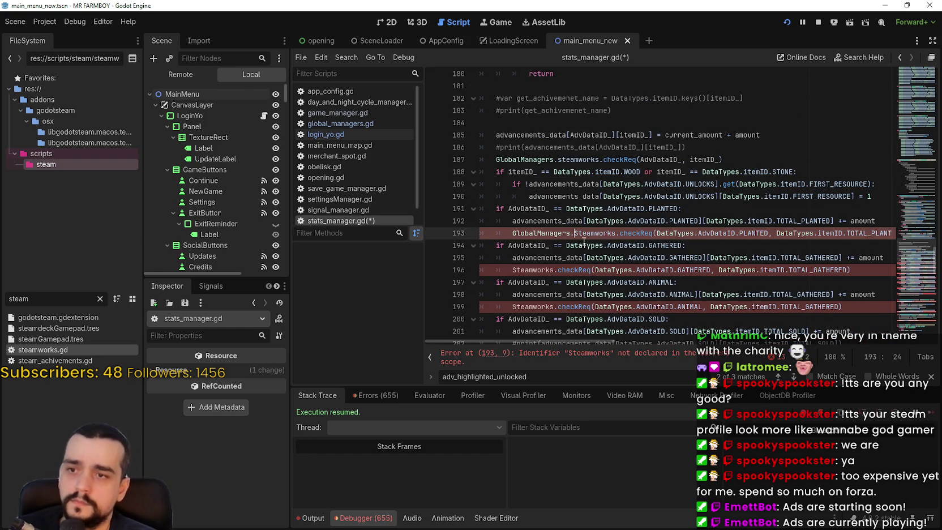
{"action": "double_click", "coordinate": [593, 233]}
{"action": "type", "text": "steam"}
{"action": "key", "text": "Return"}
- Change lines 196 and 199 to GlobalManagers.steamworks and save the script
{"action": "left_click", "coordinate": [506, 270]}
{"action": "type", "text": "GlobalManagers."}
{"action": "double_click", "coordinate": [605, 270]}
{"action": "type", "text": "s"}
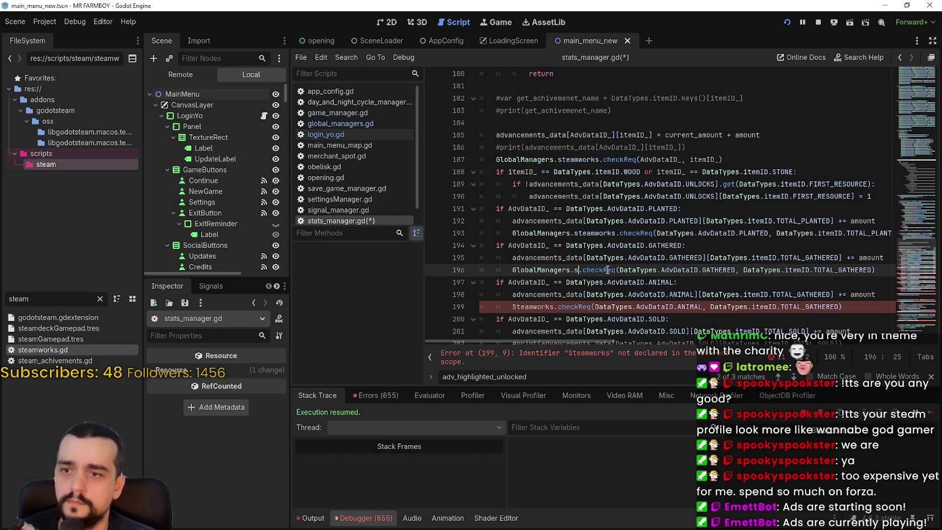
{"action": "key", "text": "Return"}
{"action": "scroll", "coordinate": [514, 238], "scroll_direction": "down", "scroll_amount": 2}
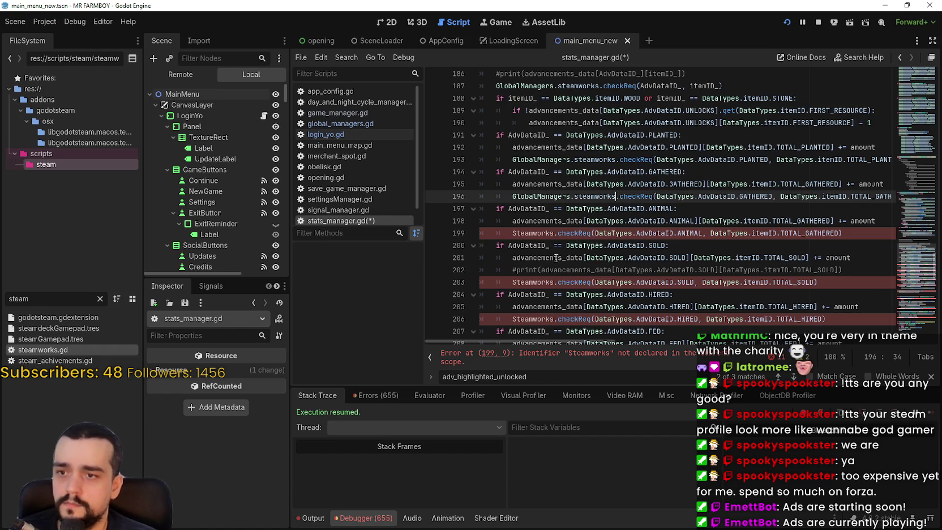
{"action": "left_click", "coordinate": [514, 238]}
{"action": "type", "text": "GlobalManagers."}
{"action": "double_click", "coordinate": [600, 234]}
{"action": "type", "text": "steam"}
{"action": "key", "text": "Return"}
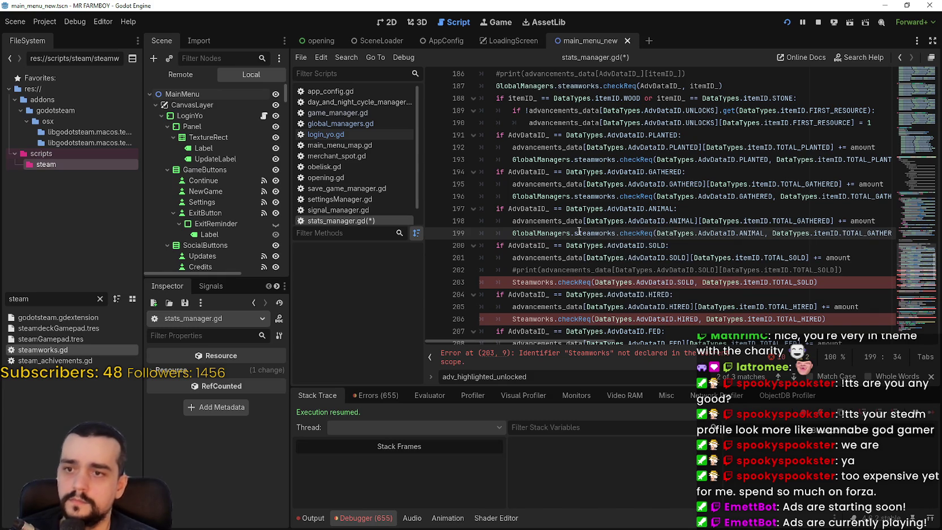
{"action": "key", "text": "ctrl+s"}
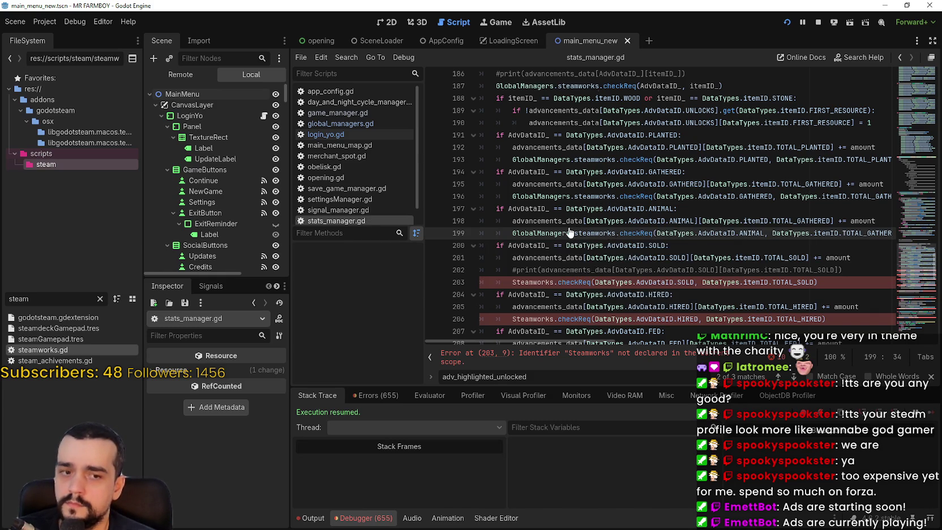
- Change the Steamworks calls on lines 203 and 206 to GlobalManagers.steamworks
{"action": "scroll", "coordinate": [566, 226], "scroll_direction": "down", "scroll_amount": 1}
{"action": "left_click", "coordinate": [512, 247]}
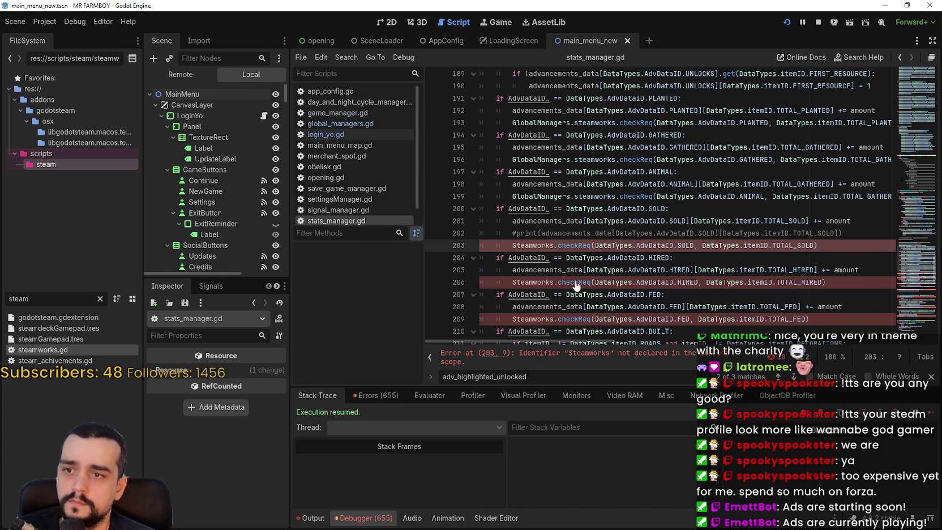
{"action": "type", "text": "GlobalManagers."}
{"action": "double_click", "coordinate": [593, 247]}
{"action": "type", "text": "steam"}
{"action": "key", "text": "Return"}
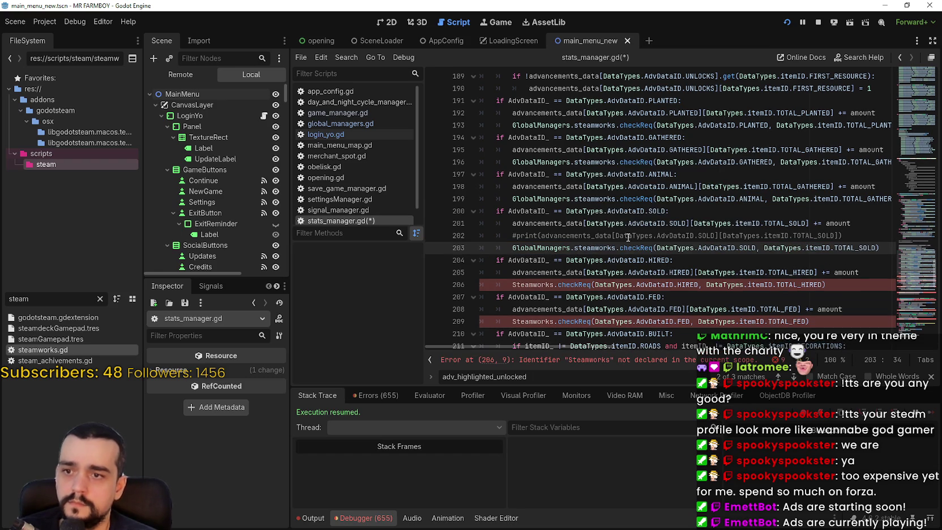
{"action": "scroll", "coordinate": [629, 236], "scroll_direction": "down", "scroll_amount": 2}
{"action": "left_click", "coordinate": [511, 211]}
{"action": "type", "text": "GlobalManagers."}
{"action": "double_click", "coordinate": [596, 210]}
{"action": "type", "text": "steam"}
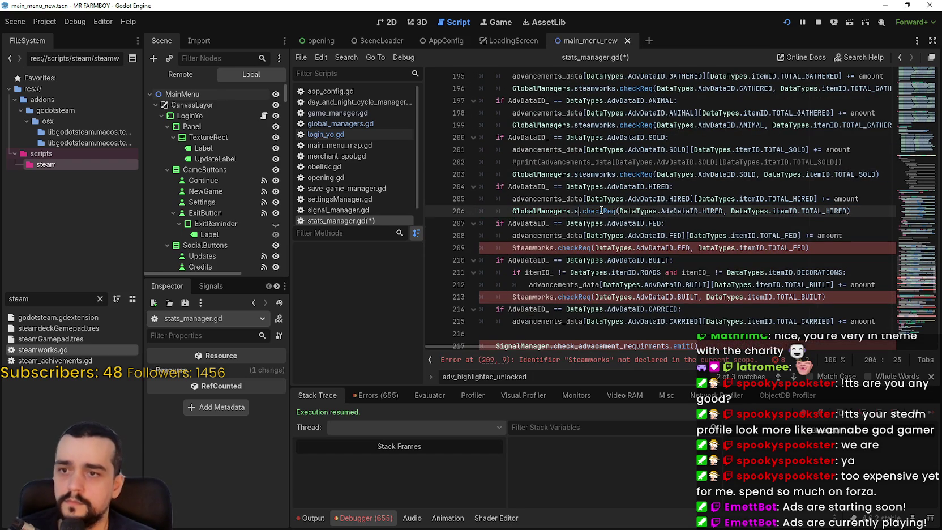
{"action": "key", "text": "Return"}
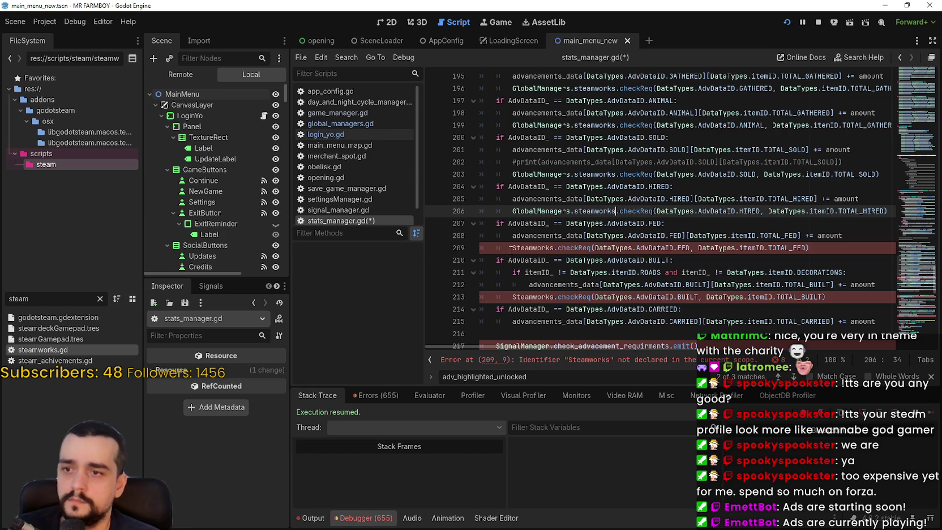
- Change the Steamworks calls on lines 209 and 213 to GlobalManagers.steamworks
{"action": "left_click", "coordinate": [512, 247]}
{"action": "type", "text": "GlobalManagers."}
{"action": "double_click", "coordinate": [593, 248]}
{"action": "type", "text": "steam"}
{"action": "key", "text": "Return"}
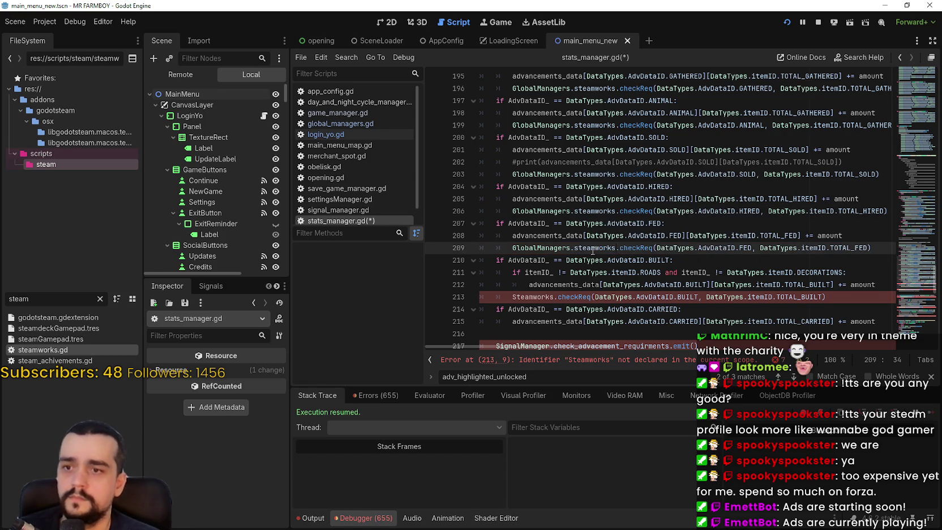
{"action": "scroll", "coordinate": [593, 248], "scroll_direction": "down", "scroll_amount": 2}
{"action": "left_click", "coordinate": [512, 223]}
{"action": "type", "text": "GlobalManagers."}
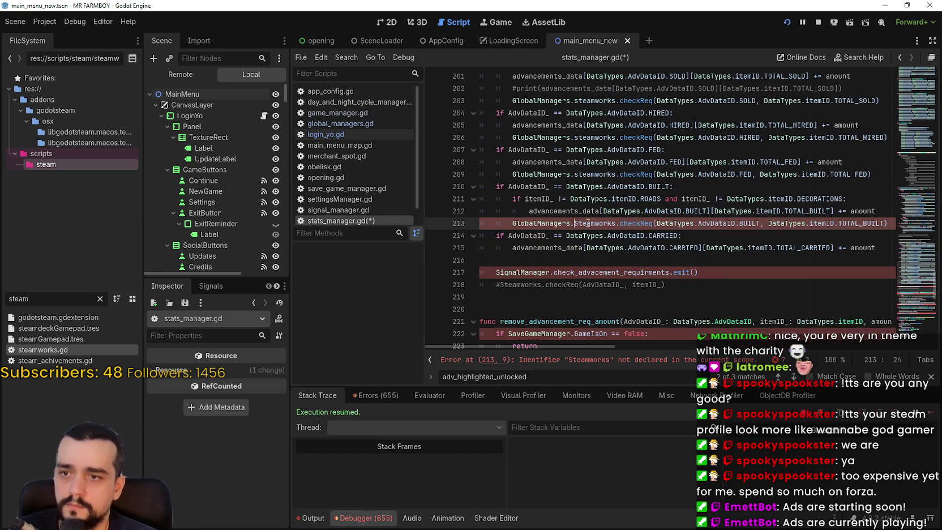
{"action": "double_click", "coordinate": [588, 222]}
{"action": "type", "text": "steam"}
{"action": "key", "text": "Return"}
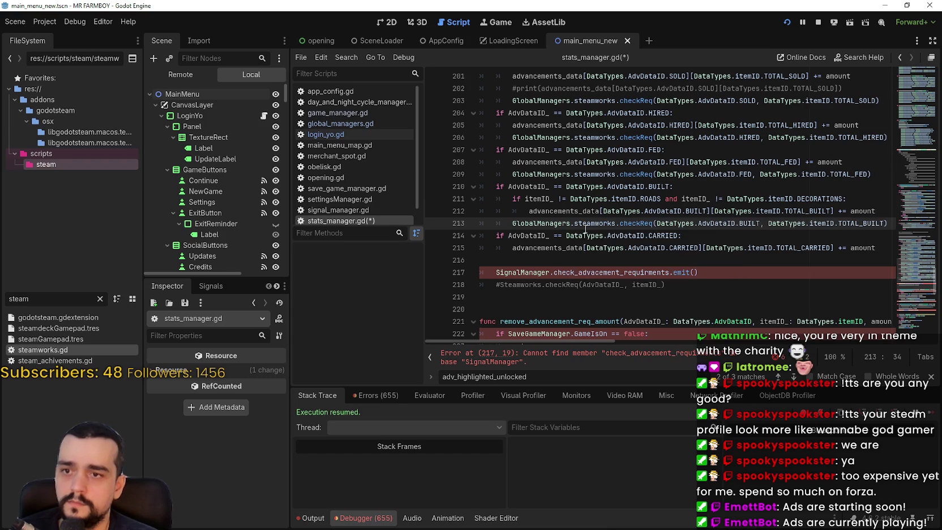
- Prefix SignalManager on line 217 with GlobalManagers. and select its name
{"action": "scroll", "coordinate": [585, 229], "scroll_direction": "down", "scroll_amount": 1}
{"action": "left_click", "coordinate": [496, 236]}
{"action": "type", "text": "GlobalManagers."}
{"action": "double_click", "coordinate": [575, 236]}
- Complete signal_manager on line 217 and change line 222's SaveGameManager to GlobalManagers.save_manager
{"action": "type", "text": "sign"}
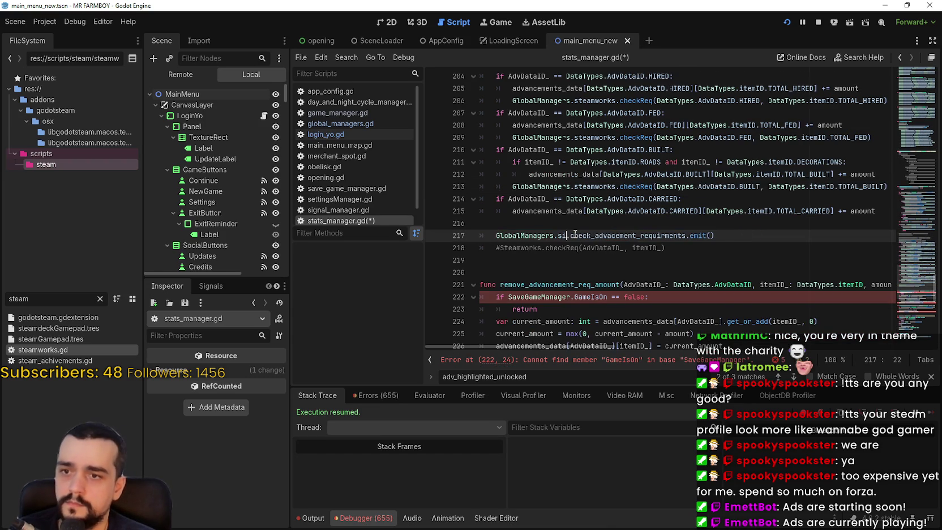
{"action": "key", "text": "Return"}
{"action": "scroll", "coordinate": [572, 238], "scroll_direction": "down", "scroll_amount": 1}
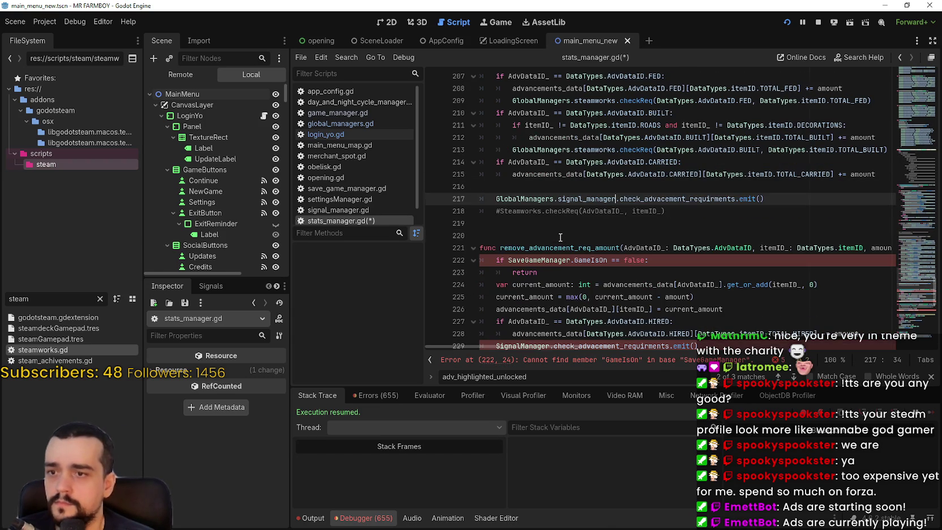
{"action": "left_click", "coordinate": [505, 249]}
{"action": "left_click", "coordinate": [507, 260]}
{"action": "type", "text": "GlobalManagers."}
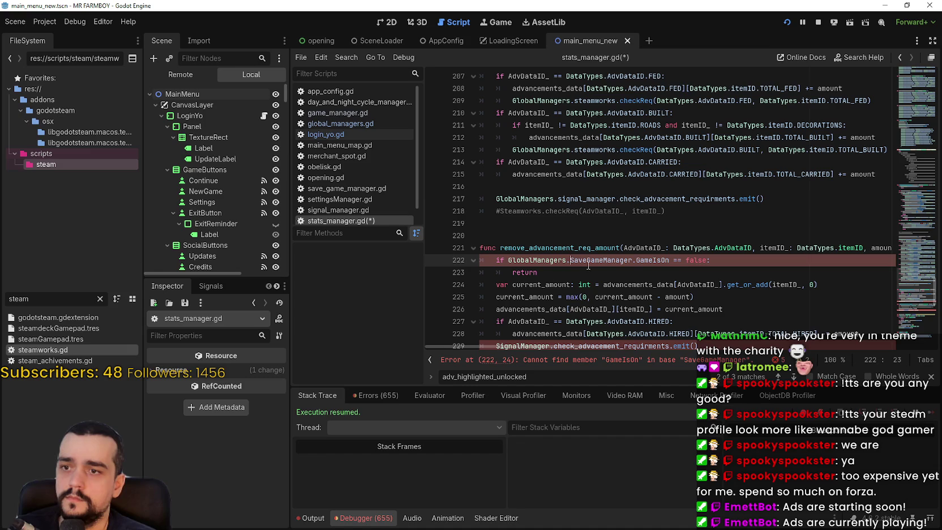
{"action": "double_click", "coordinate": [605, 262]}
{"action": "type", "text": "save"}
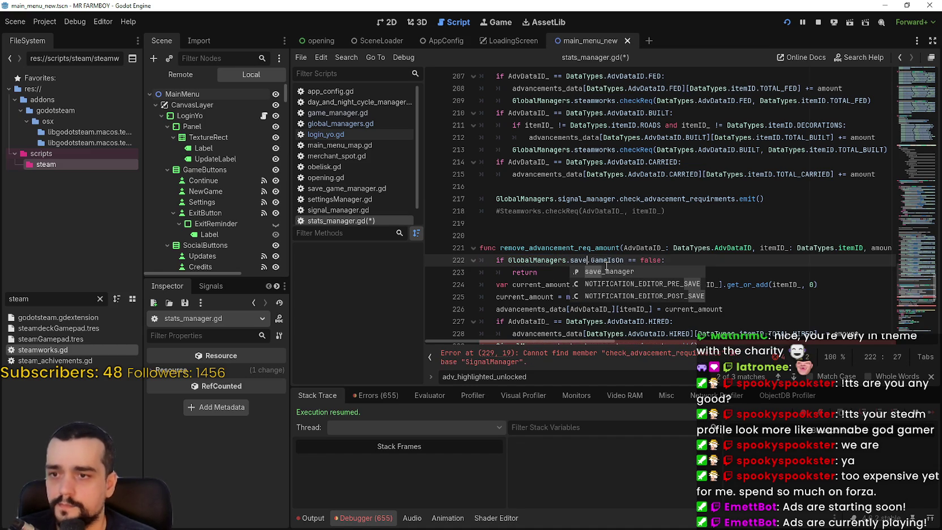
{"action": "key", "text": "Return"}
{"action": "scroll", "coordinate": [568, 253], "scroll_direction": "down", "scroll_amount": 3}
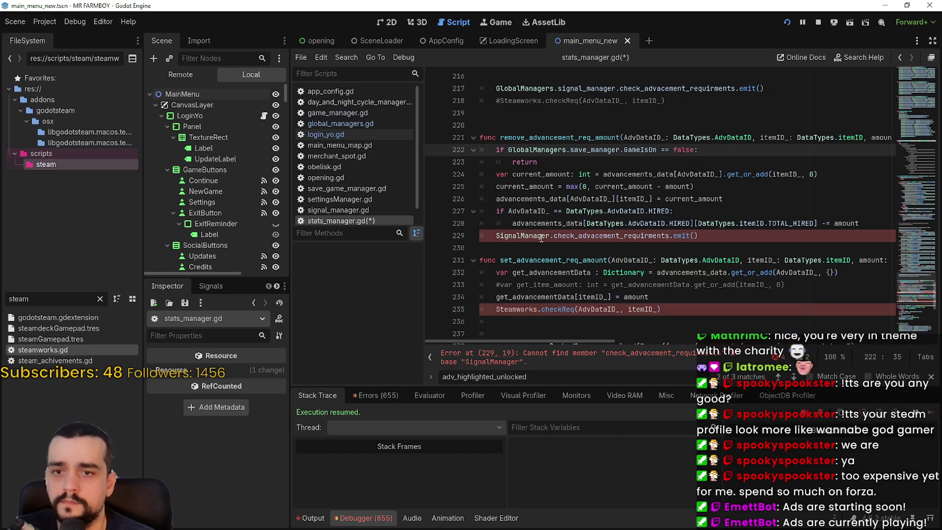
- Change line 229 to GlobalManagers.signal_manager and line 235 to GlobalManagers.steamworks
{"action": "left_click", "coordinate": [497, 237]}
{"action": "type", "text": "GlobalManagers."}
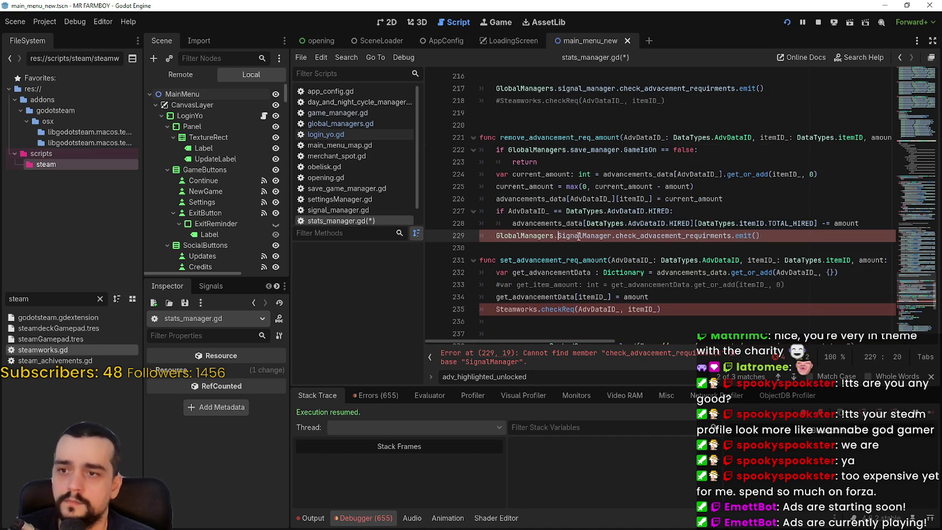
{"action": "double_click", "coordinate": [585, 236]}
{"action": "type", "text": "signal"}
{"action": "key", "text": "Return"}
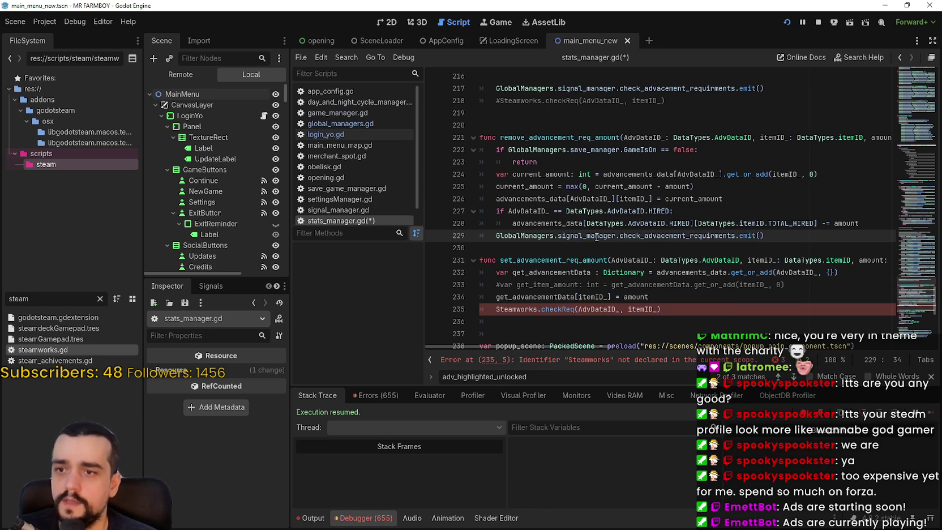
{"action": "scroll", "coordinate": [503, 282], "scroll_direction": "down", "scroll_amount": 3}
{"action": "left_click", "coordinate": [499, 202]}
{"action": "type", "text": "GlobalManagers."}
{"action": "key", "text": "ctrl+Delete"}
{"action": "type", "text": "steam"}
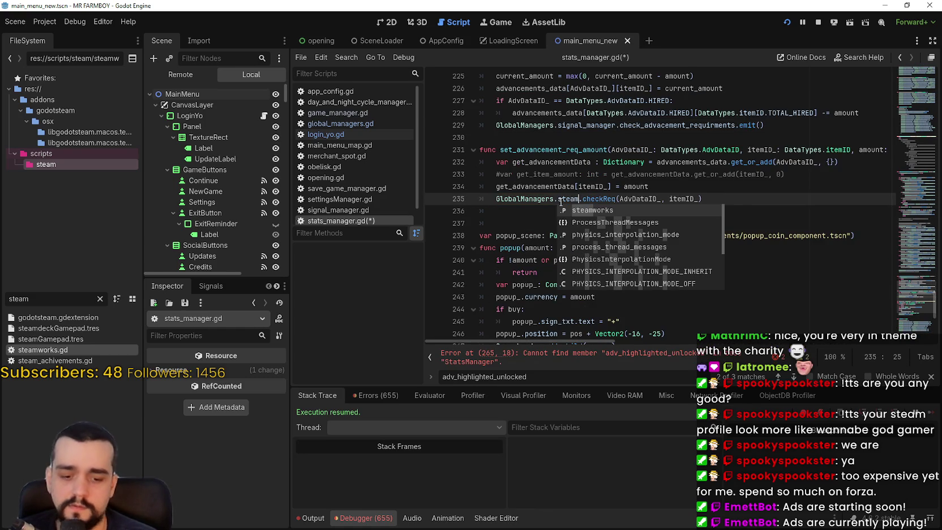
{"action": "key", "text": "Return"}
{"action": "scroll", "coordinate": [539, 223], "scroll_direction": "down", "scroll_amount": 6}
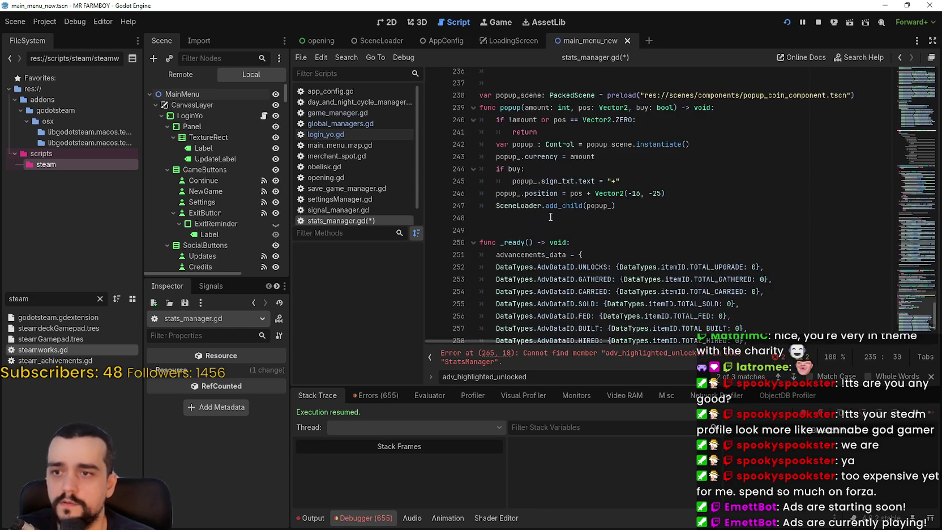
- Change StatsManager on lines 265 and 266 to GlobalManagers.stats_manager and save stats_manager.gd
{"action": "left_click", "coordinate": [495, 309]}
{"action": "type", "text": "GlobalManagers."}
{"action": "double_click", "coordinate": [572, 310]}
{"action": "type", "text": "stat"}
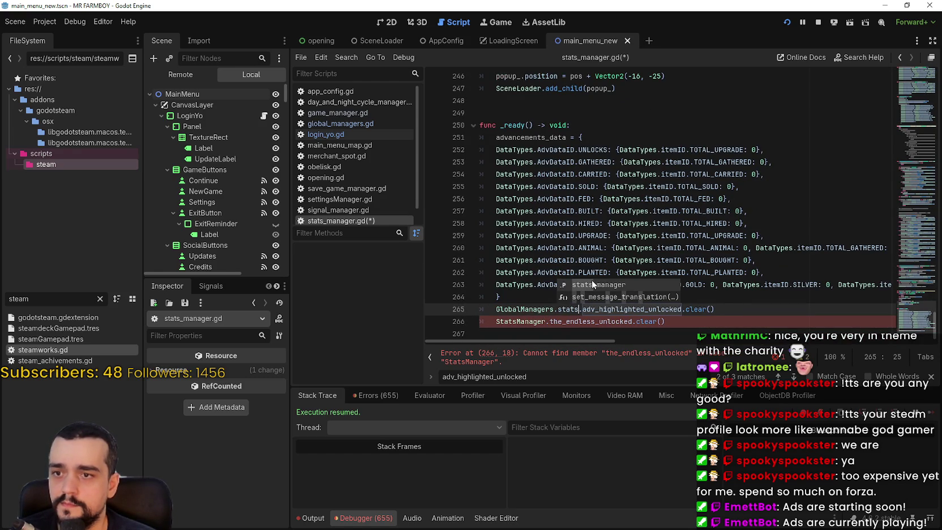
{"action": "key", "text": "Return"}
{"action": "left_click", "coordinate": [497, 321]}
{"action": "type", "text": "GlobalManagers."}
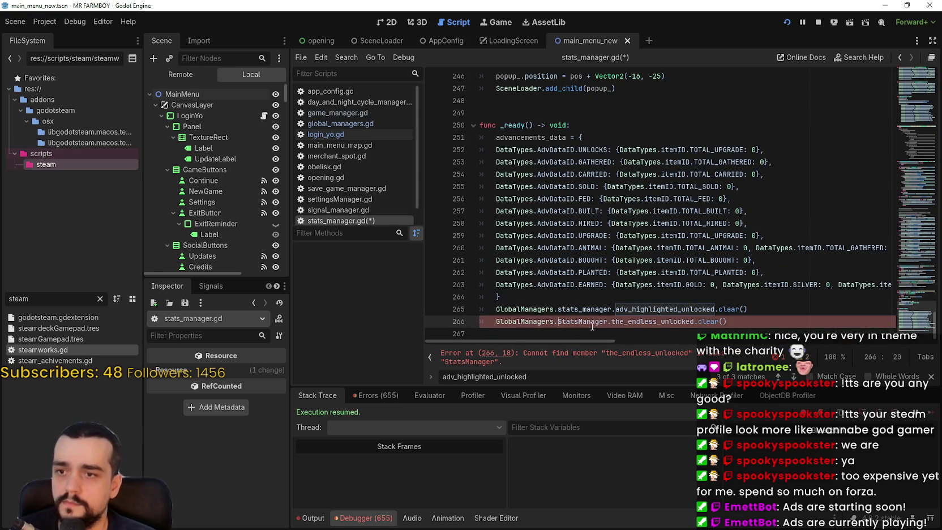
{"action": "double_click", "coordinate": [592, 326]}
{"action": "type", "text": "stats"}
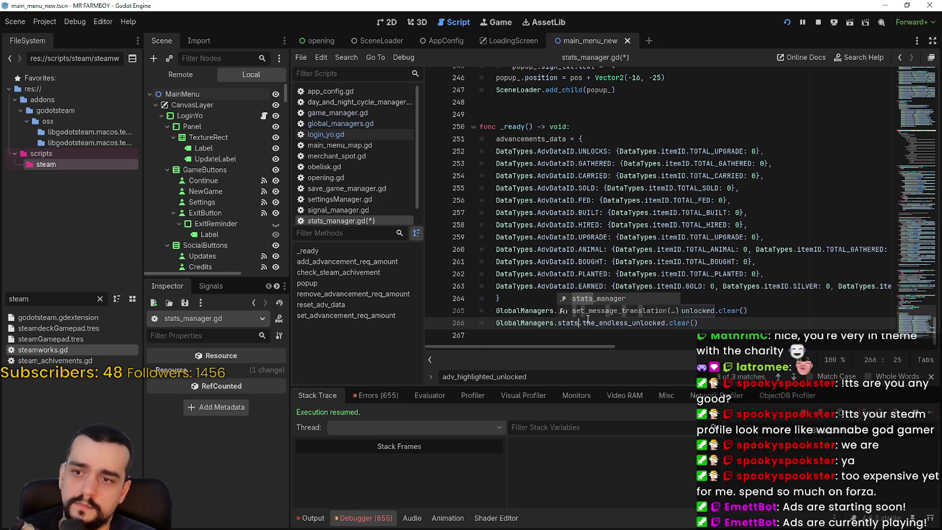
{"action": "left_click", "coordinate": [590, 300]}
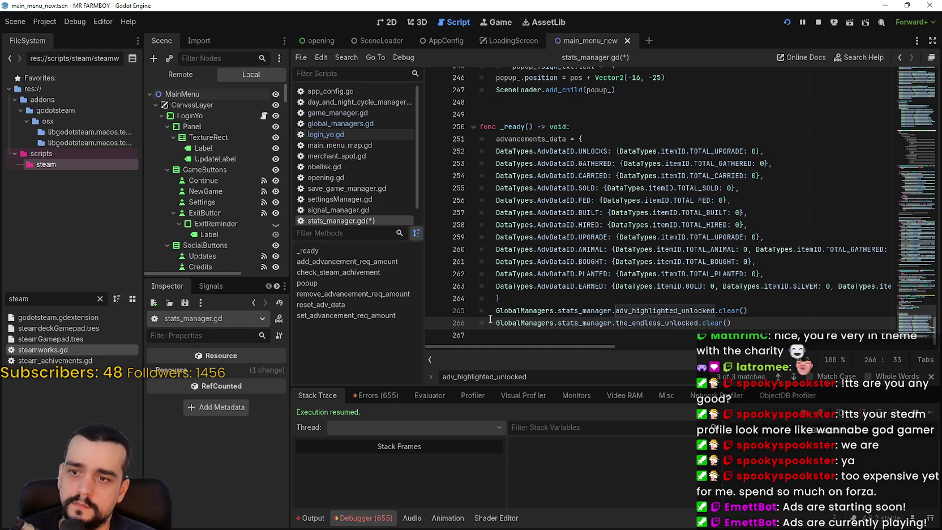
{"action": "left_click", "coordinate": [492, 311]}
{"action": "left_click", "coordinate": [517, 303]}
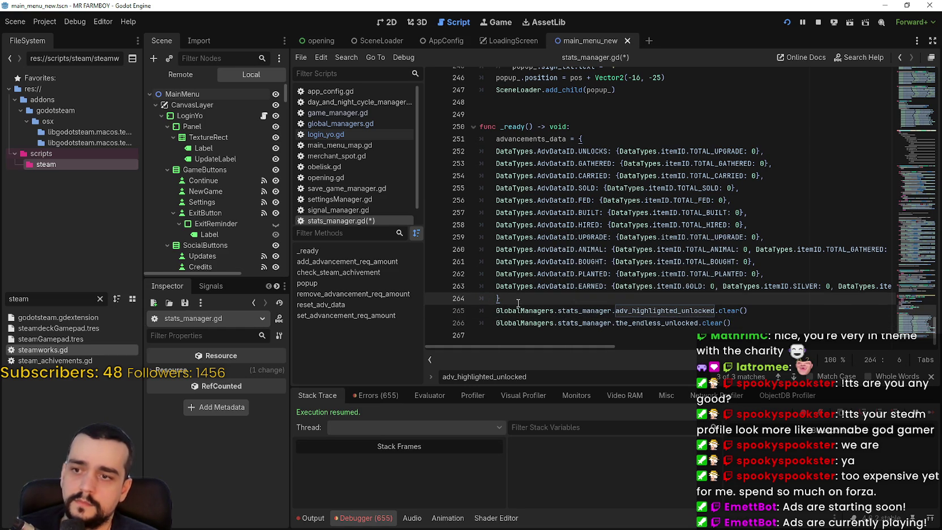
{"action": "key", "text": "ctrl+s"}
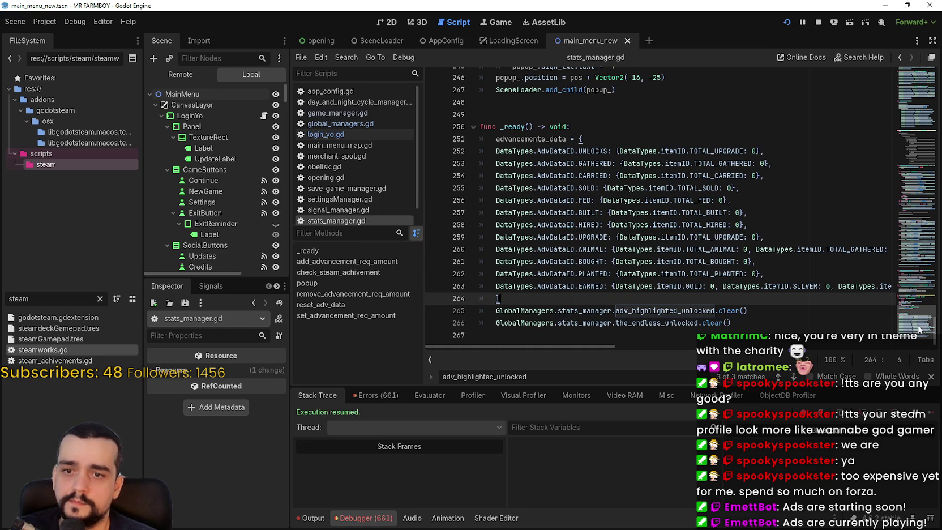
- Open login_yo.gd, save it, and inspect the StatsManager and InventoryManager lines 13–14
{"action": "left_click", "coordinate": [803, 321]}
{"action": "scroll", "coordinate": [924, 326], "scroll_direction": "up", "scroll_amount": 2}
{"action": "left_click_drag", "start_coordinate": [924, 325], "coordinate": [911, 79]}
{"action": "left_click", "coordinate": [348, 135]}
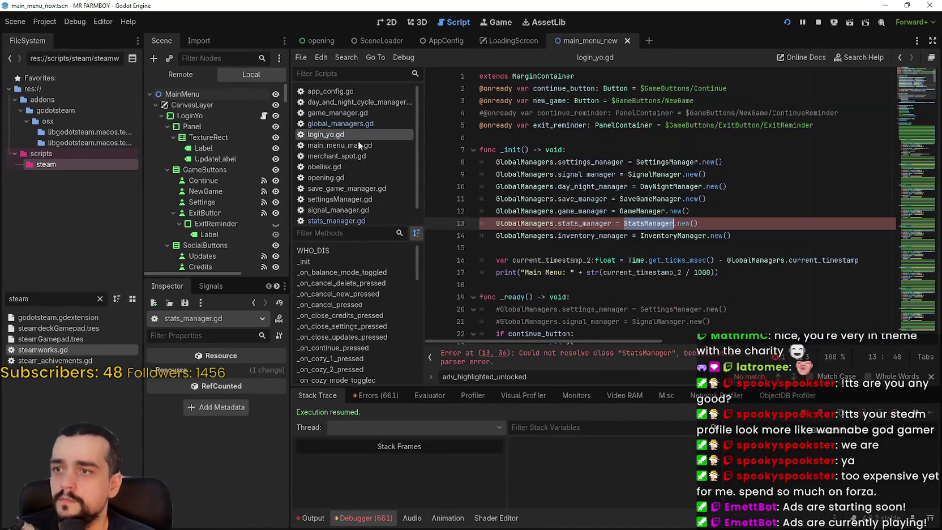
{"action": "left_click", "coordinate": [681, 236]}
{"action": "key", "text": "ctrl+s"}
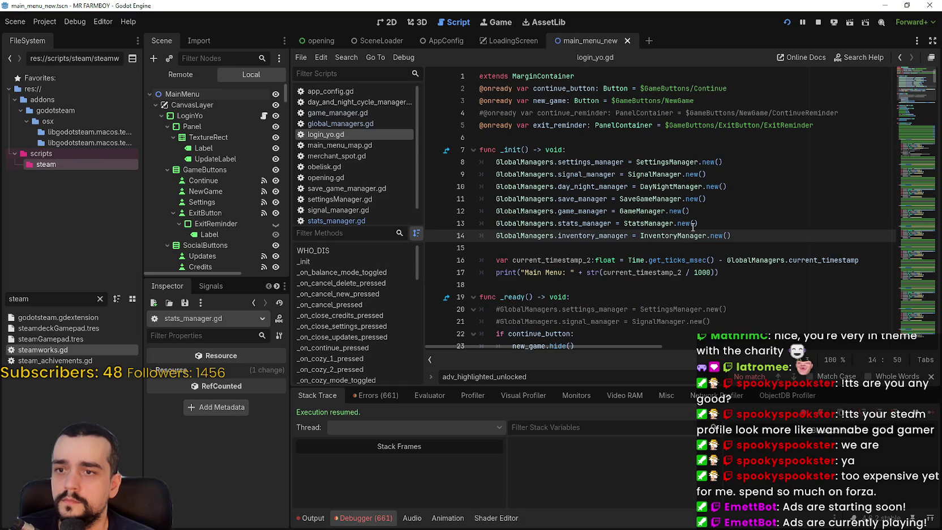
{"action": "left_click", "coordinate": [692, 224]}
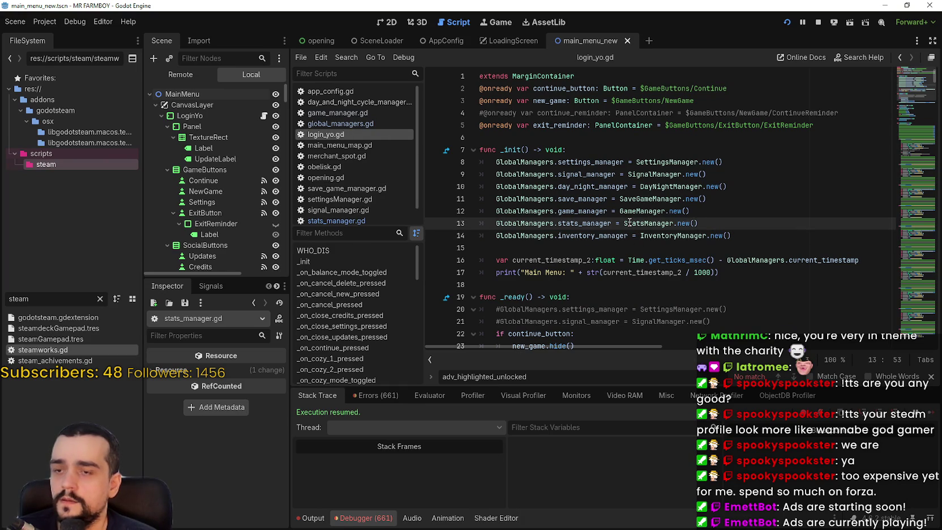
{"action": "mouse_move", "coordinate": [629, 223]}
{"action": "left_click", "coordinate": [663, 235]}
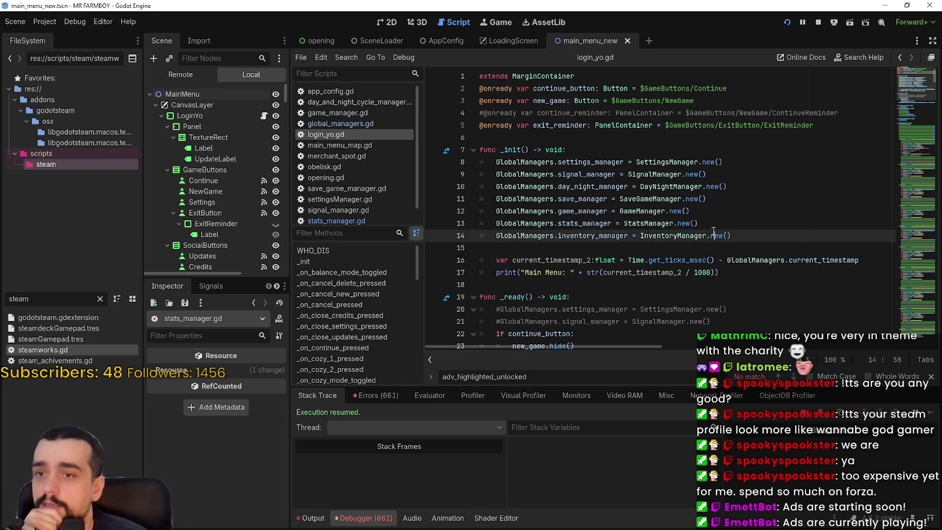
- Copy the InventoryManager class name and open inventory_manager.gd
{"action": "double_click", "coordinate": [663, 234]}
{"action": "right_click", "coordinate": [663, 235]}
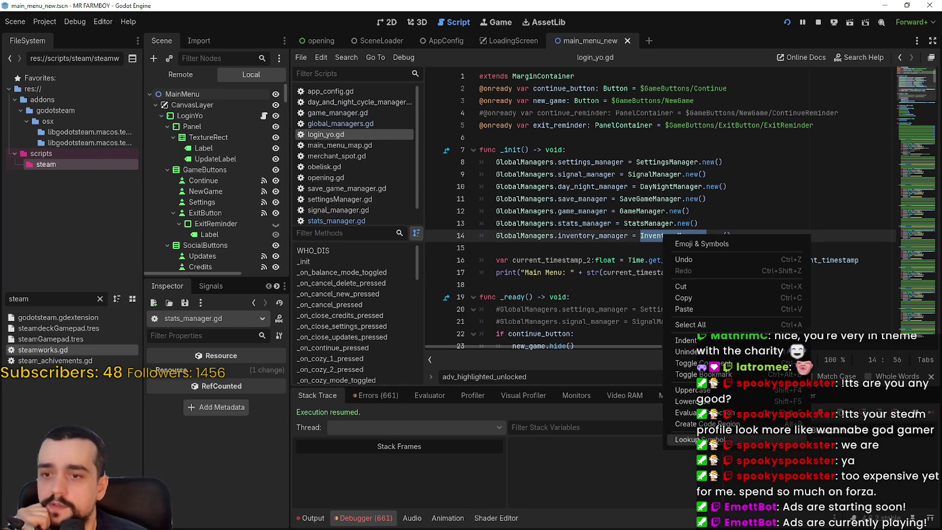
{"action": "left_click", "coordinate": [690, 248]}
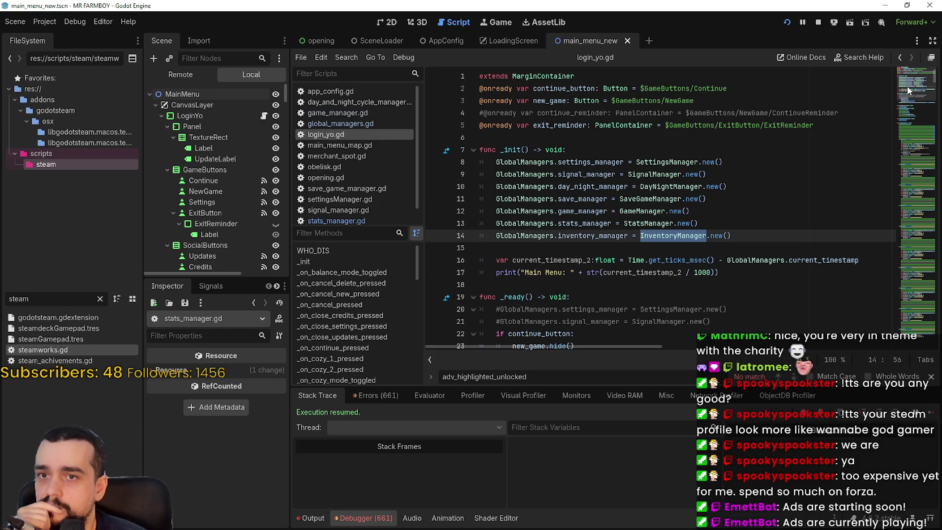
{"action": "left_click", "coordinate": [672, 235], "text": "ctrl"}
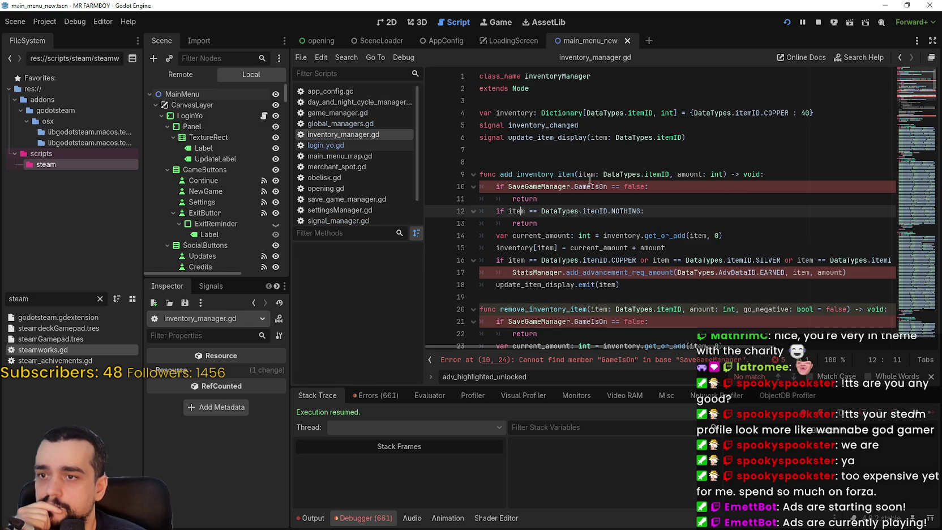
- Change line 10 to GlobalManagers.save_manager and line 17 to GlobalManagers.stats_manager
{"action": "left_click", "coordinate": [508, 187]}
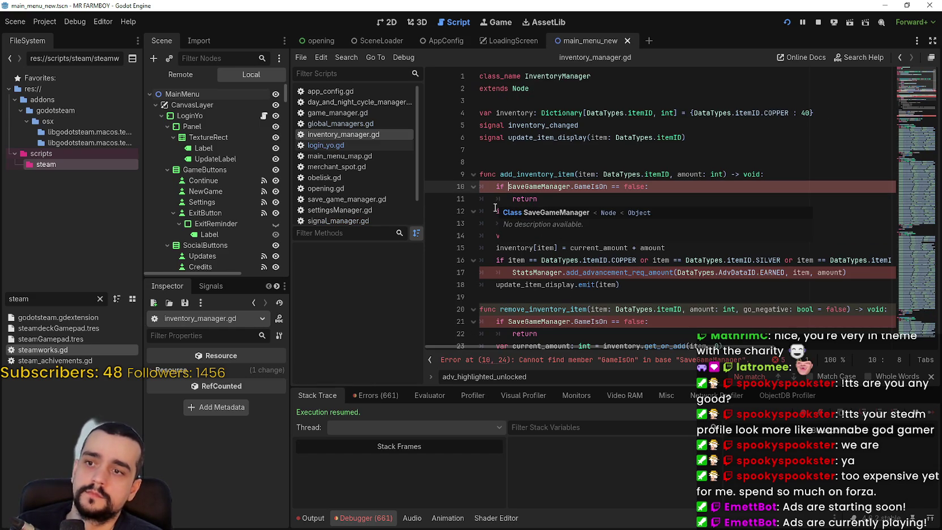
{"action": "type", "text": "GlobalManagers."}
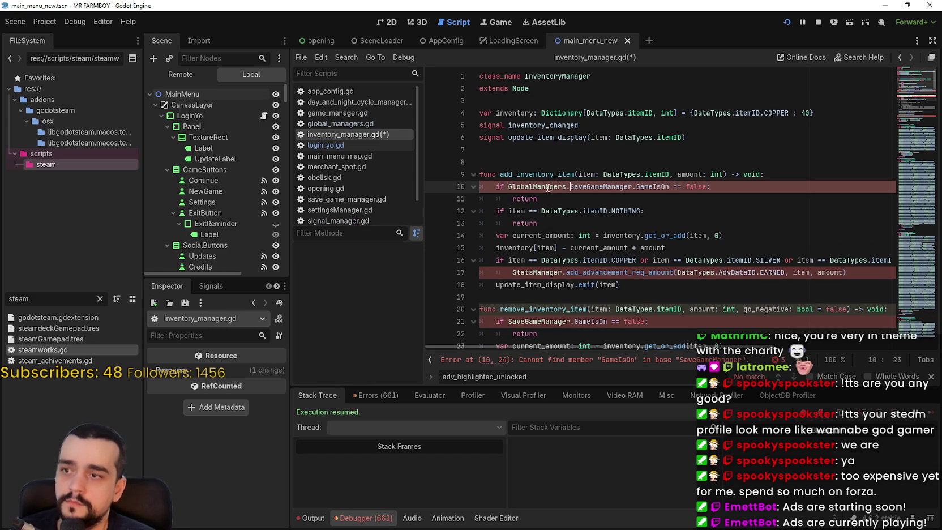
{"action": "double_click", "coordinate": [624, 187]}
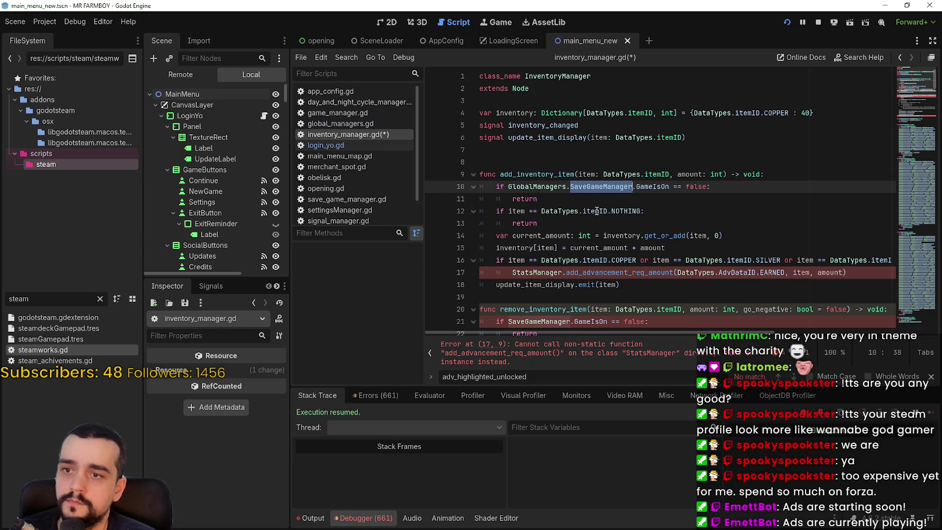
{"action": "type", "text": "sa"}
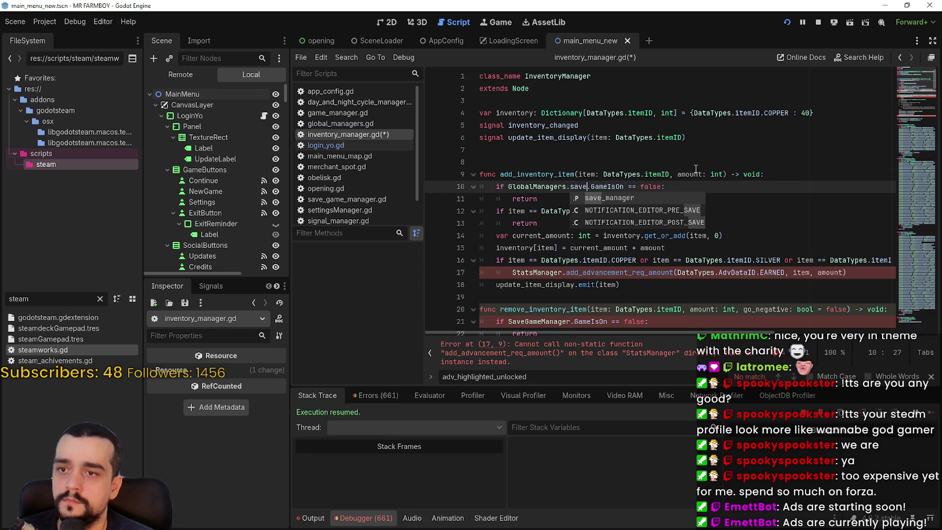
{"action": "key", "text": "Return"}
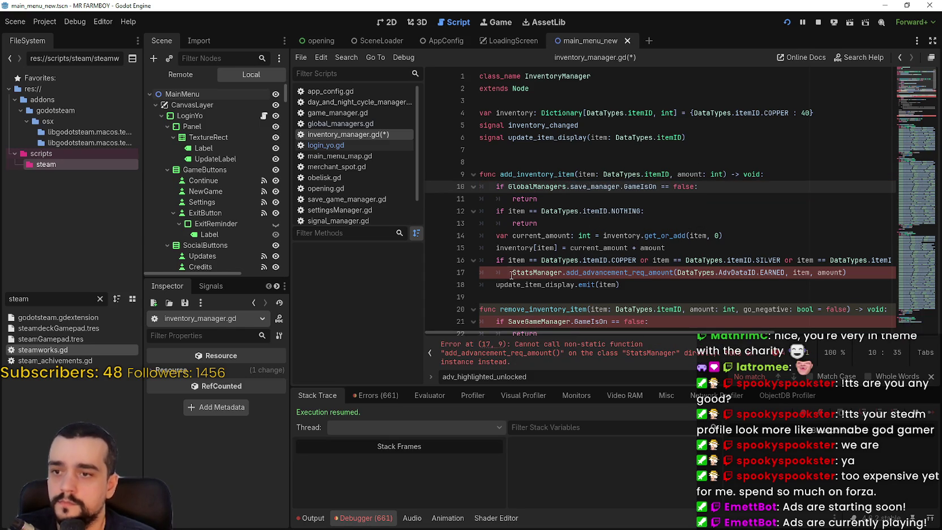
{"action": "left_click", "coordinate": [510, 272]}
{"action": "type", "text": "GlobalManagers."}
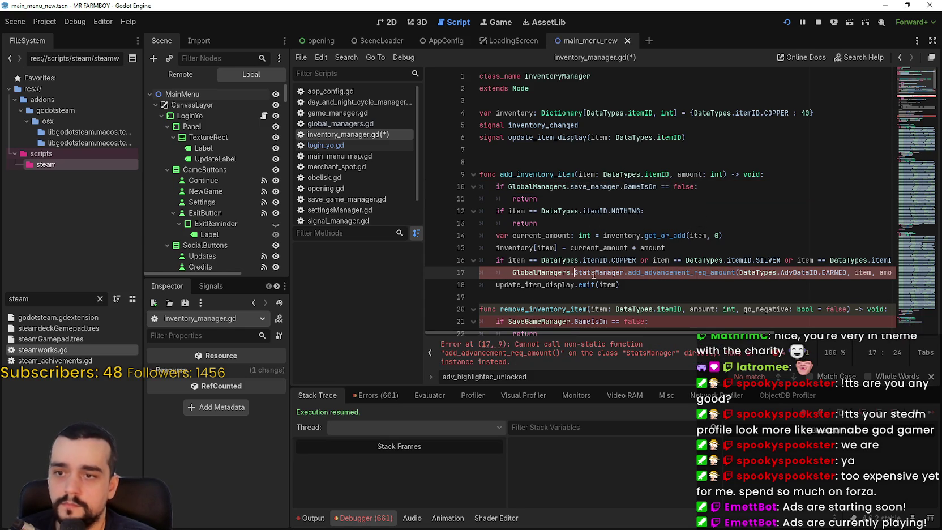
{"action": "double_click", "coordinate": [593, 272]}
{"action": "type", "text": "sta"}
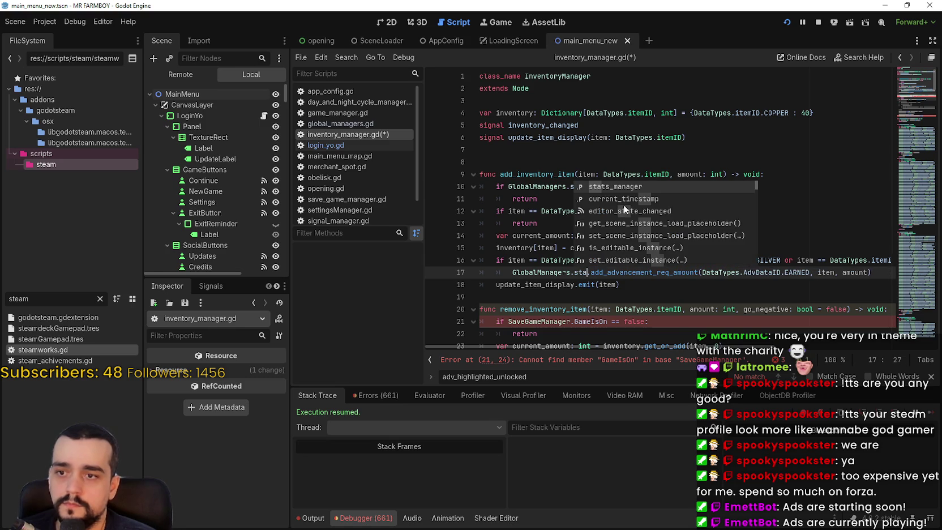
{"action": "key", "text": "Return"}
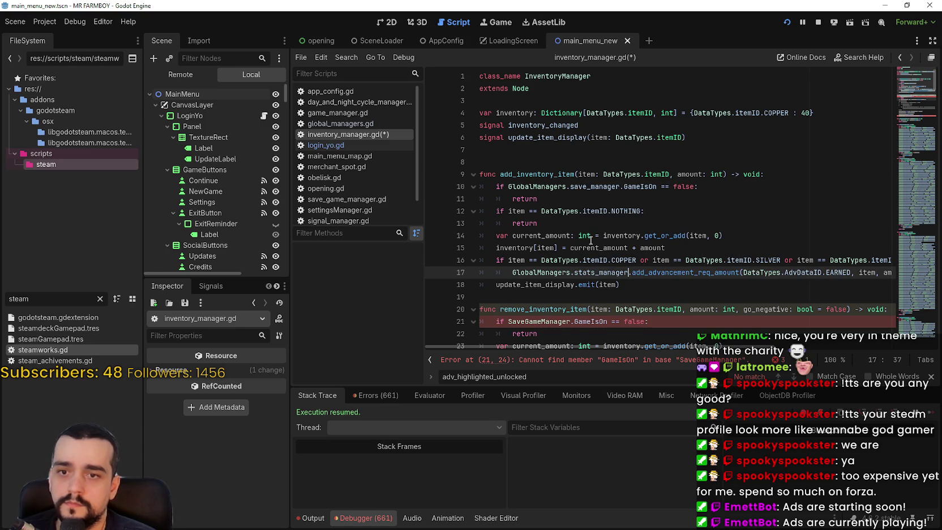
- Change line 21 to GlobalManagers.save_manager and line 34 to GlobalManagers.signal_manager, then stop the game
{"action": "scroll", "coordinate": [543, 266], "scroll_direction": "down", "scroll_amount": 3}
{"action": "left_click", "coordinate": [509, 212]}
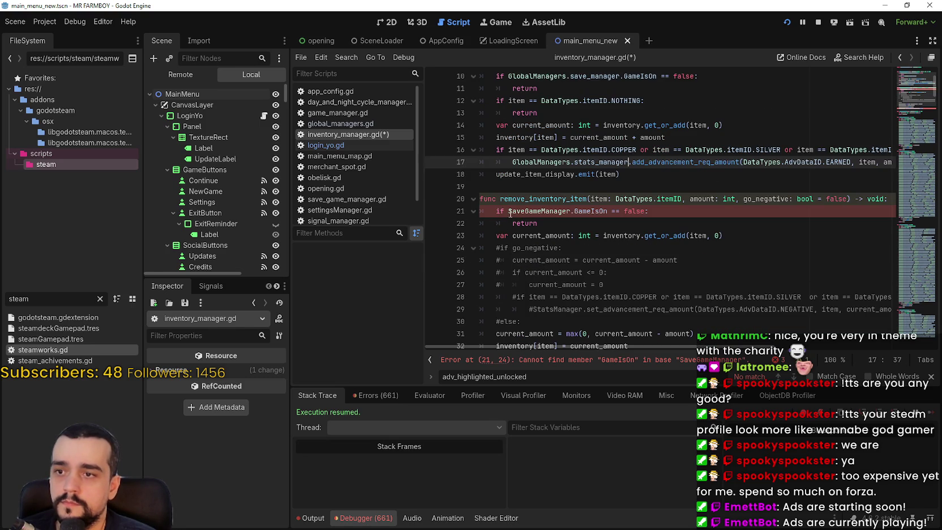
{"action": "type", "text": "GlobalManagers."}
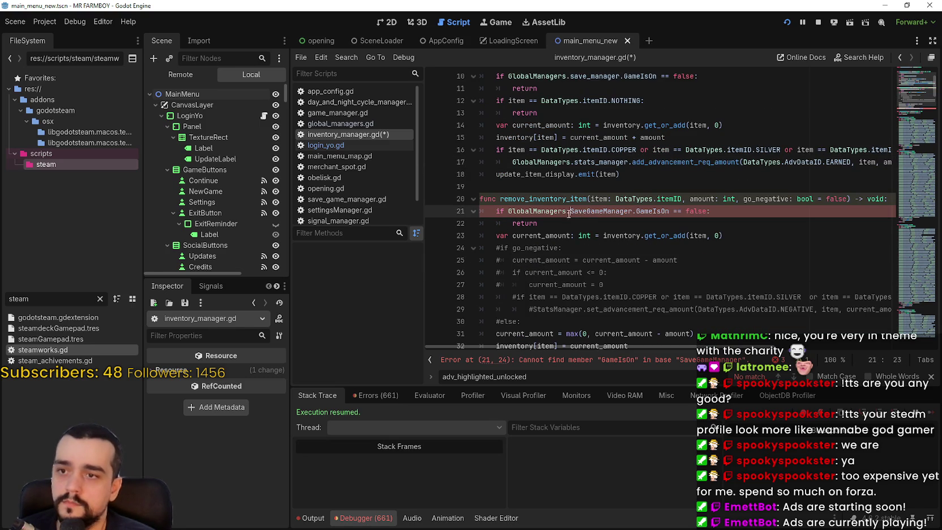
{"action": "double_click", "coordinate": [589, 209]}
{"action": "type", "text": "sa"}
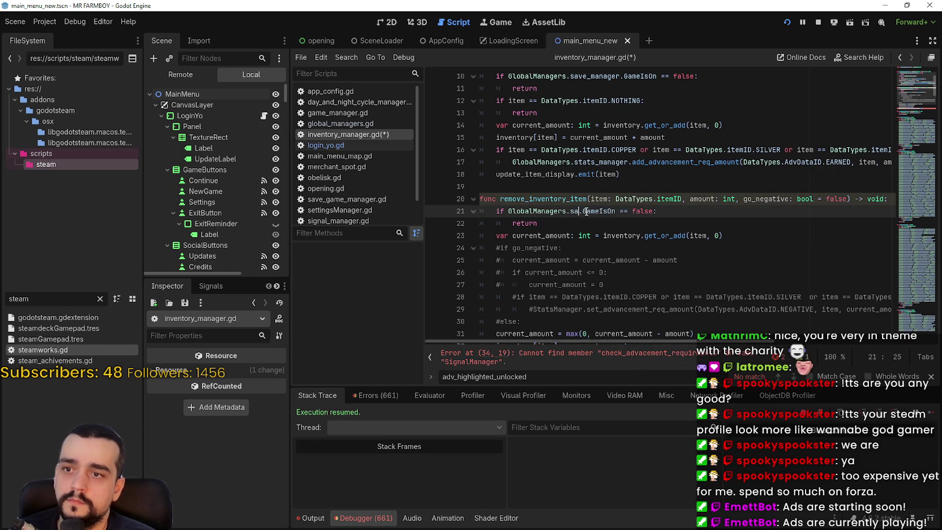
{"action": "type", "text": "ve"}
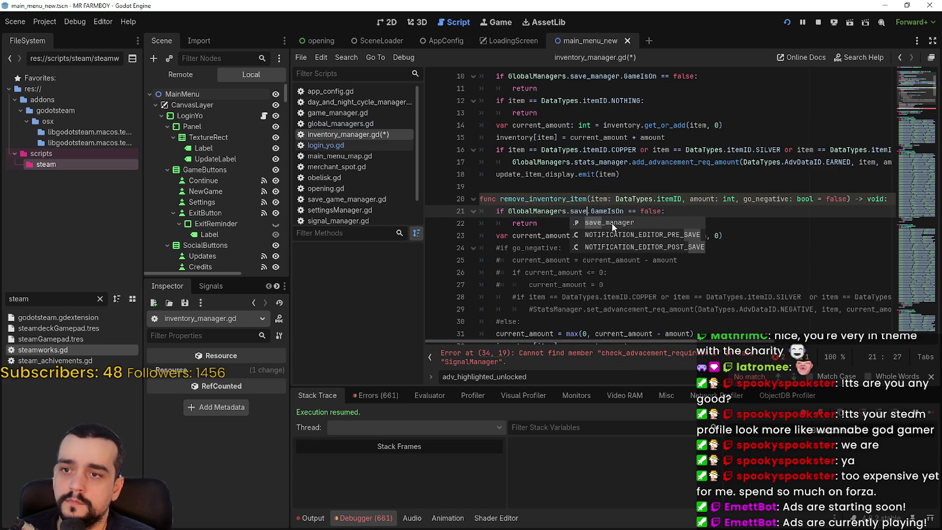
{"action": "double_click", "coordinate": [609, 222]}
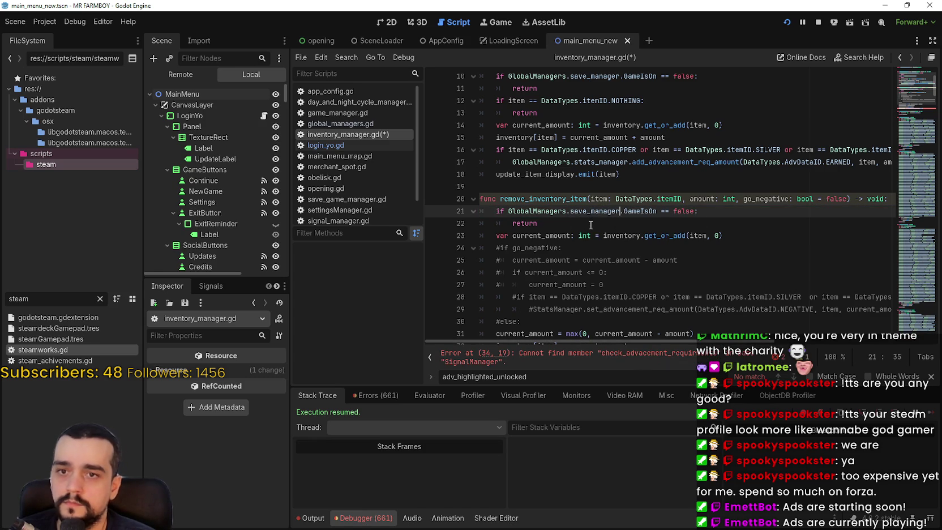
{"action": "scroll", "coordinate": [572, 218], "scroll_direction": "down", "scroll_amount": 7}
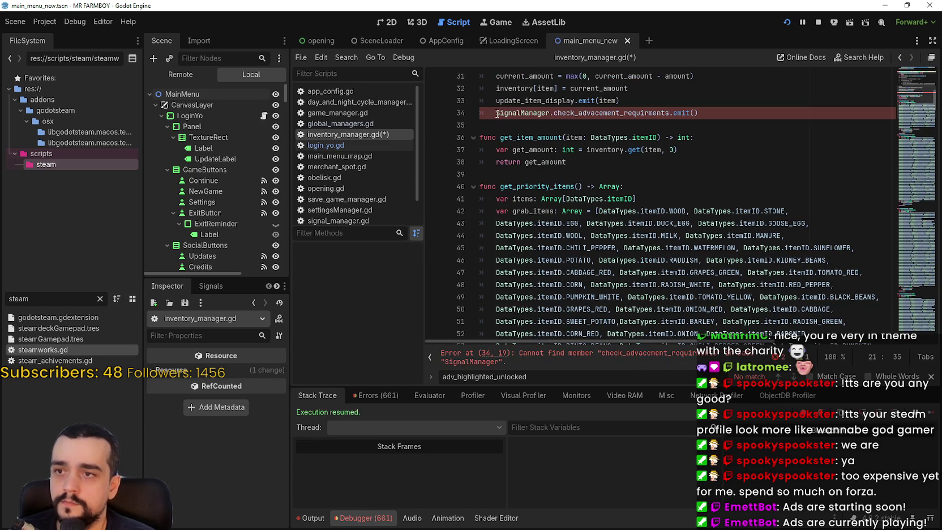
{"action": "left_click", "coordinate": [499, 111]}
{"action": "type", "text": "GlobalManagers."}
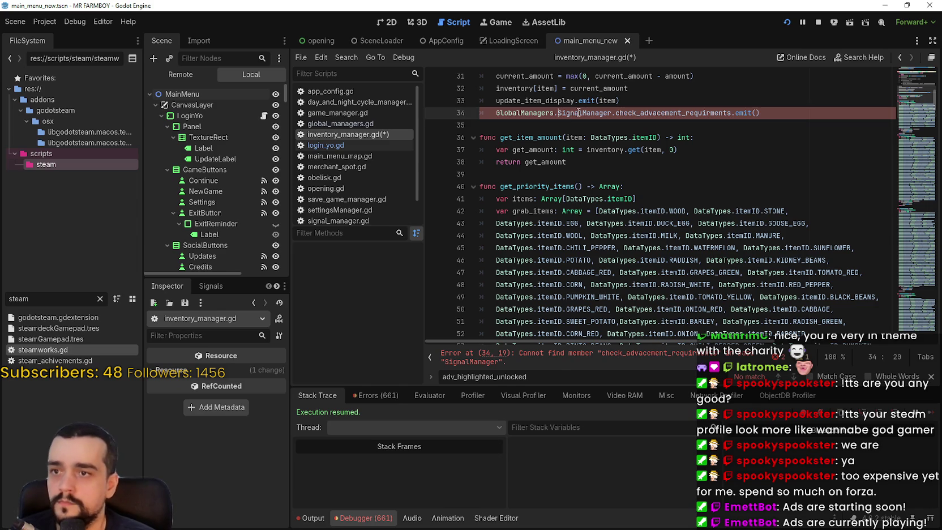
{"action": "double_click", "coordinate": [578, 113]}
{"action": "type", "text": "S"}
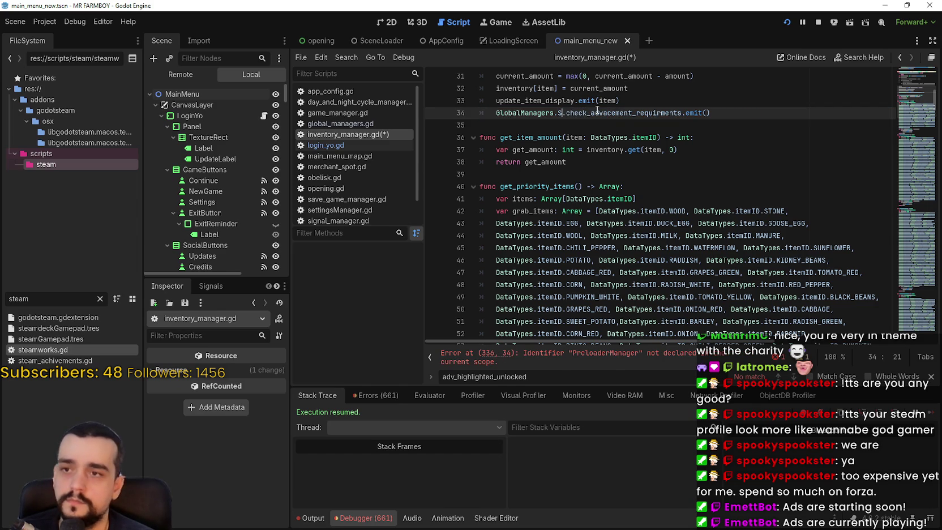
{"action": "type", "text": "ignal"}
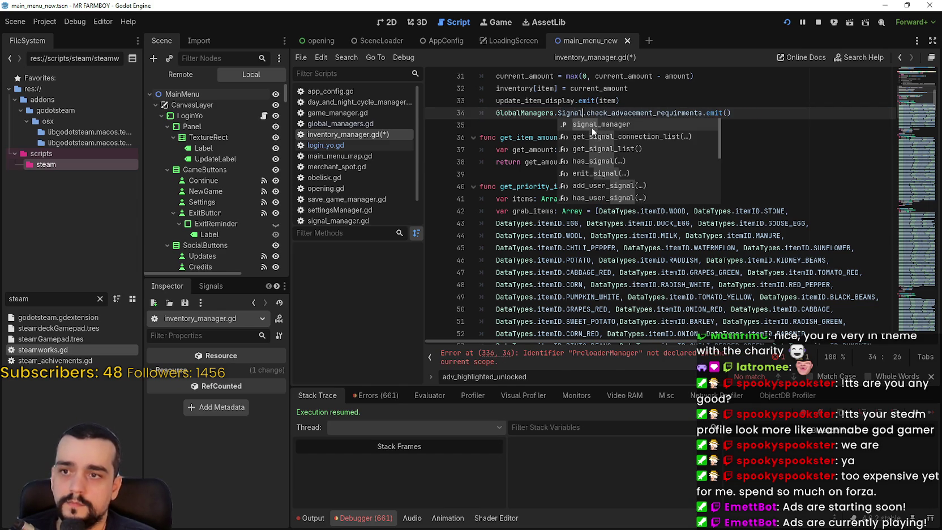
{"action": "key", "text": "Return"}
{"action": "left_click", "coordinate": [817, 23]}
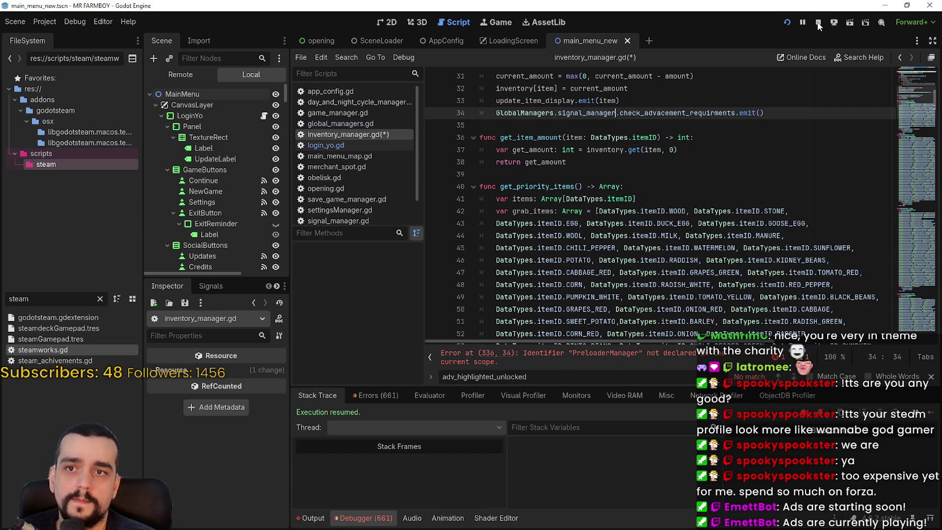
{"action": "left_click", "coordinate": [672, 174]}
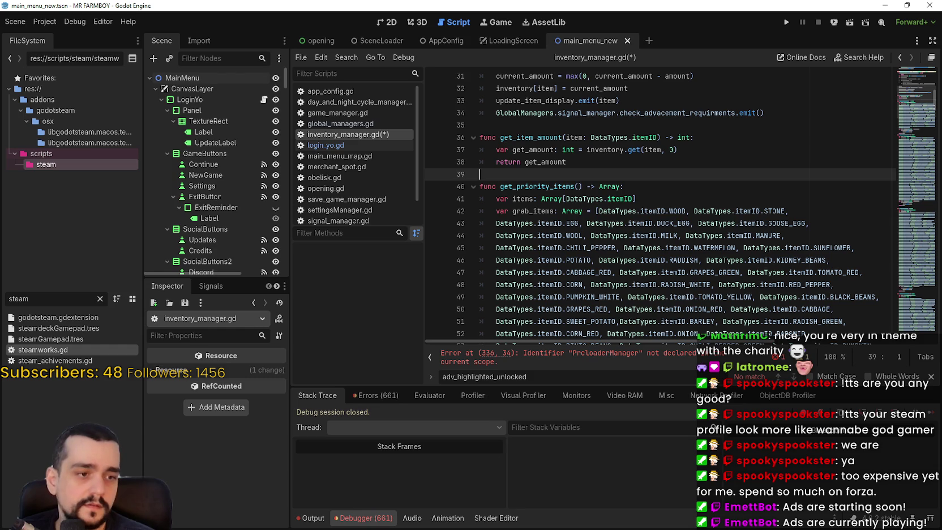
- Close the Steam dialogs, search 'path', and install Path of Exile 2 to Local Drive (C:)
{"action": "left_click", "coordinate": [611, 286]}
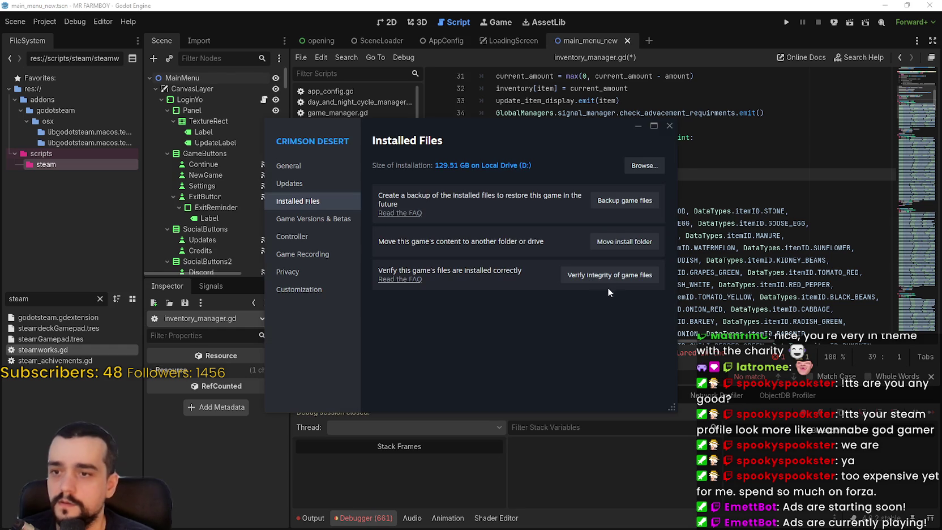
{"action": "left_click", "coordinate": [668, 125]}
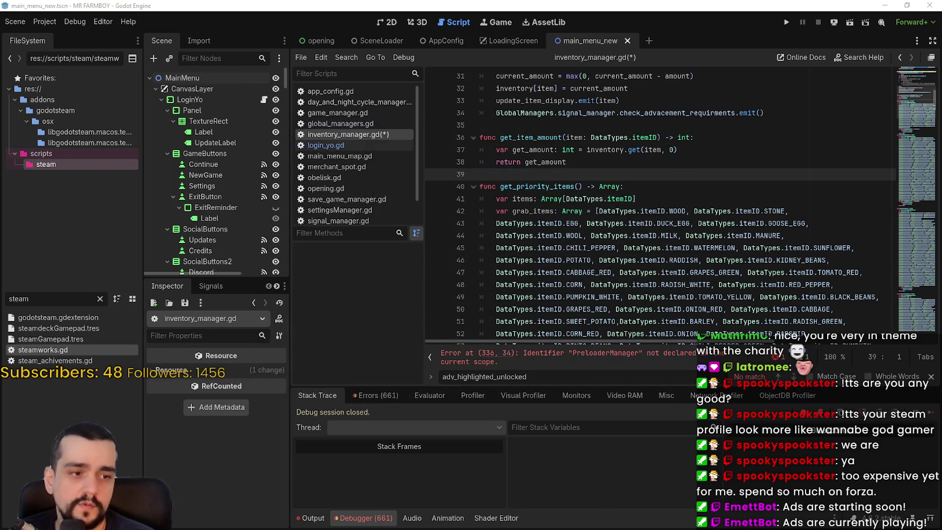
{"action": "key", "text": "alt+Tab"}
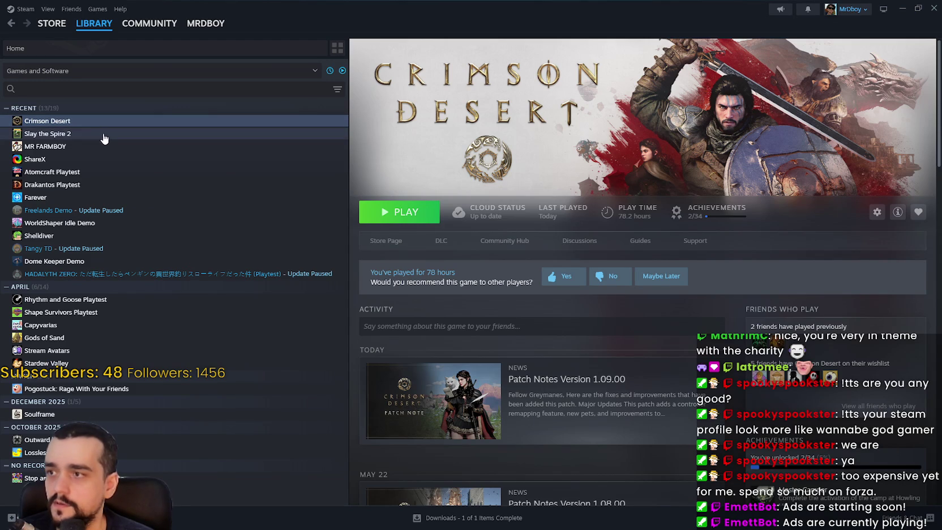
{"action": "left_click", "coordinate": [118, 91]}
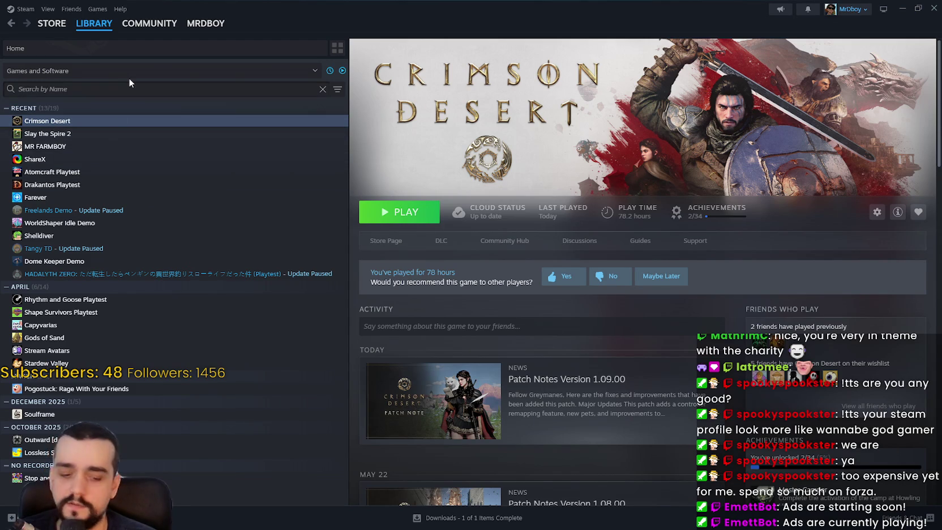
{"action": "type", "text": "path"}
{"action": "left_click", "coordinate": [151, 120]}
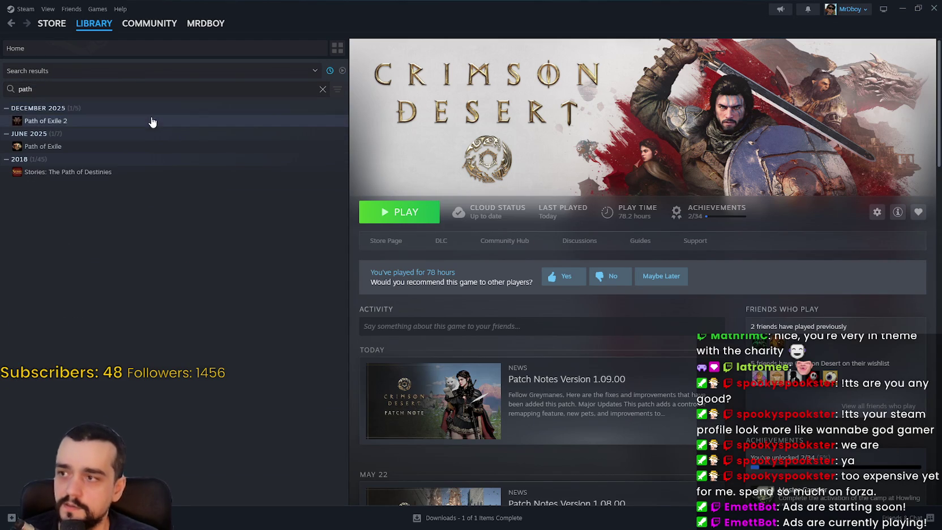
{"action": "left_click", "coordinate": [422, 223]}
{"action": "left_click", "coordinate": [456, 292]}
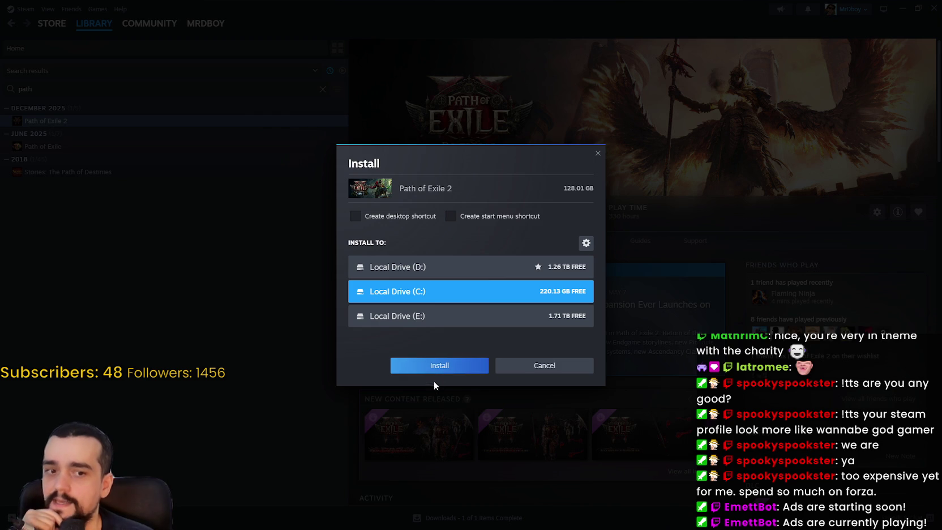
{"action": "left_click", "coordinate": [456, 369]}
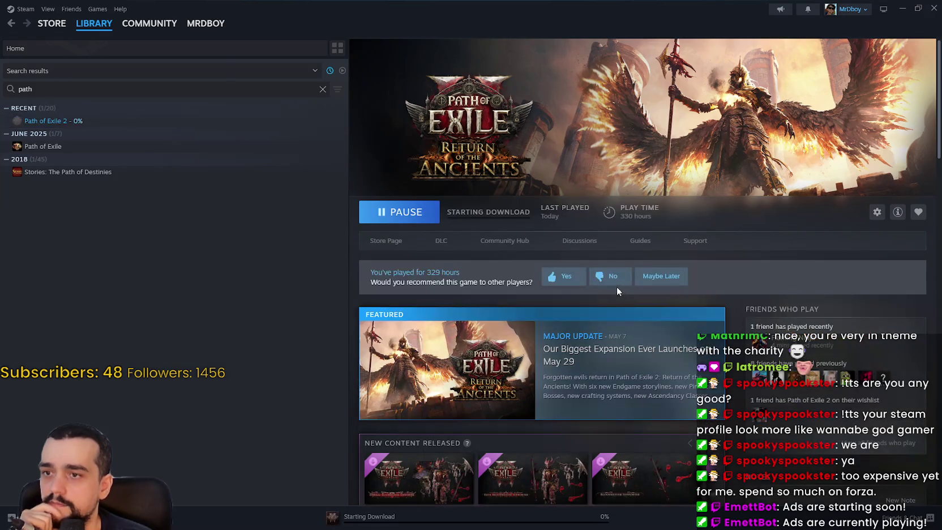
- Clear the library search, check the downloads page, return to library home, and open File Explorer
{"action": "scroll", "coordinate": [586, 305], "scroll_direction": "down", "scroll_amount": 1}
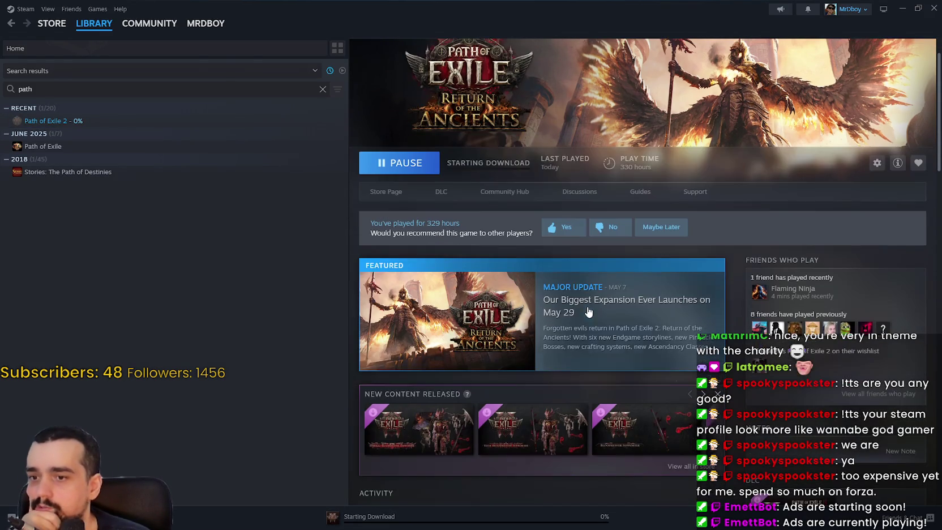
{"action": "scroll", "coordinate": [587, 306], "scroll_direction": "up", "scroll_amount": 1}
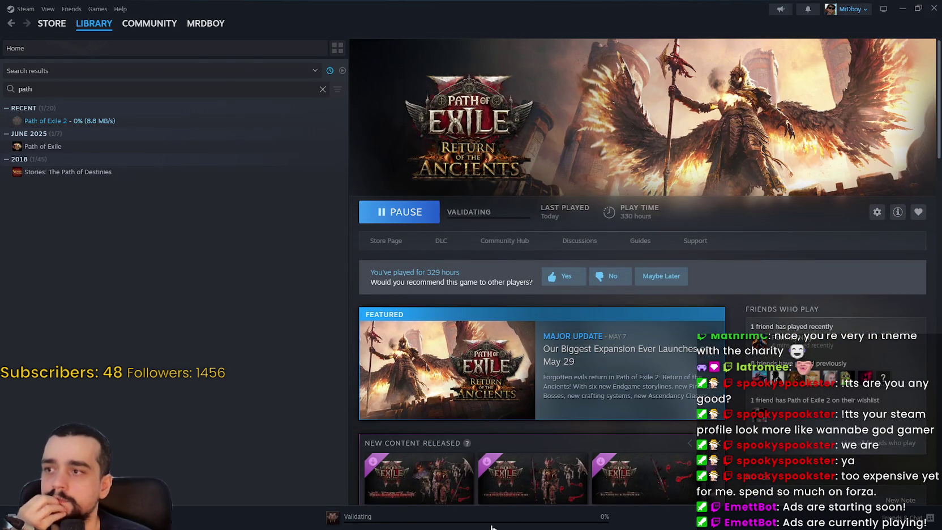
{"action": "left_click", "coordinate": [323, 89]}
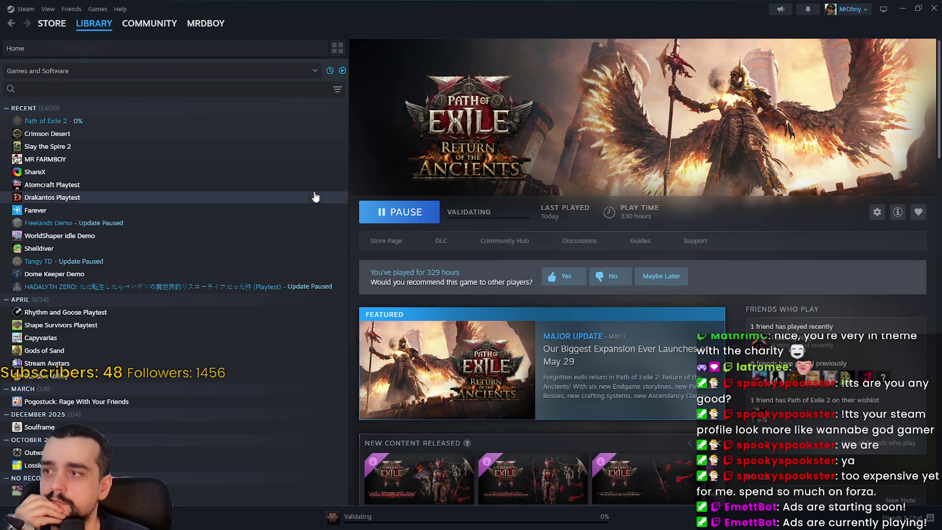
{"action": "left_click", "coordinate": [493, 522]}
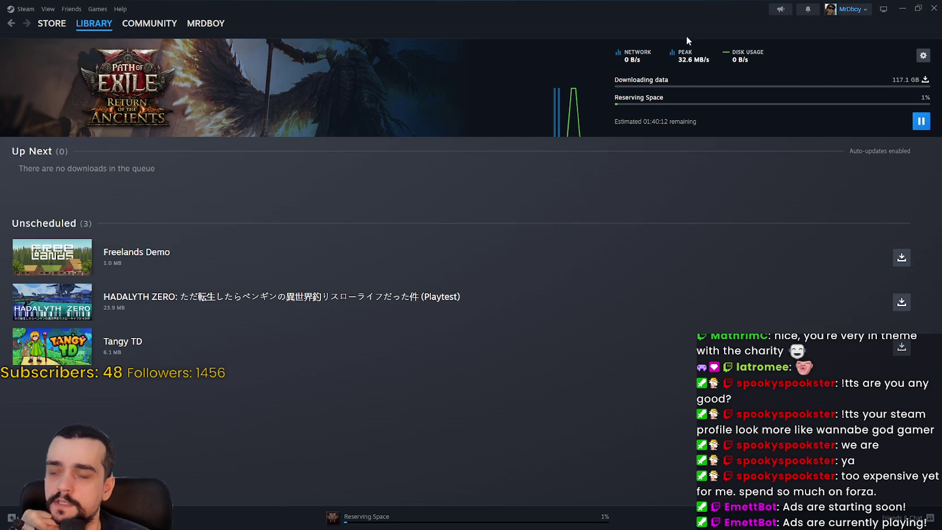
{"action": "left_click", "coordinate": [105, 23]}
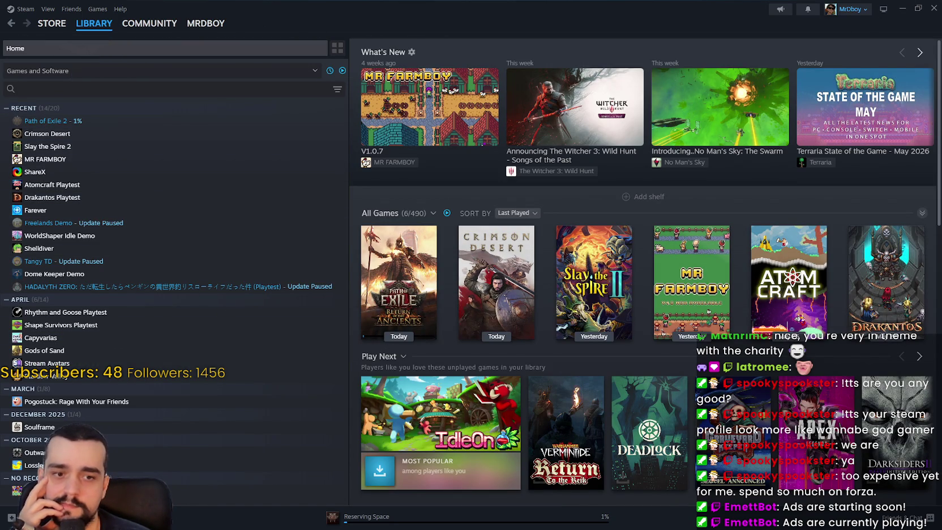
{"action": "key", "text": "super+e"}
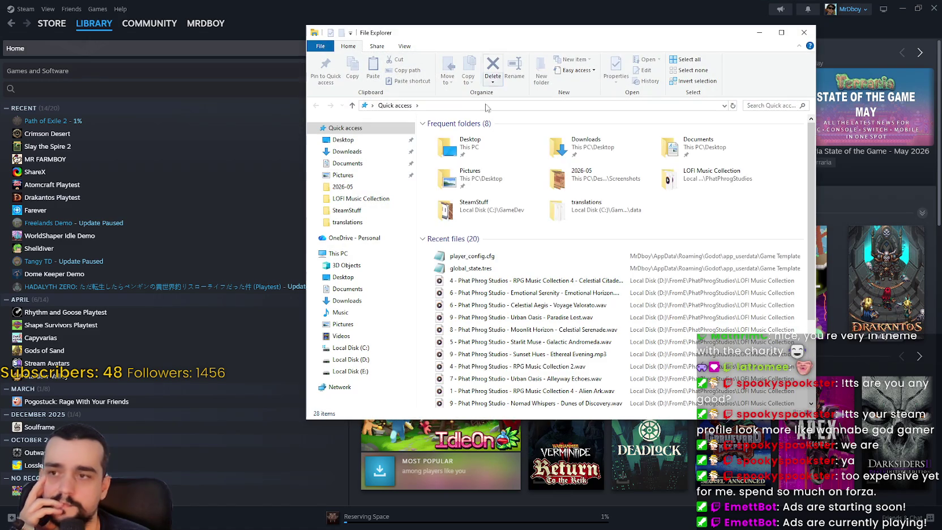
- Close File Explorer and the GameDev folder properties after reading its 3.17 GB size
{"action": "key", "text": "alt+F4"}
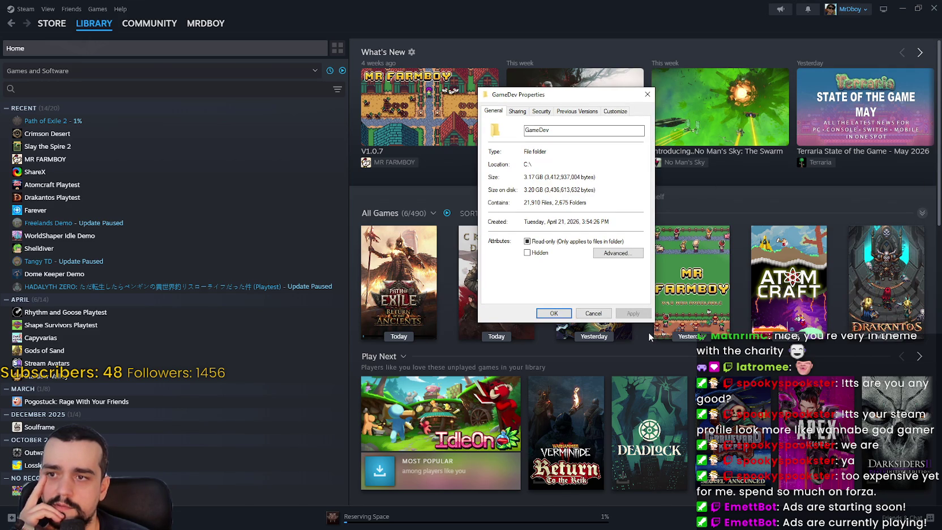
{"action": "left_click", "coordinate": [591, 314]}
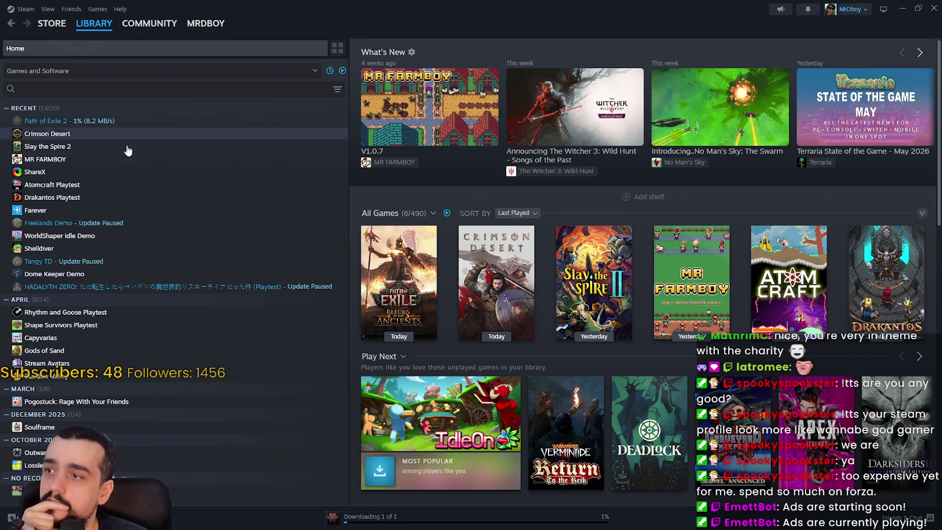
- Uninstall Farever from the library via Manage > Uninstall and confirm
{"action": "left_click", "coordinate": [48, 210]}
{"action": "right_click", "coordinate": [49, 211]}
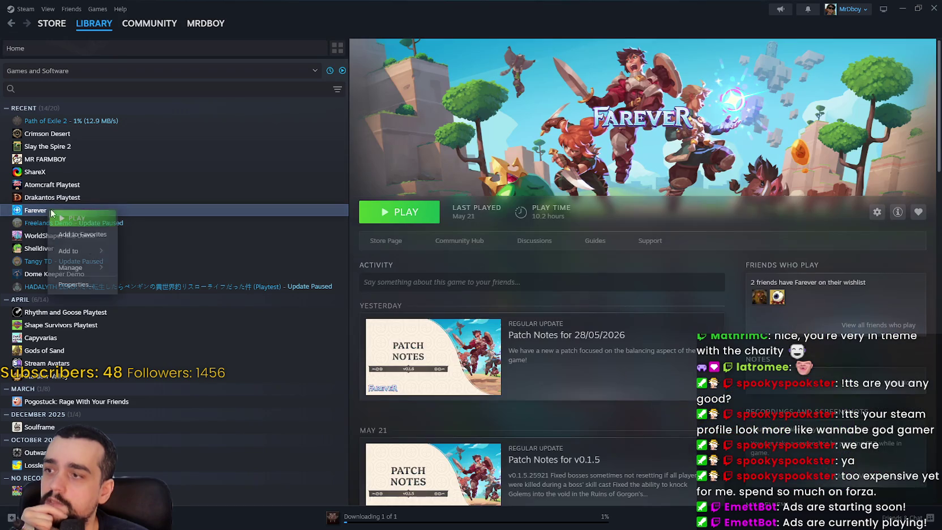
{"action": "mouse_move", "coordinate": [71, 267]}
{"action": "left_click", "coordinate": [150, 334]}
{"action": "left_click", "coordinate": [522, 301]}
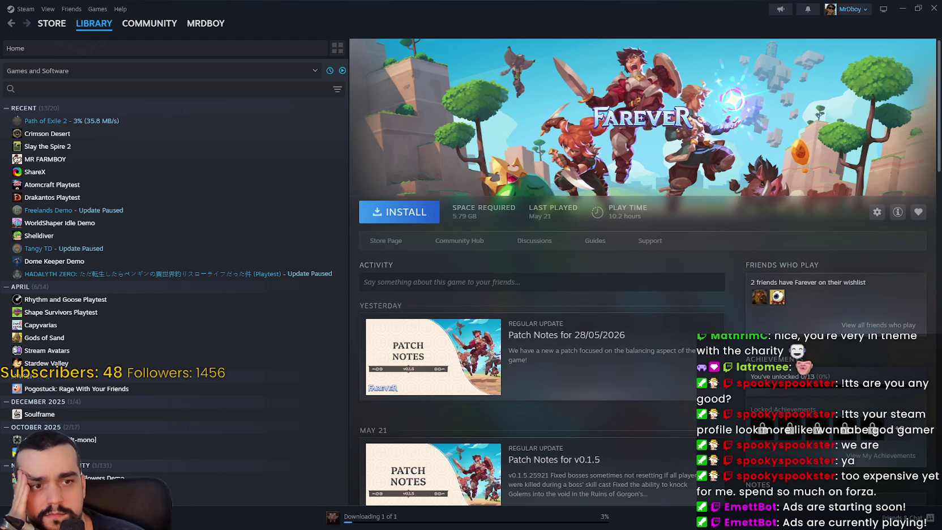
- Open Path of Exile 2's page and the downloads page to check its 4% progress
{"action": "left_click", "coordinate": [202, 124]}
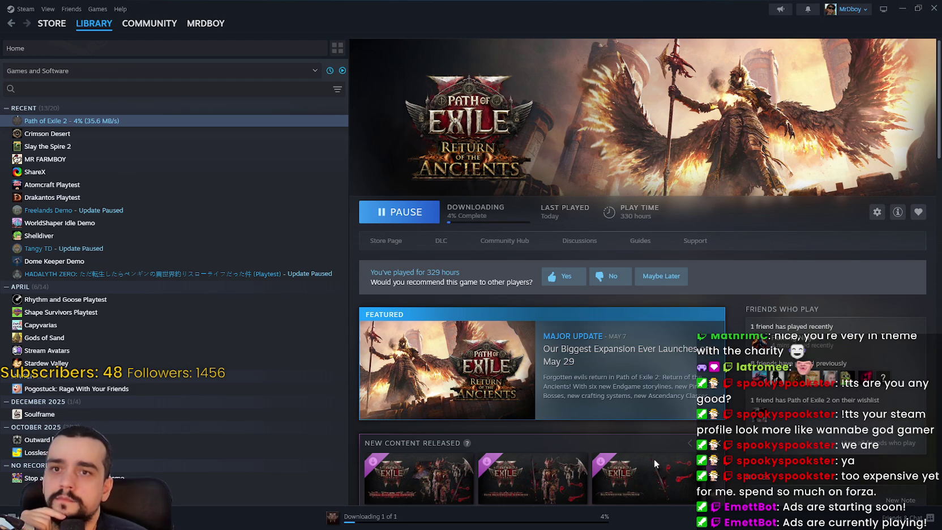
{"action": "left_click", "coordinate": [550, 509]}
- Return to Godot and scroll inventory_manager.gd down to get_market_items near line 336
{"action": "left_click", "coordinate": [902, 7]}
{"action": "left_click", "coordinate": [593, 210]}
{"action": "scroll", "coordinate": [569, 190], "scroll_direction": "down", "scroll_amount": 15}
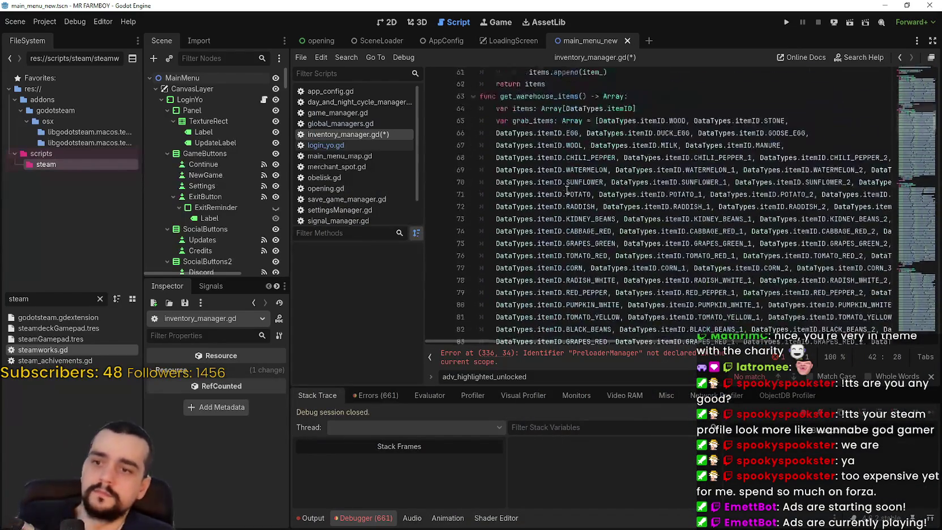
{"action": "left_click", "coordinate": [915, 156]}
{"action": "left_click_drag", "start_coordinate": [915, 156], "coordinate": [910, 283]}
{"action": "scroll", "coordinate": [861, 281], "scroll_direction": "down", "scroll_amount": 10}
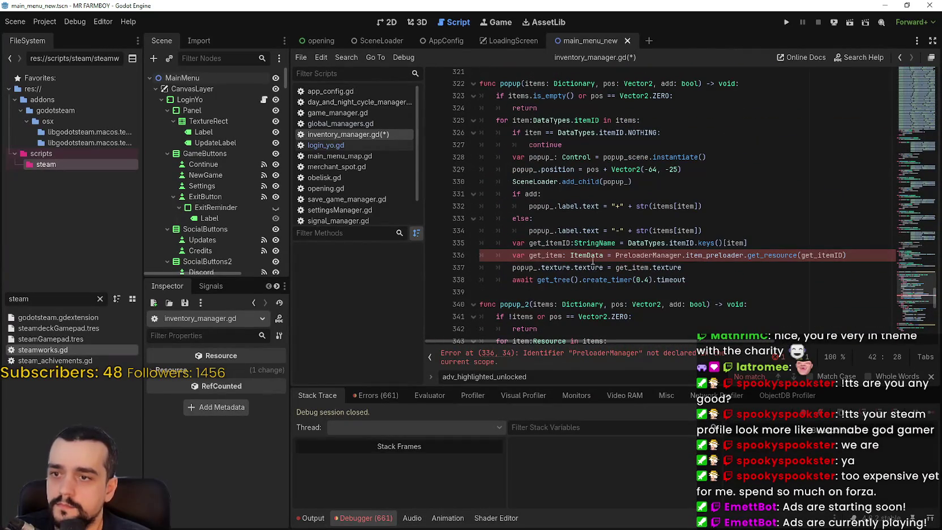
- Replace PreloaderManager on line 336 with GlobalManagers.preload_manager and save the script
{"action": "left_click", "coordinate": [615, 255]}
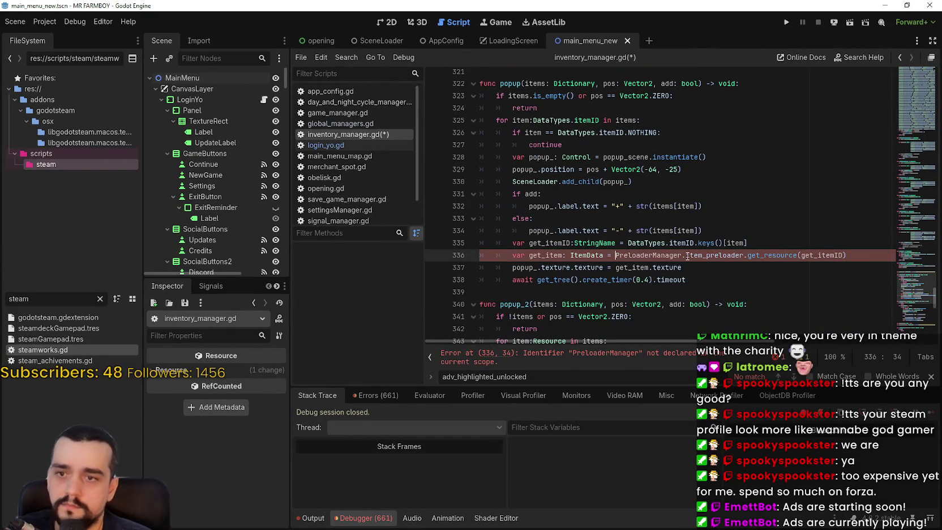
{"action": "type", "text": "GlobalManagers."}
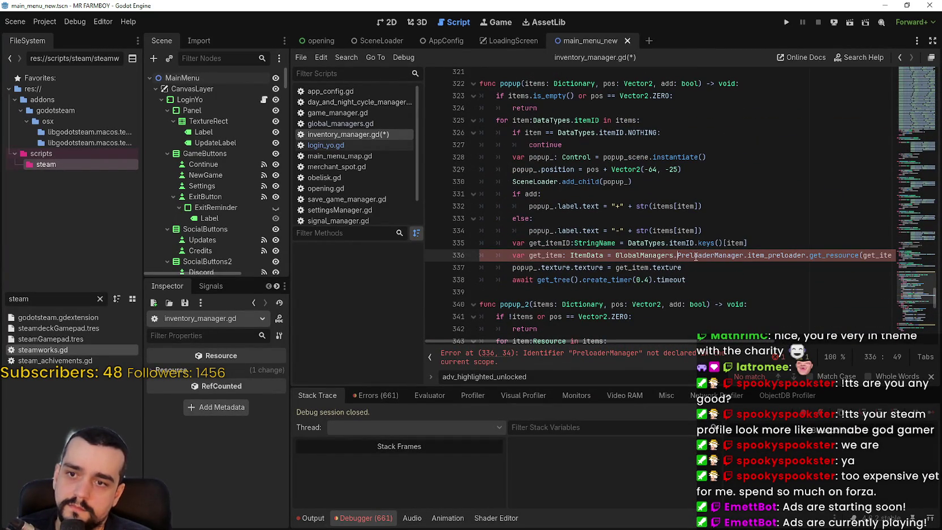
{"action": "double_click", "coordinate": [693, 255]}
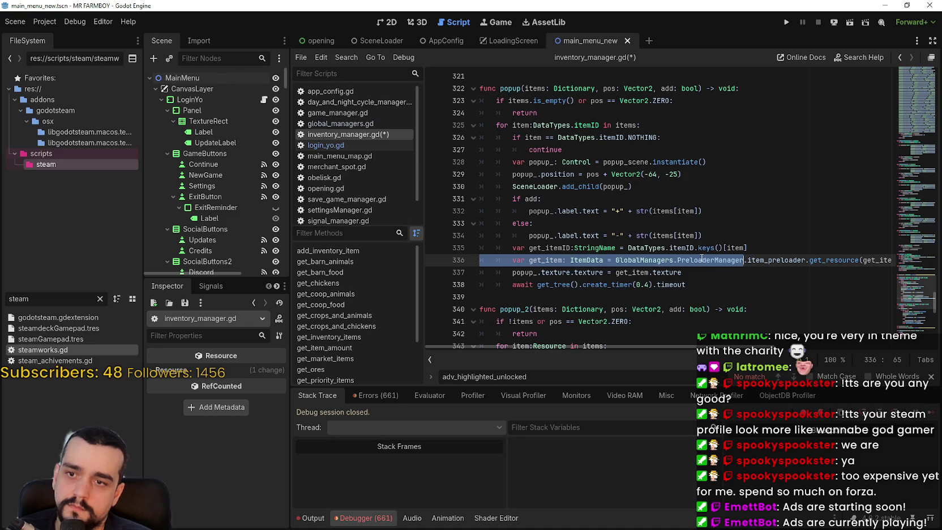
{"action": "double_click", "coordinate": [705, 255]}
{"action": "type", "text": "p"}
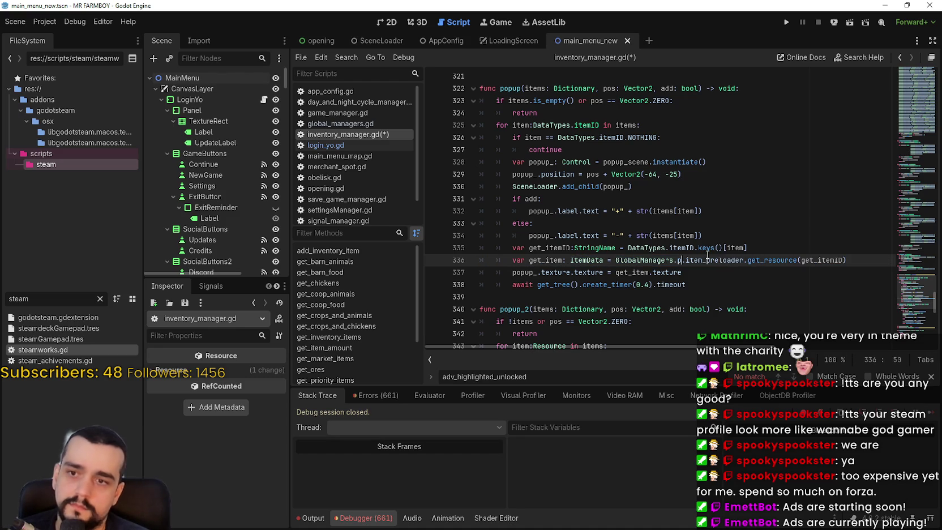
{"action": "type", "text": "reload"}
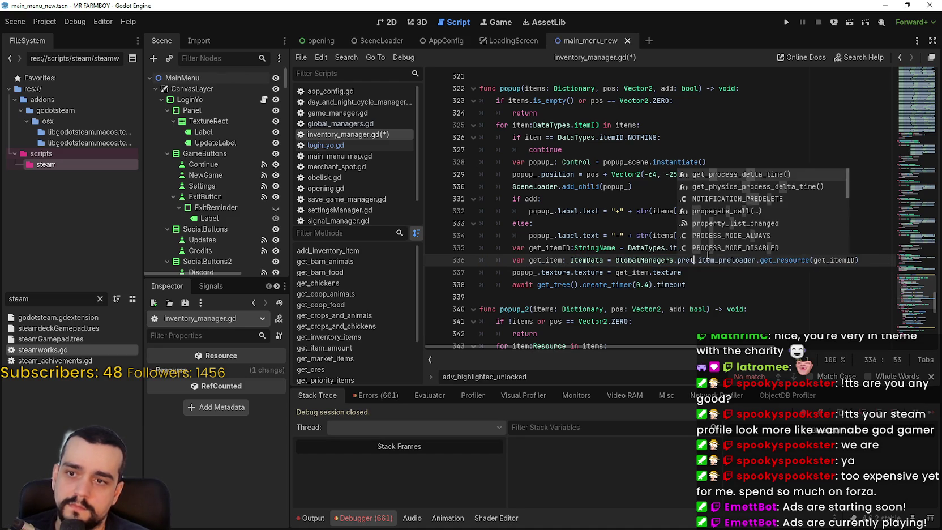
{"action": "key", "text": "BackSpace"}
{"action": "key", "text": "BackSpace"}
{"action": "key", "text": "BackSpace"}
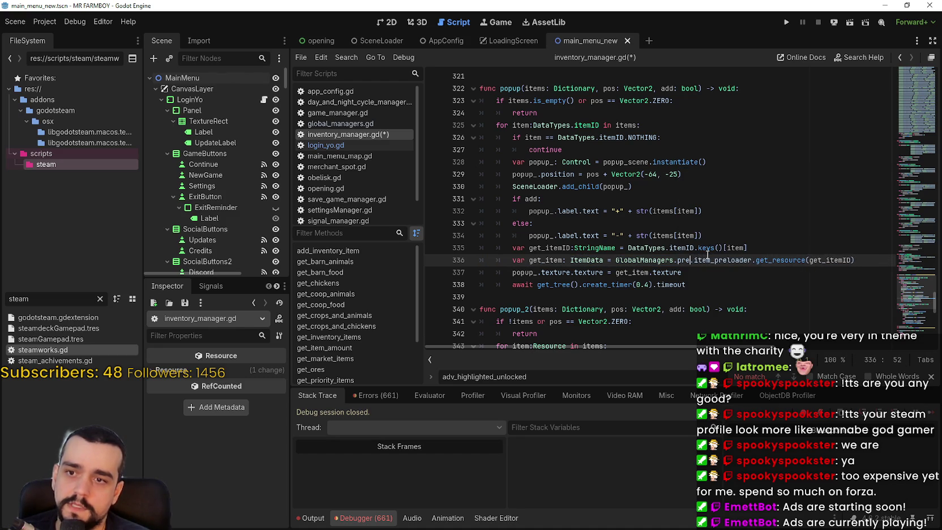
{"action": "type", "text": "load_maana"}
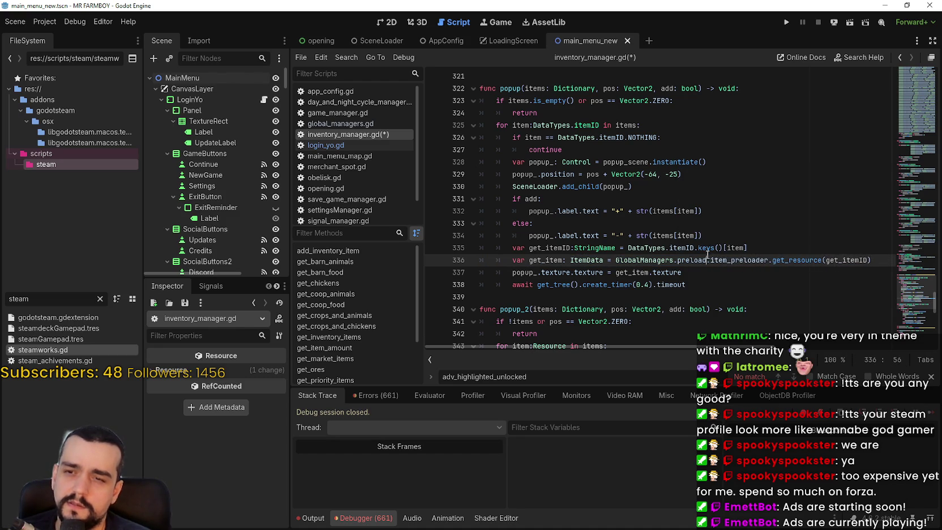
{"action": "type", "text": "ger"}
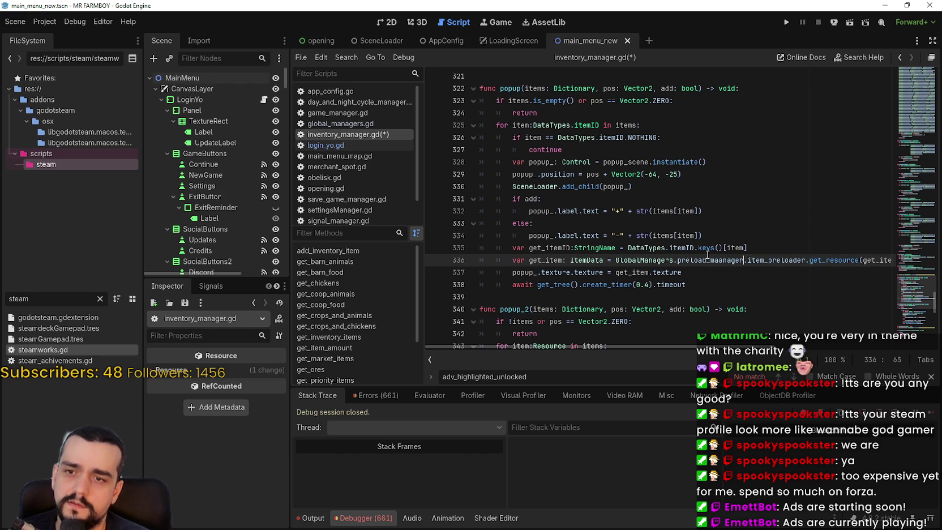
{"action": "key", "text": "BackSpace"}
{"action": "key", "text": "BackSpace"}
{"action": "key", "text": "BackSpace"}
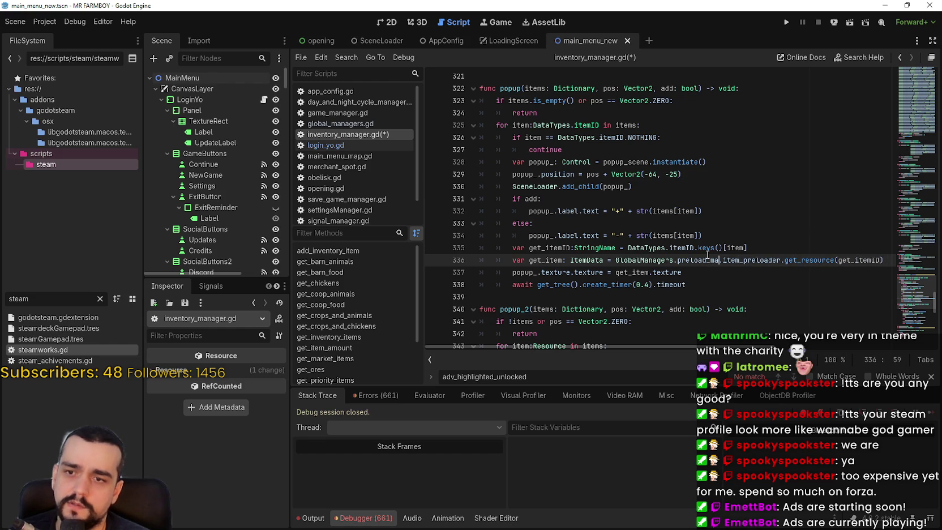
{"action": "type", "text": "nager"}
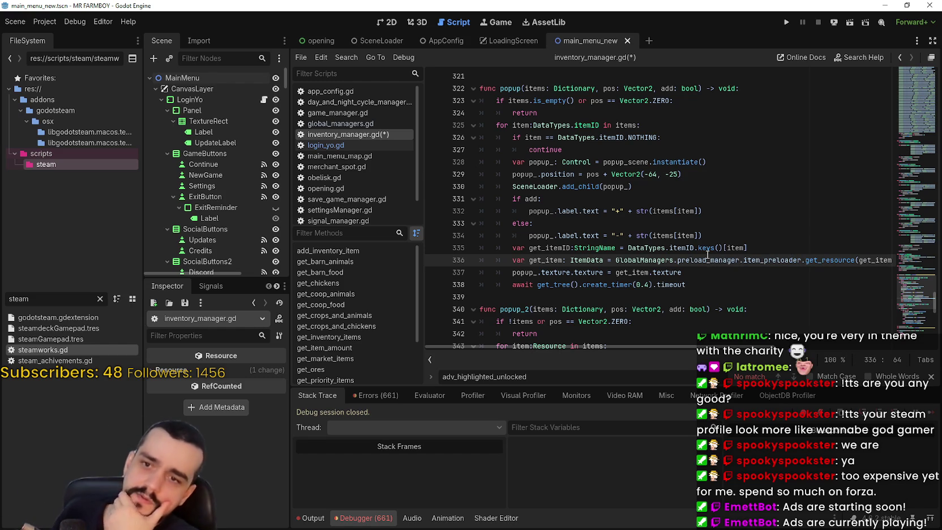
{"action": "key", "text": "ctrl+s"}
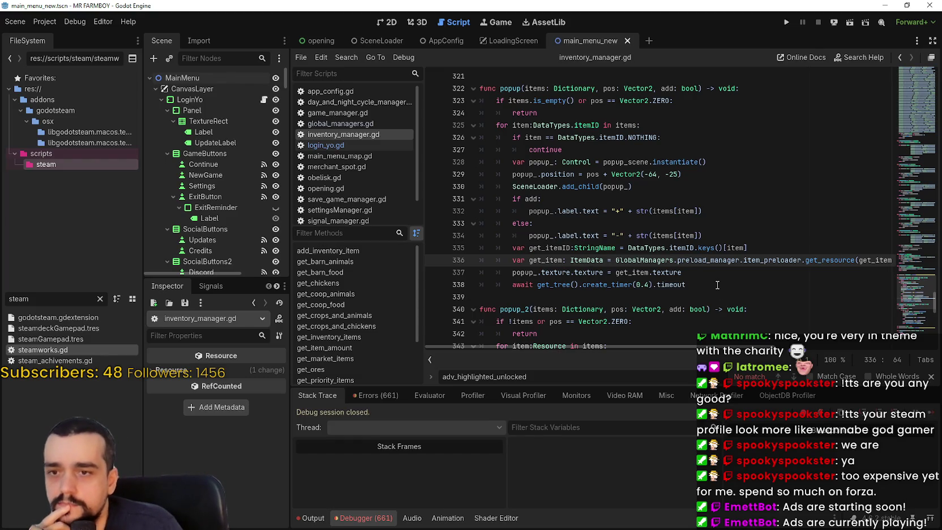
- Dismiss the save progress, check preload_manager on line 336, and open login_yo.gd
{"action": "left_click", "coordinate": [716, 284]}
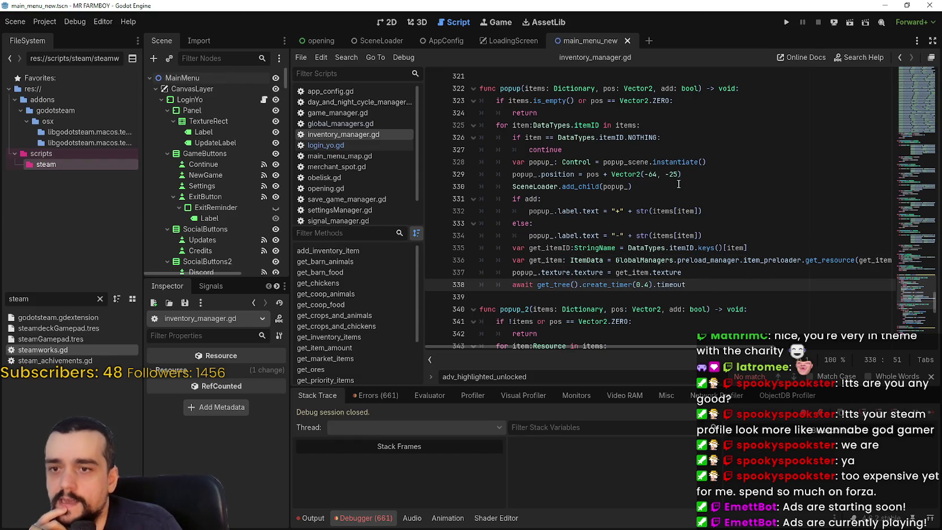
{"action": "left_click", "coordinate": [727, 267]}
{"action": "double_click", "coordinate": [729, 259]}
{"action": "left_click", "coordinate": [686, 283]}
{"action": "scroll", "coordinate": [687, 265], "scroll_direction": "down", "scroll_amount": 5}
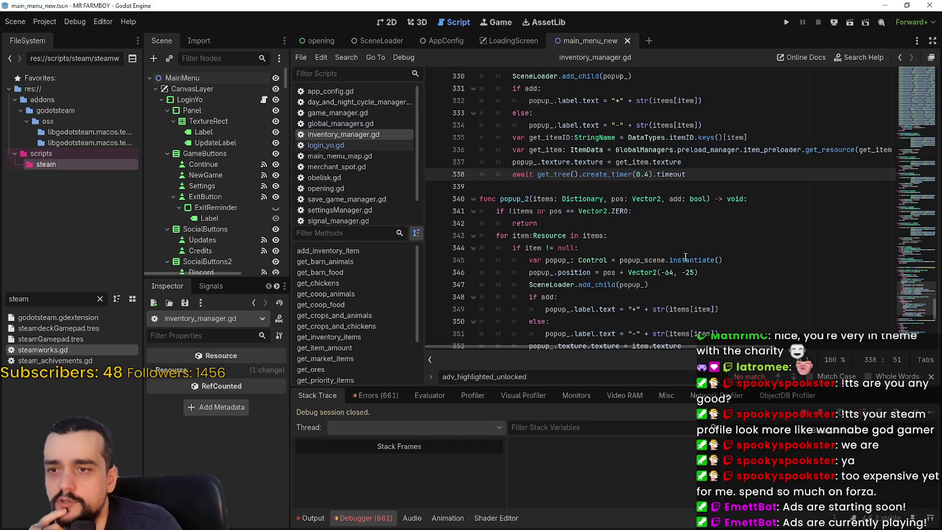
{"action": "mouse_move", "coordinate": [910, 288]}
{"action": "left_mouse_down"}
{"action": "mouse_move", "coordinate": [909, 322]}
{"action": "mouse_move", "coordinate": [908, 35]}
{"action": "left_mouse_up"}
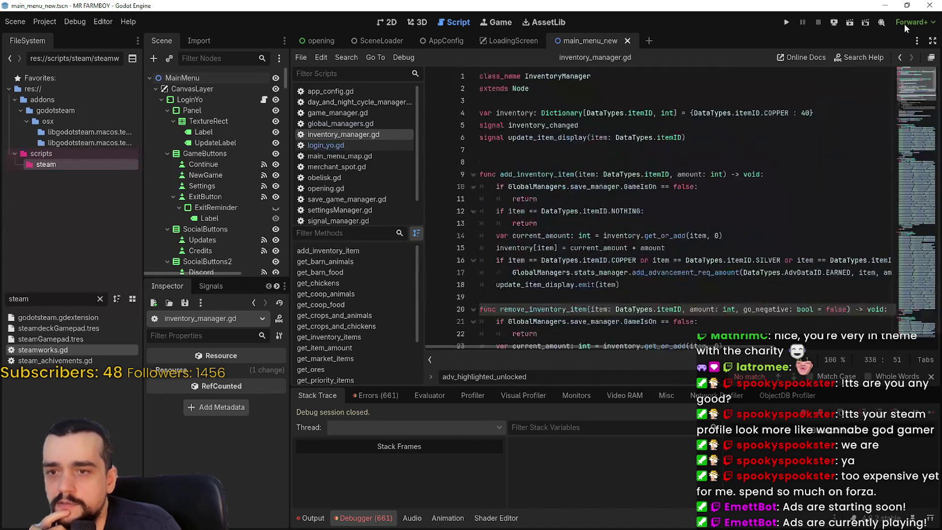
{"action": "left_click", "coordinate": [930, 376]}
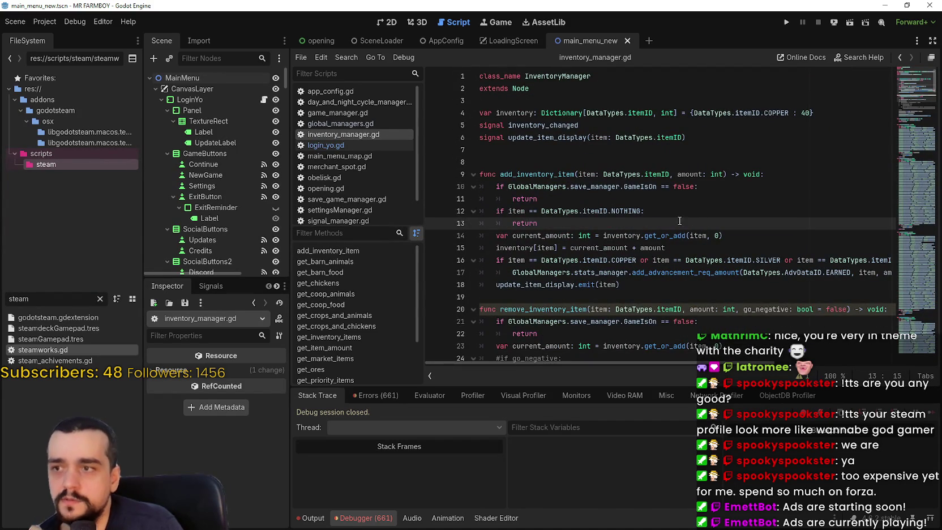
{"action": "left_click", "coordinate": [317, 144]}
{"action": "left_click", "coordinate": [672, 250]}
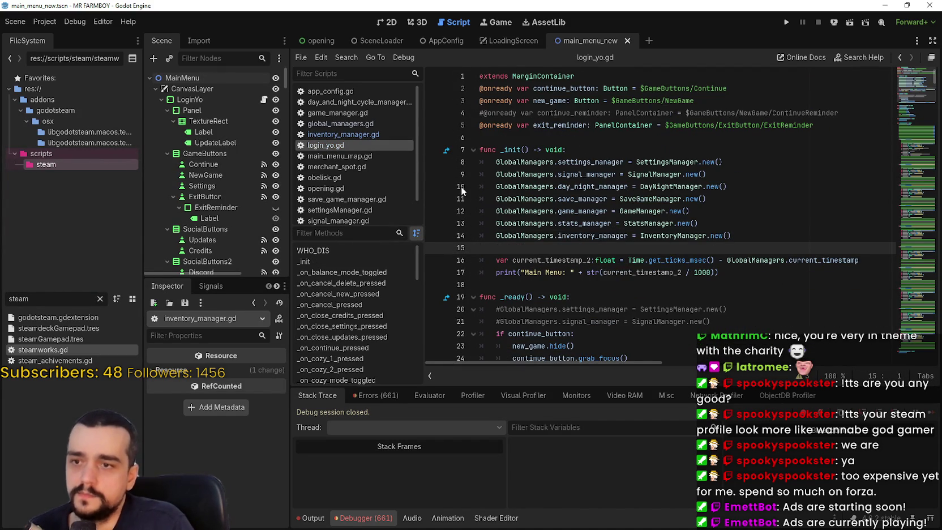
- In global_managers.gd, add a preload_manager Node variable below day_night_manager and save
{"action": "left_click", "coordinate": [350, 113]}
{"action": "left_click", "coordinate": [378, 125]}
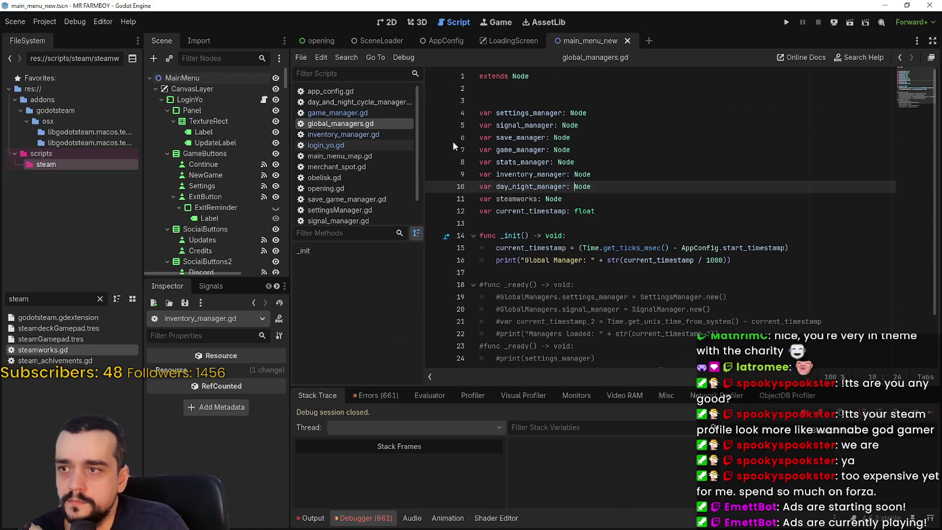
{"action": "left_click", "coordinate": [626, 205]}
{"action": "left_click", "coordinate": [663, 201]}
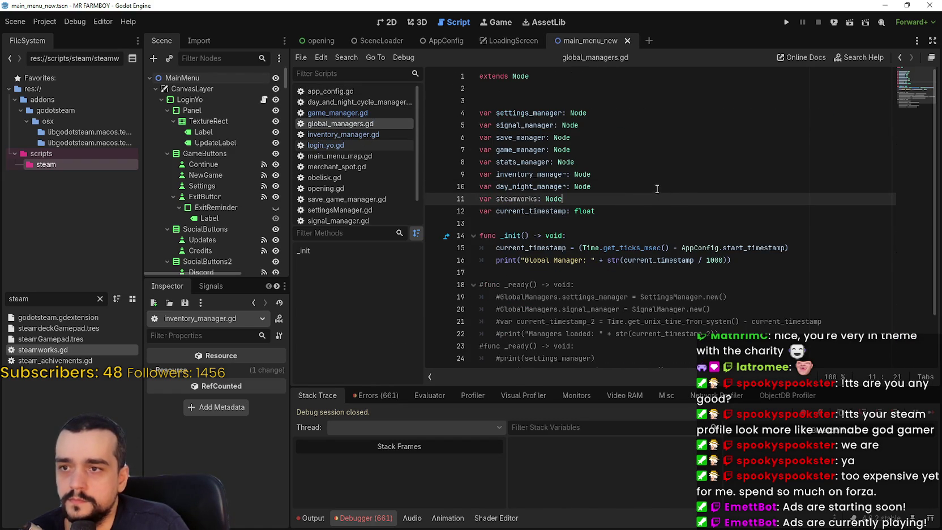
{"action": "left_click", "coordinate": [666, 185]}
{"action": "key", "text": "Return"}
{"action": "type", "text": "var preload_manager: Node"}
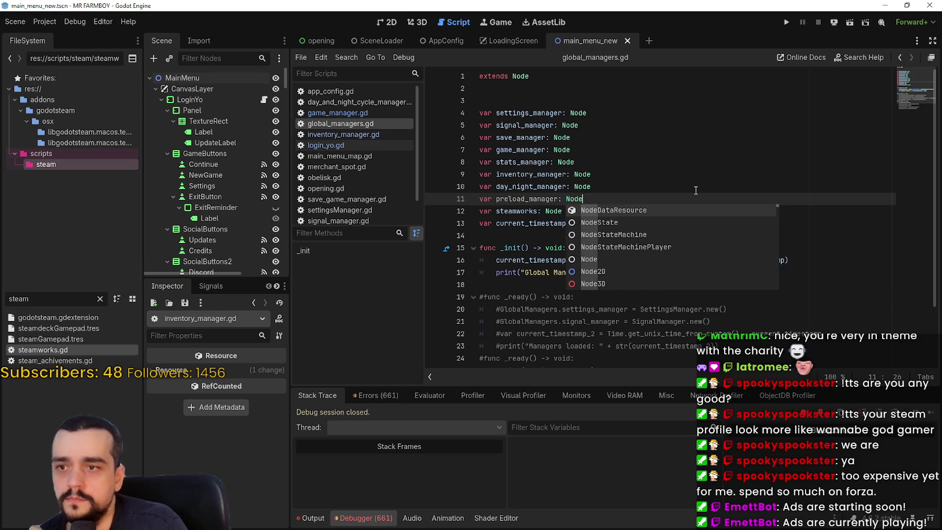
{"action": "left_click", "coordinate": [662, 179]}
{"action": "key", "text": "ctrl+s"}
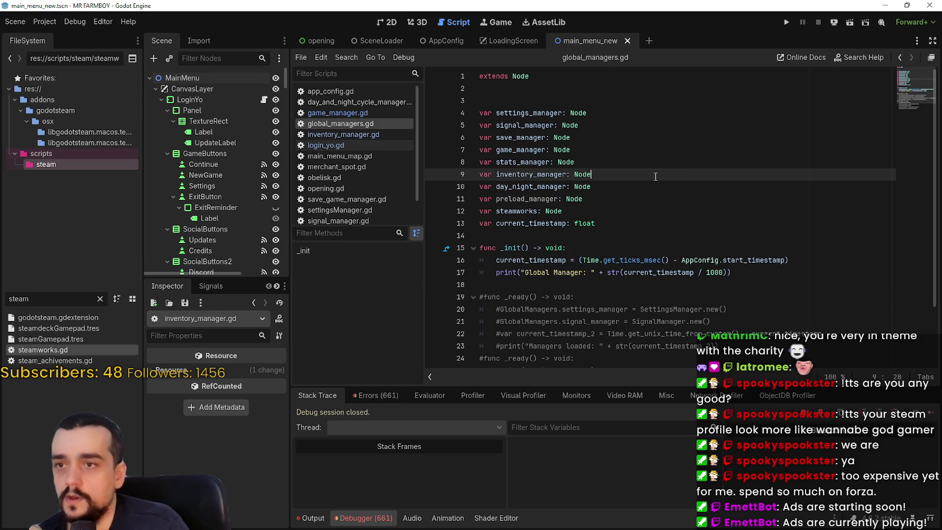
- Scroll global_managers.gd to review it, then switch back to inventory_manager.gd
{"action": "scroll", "coordinate": [335, 173], "scroll_direction": "down", "scroll_amount": 2}
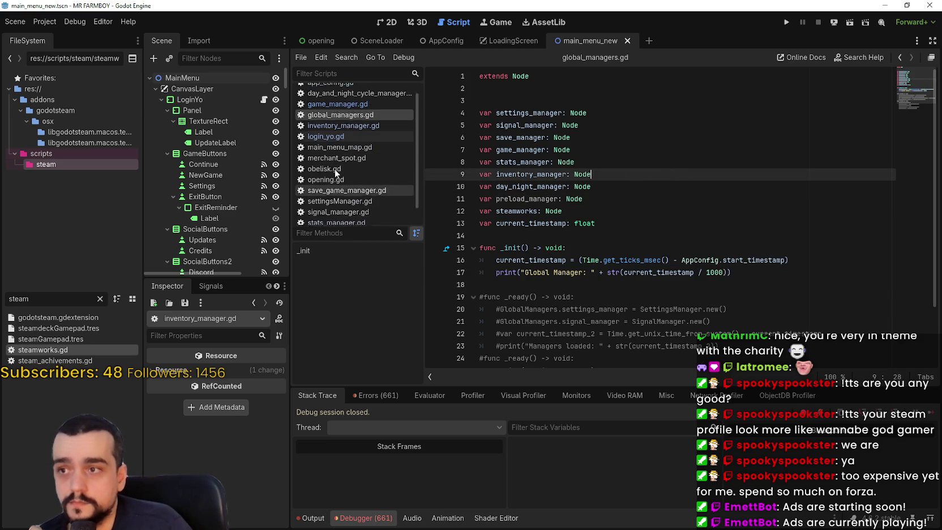
{"action": "scroll", "coordinate": [335, 173], "scroll_direction": "up", "scroll_amount": 2}
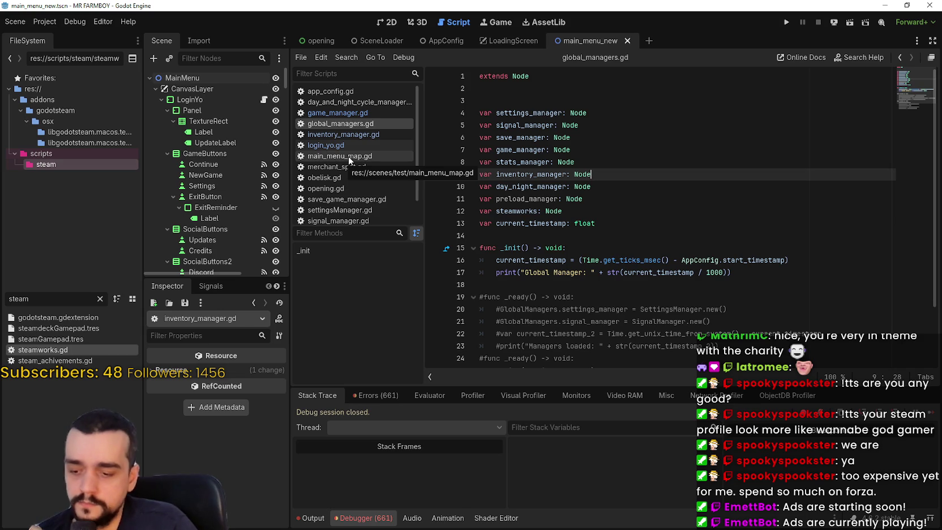
{"action": "scroll", "coordinate": [369, 148], "scroll_direction": "down", "scroll_amount": 2}
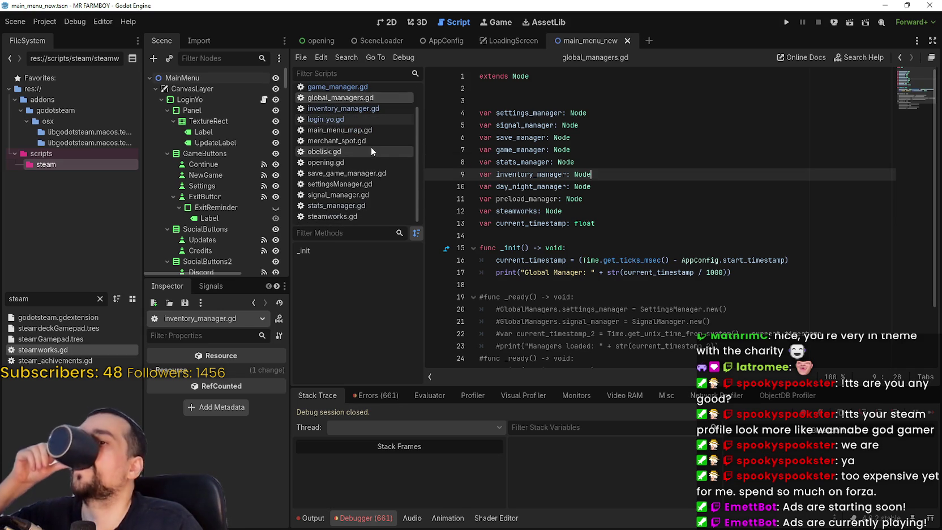
{"action": "left_click", "coordinate": [367, 109]}
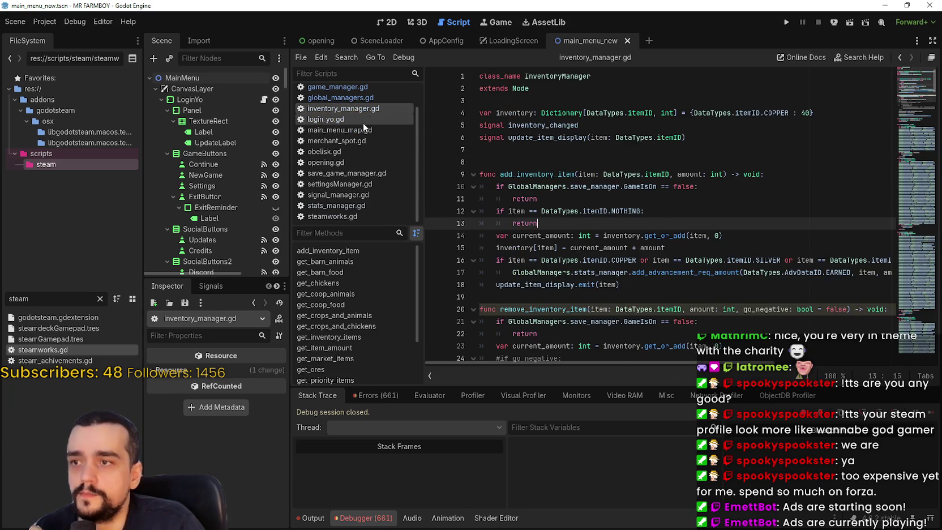
- Open login_yo.gd and review the _init manager setup on lines 8–14
{"action": "left_click", "coordinate": [362, 121]}
{"action": "left_click", "coordinate": [752, 237]}
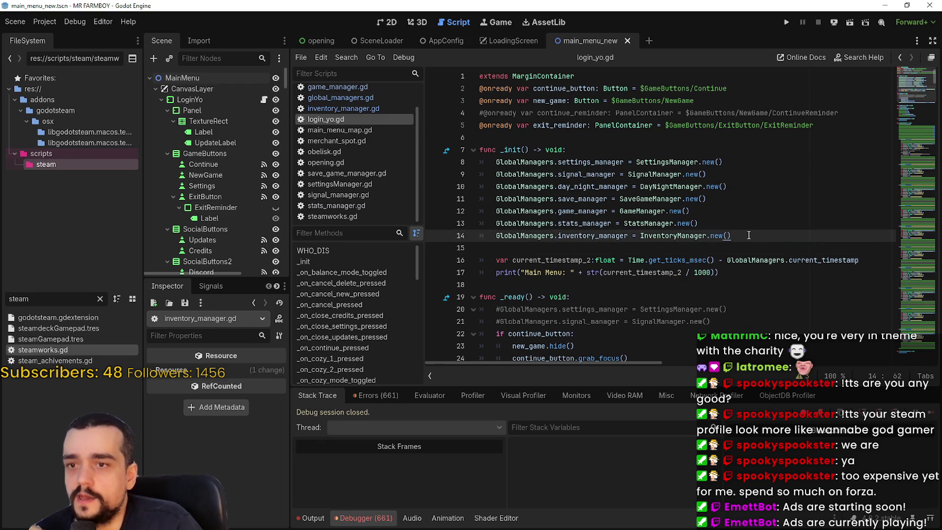
{"action": "left_click", "coordinate": [486, 153], "text": "shift"}
{"action": "key", "text": "Right"}
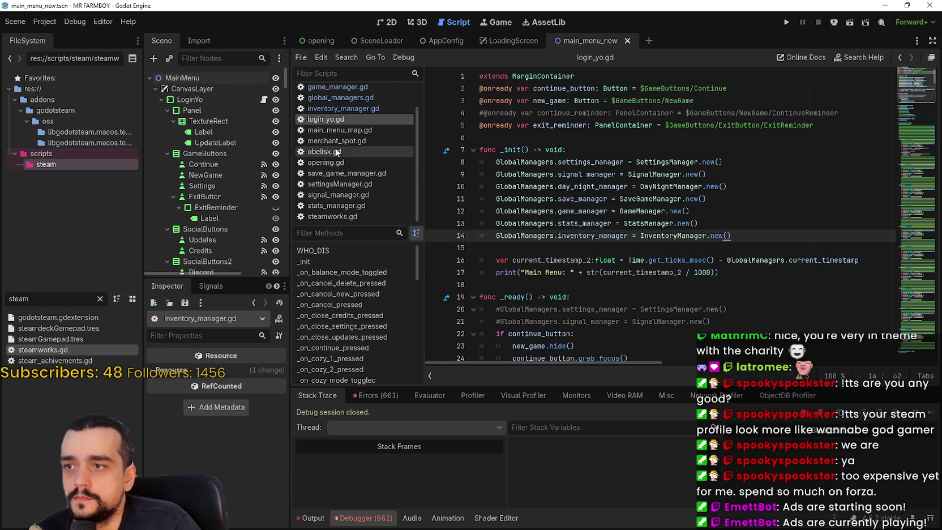
- Browse opening.gd and main_menu_map.gd, then return to login_yo.gd
{"action": "left_click", "coordinate": [334, 163]}
{"action": "scroll", "coordinate": [690, 251], "scroll_direction": "up", "scroll_amount": 2}
{"action": "scroll", "coordinate": [688, 247], "scroll_direction": "down", "scroll_amount": 2}
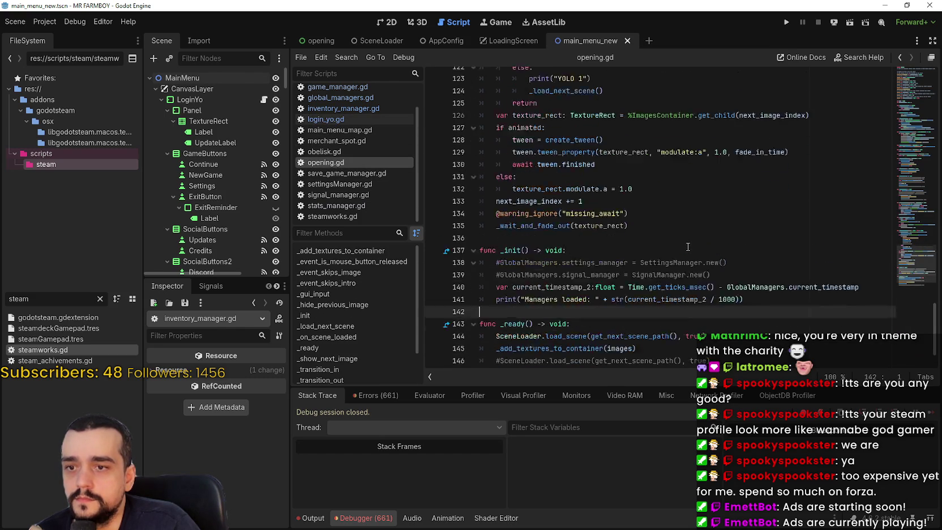
{"action": "left_click", "coordinate": [347, 131]}
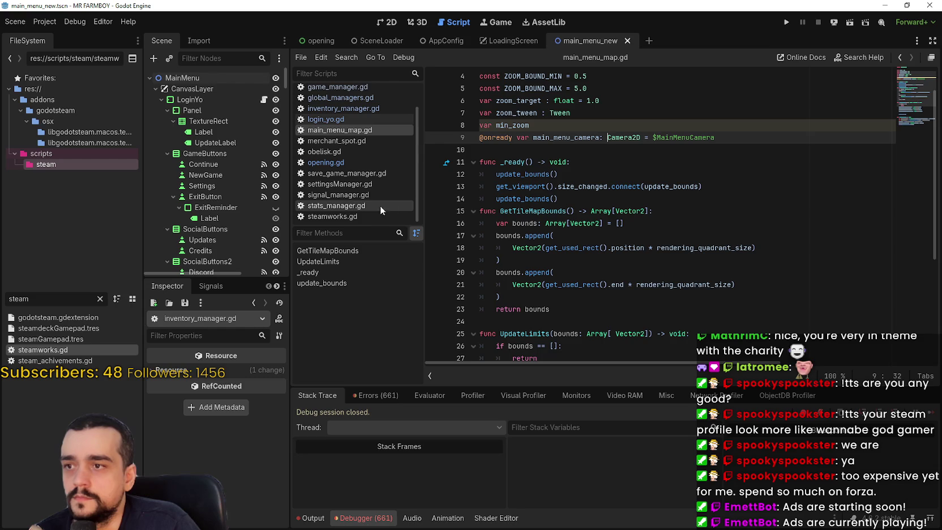
{"action": "left_click", "coordinate": [346, 120]}
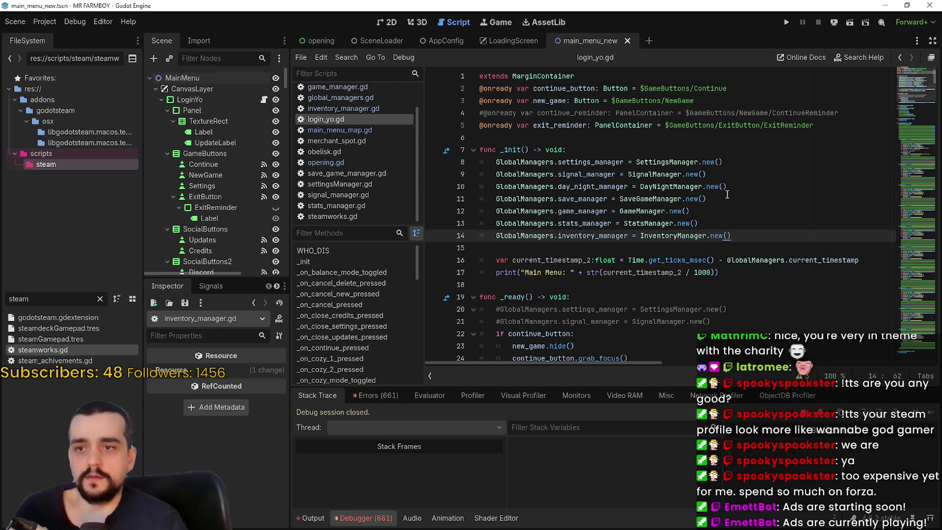
- Add a line in _init setting GlobalManagers.steamworks = SteamworksManager.new()
{"action": "key", "text": "Return"}
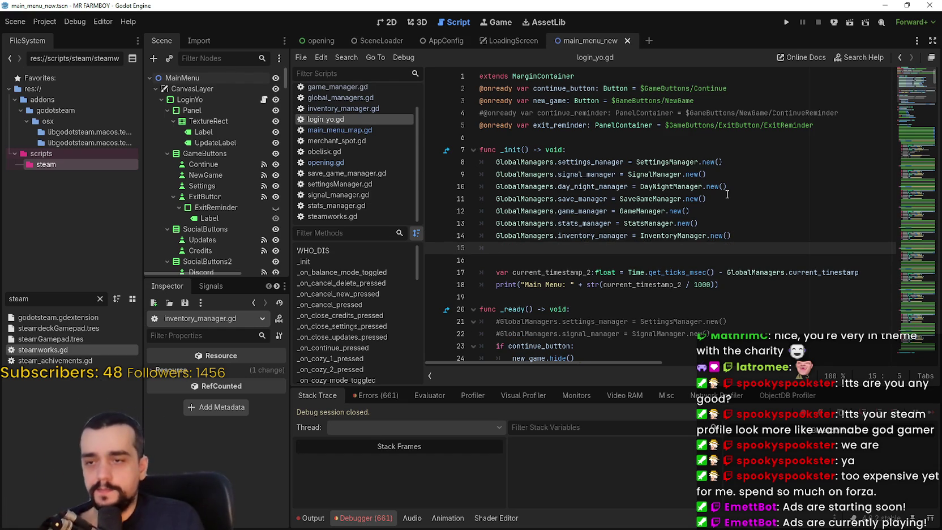
{"action": "key", "text": "Return"}
{"action": "key", "text": "Return"}
{"action": "type", "text": "Glo"}
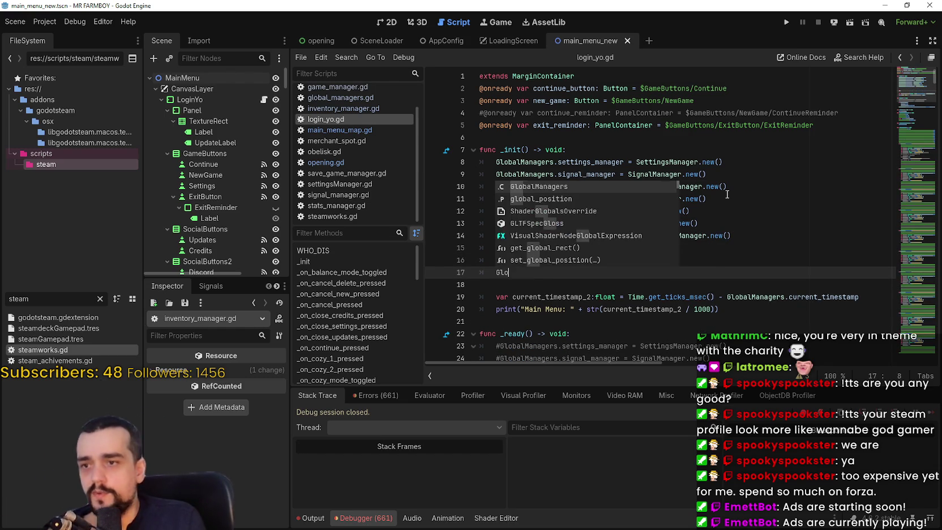
{"action": "key", "text": "Return"}
{"action": "type", "text": ".steam"}
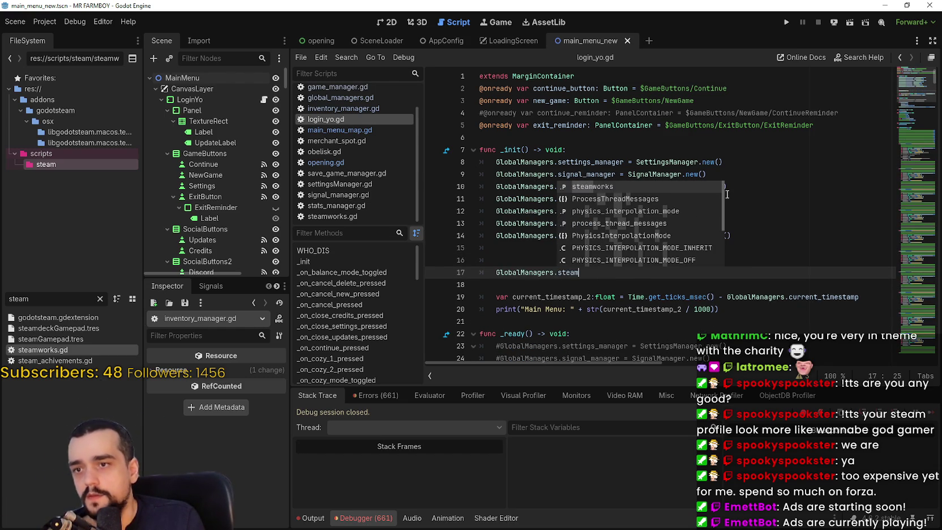
{"action": "key", "text": "Return"}
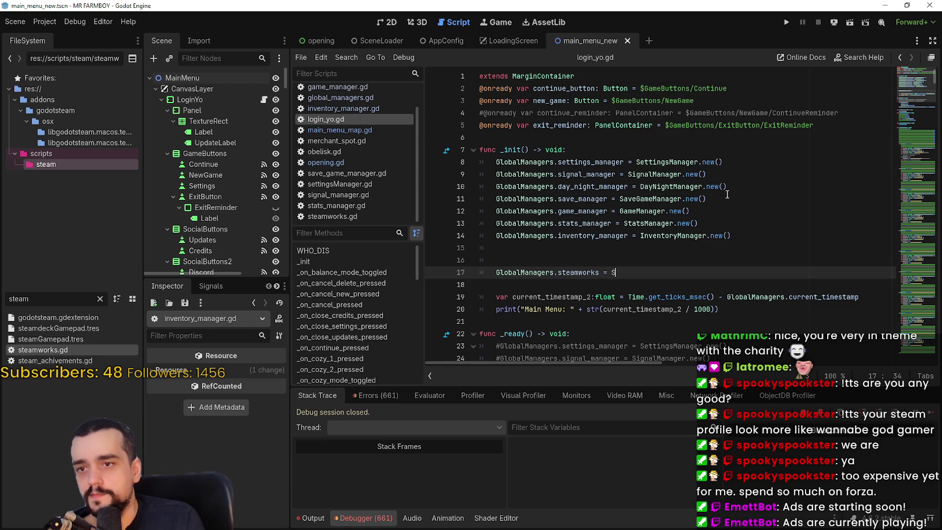
{"action": "type", "text": "team"}
{"action": "key", "text": "Return"}
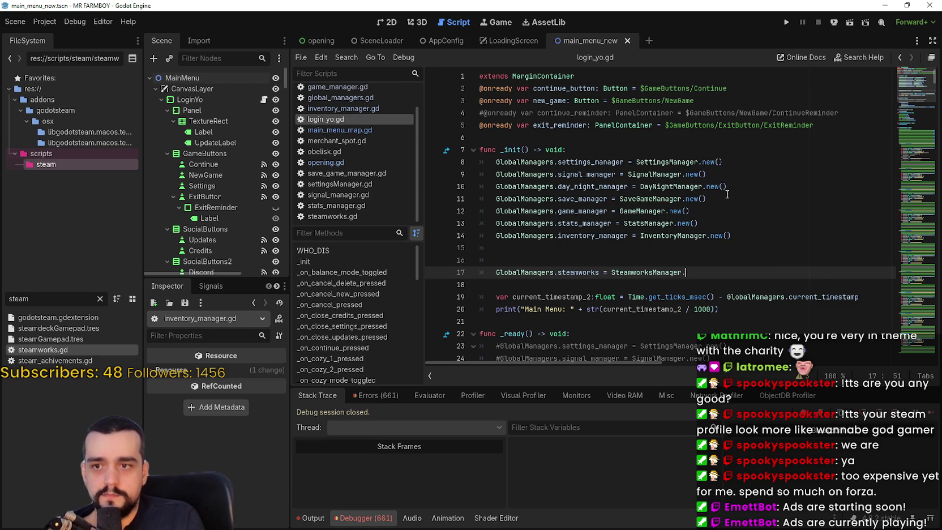
{"action": "type", "text": "new"}
{"action": "key", "text": "Return"}
{"action": "key", "text": "Up"}
{"action": "key", "text": "Up"}
{"action": "key", "text": "Down"}
- Start a GlobalManagers.preload_manager assignment on line 16, typing the unfinished Preload value
{"action": "type", "text": "Glo"}
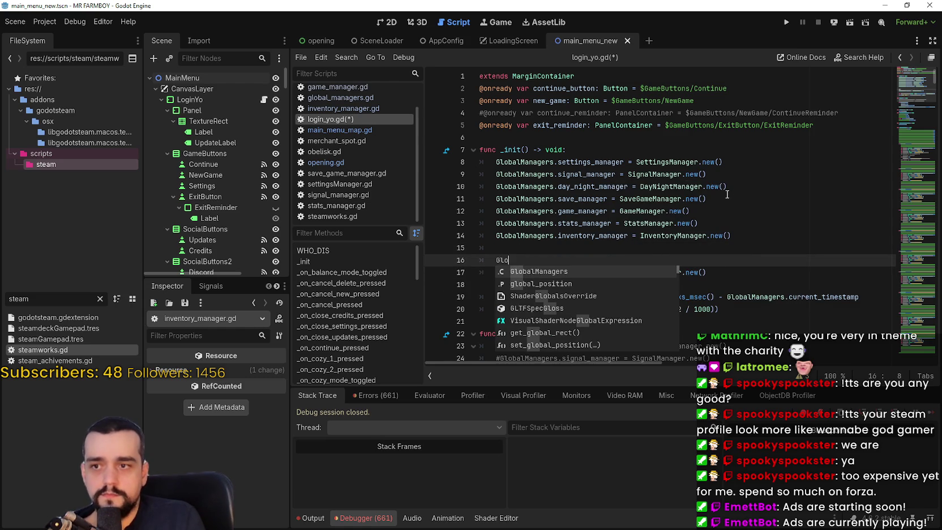
{"action": "key", "text": "Return"}
{"action": "type", "text": ".prel"}
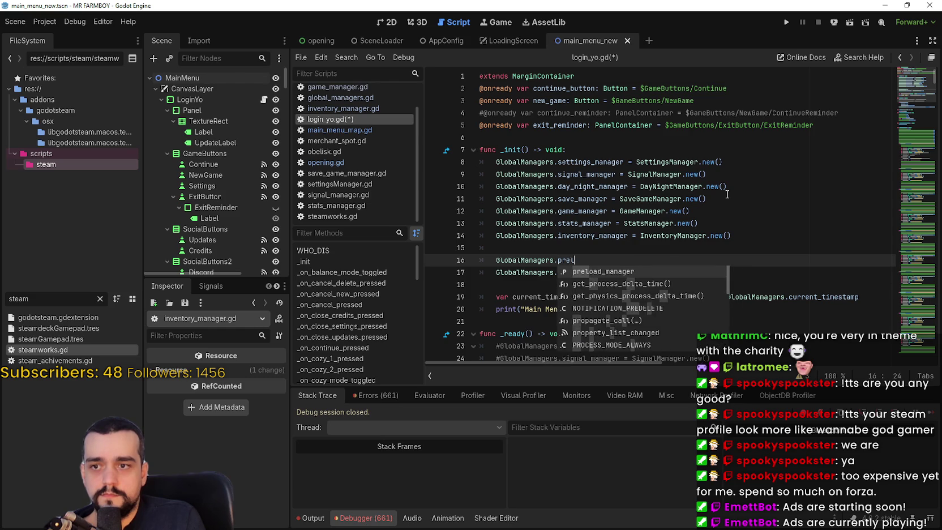
{"action": "key", "text": "Return"}
{"action": "type", "text": "reload"}
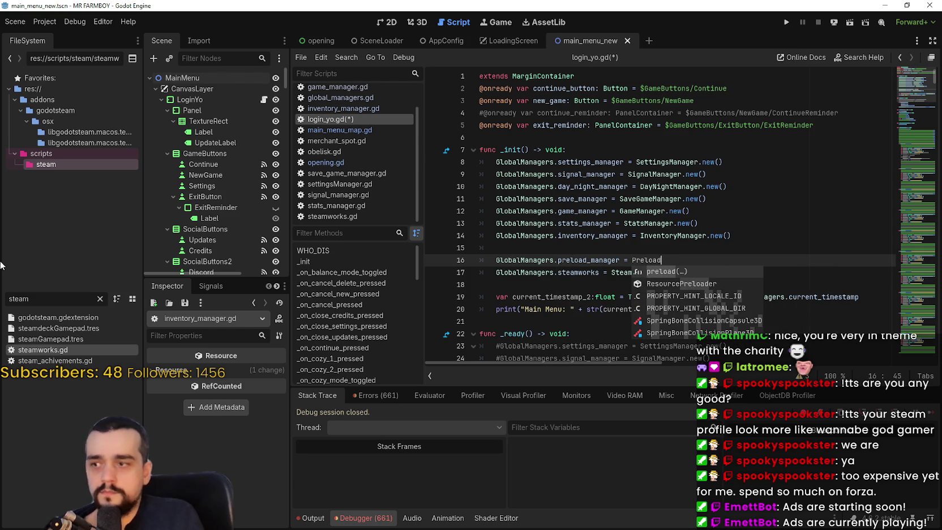
- Filter the FileSystem panel by 'prel' to list the preload manager files
{"action": "left_click_drag", "start_coordinate": [31, 299], "coordinate": [1, 295]}
{"action": "key", "text": "BackSpace"}
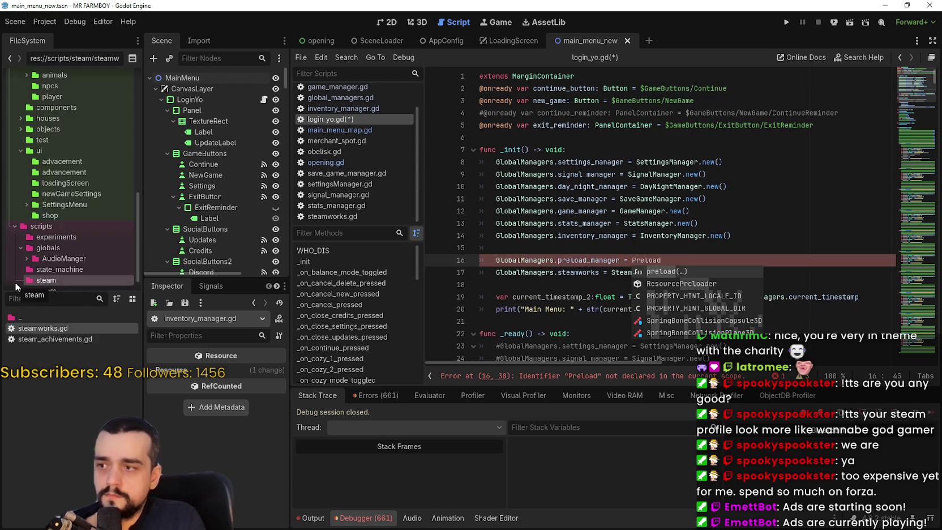
{"action": "type", "text": "pre"}
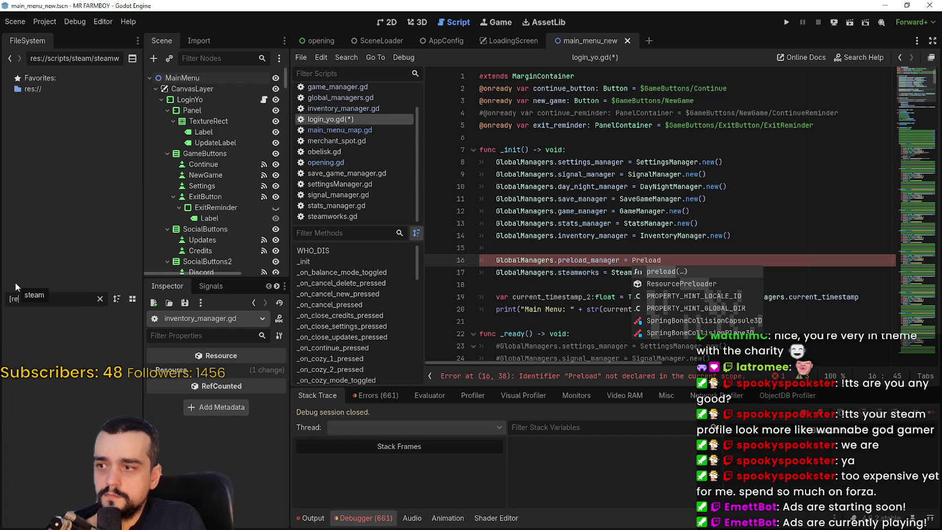
{"action": "type", "text": "l"}
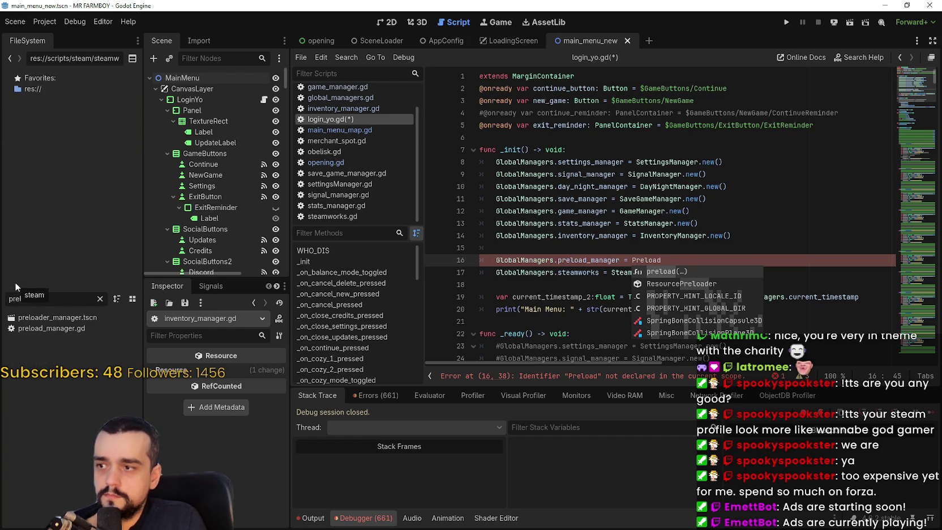
- Open preload_manager.gd, add 'class_name PreloadManager' as line 1, and save
{"action": "left_click", "coordinate": [66, 332]}
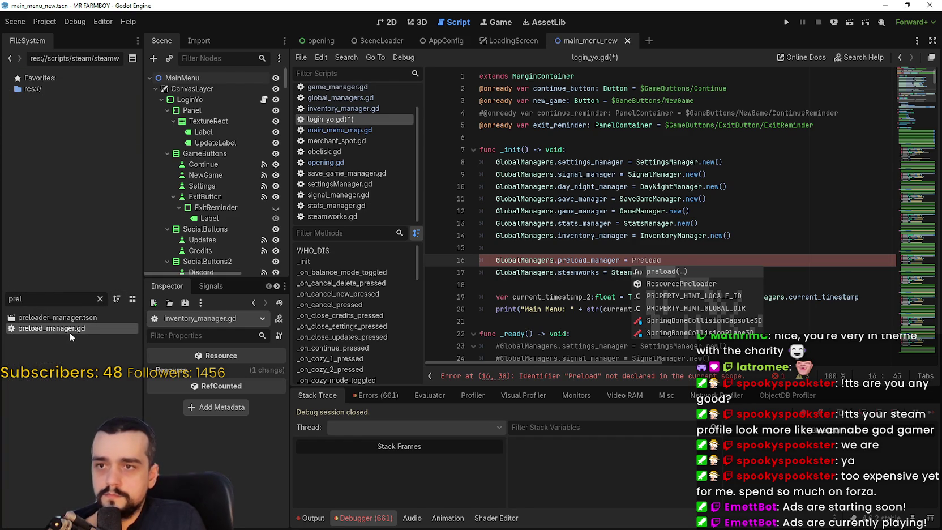
{"action": "double_click", "coordinate": [68, 333]}
{"action": "key", "text": "Return"}
{"action": "key", "text": "Up"}
{"action": "type", "text": "class"}
{"action": "key", "text": "Escape"}
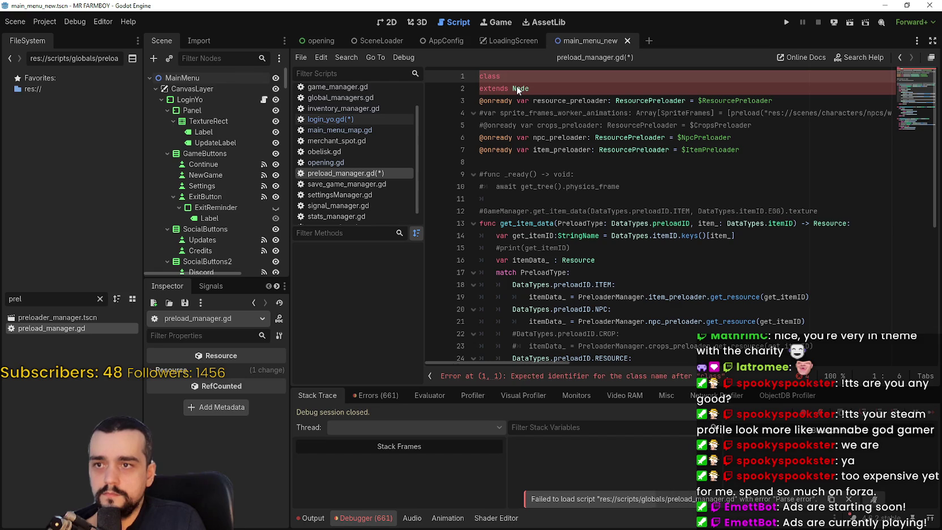
{"action": "type", "text": "_name PreloadManager"}
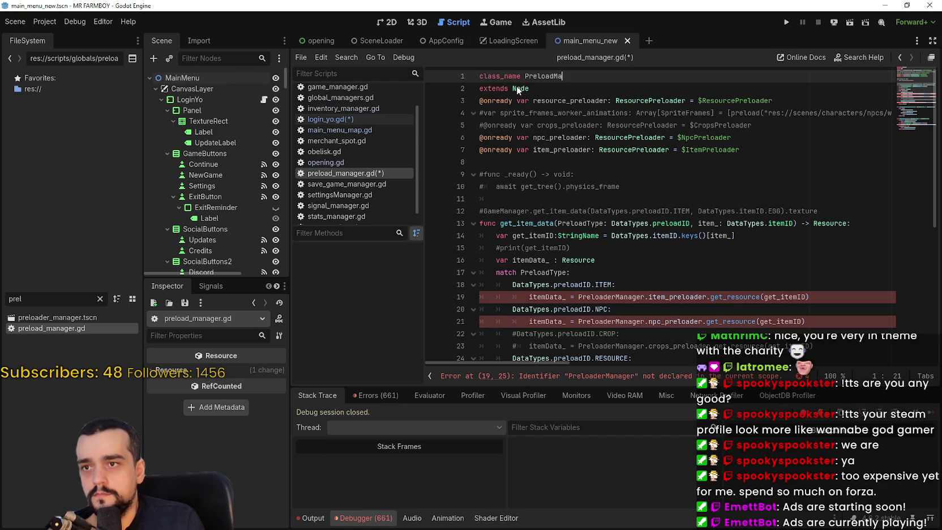
{"action": "key", "text": "ctrl+s"}
- Delete the 'PreloaderManager.' prefix from the item lookup on line 19
{"action": "left_click", "coordinate": [622, 260]}
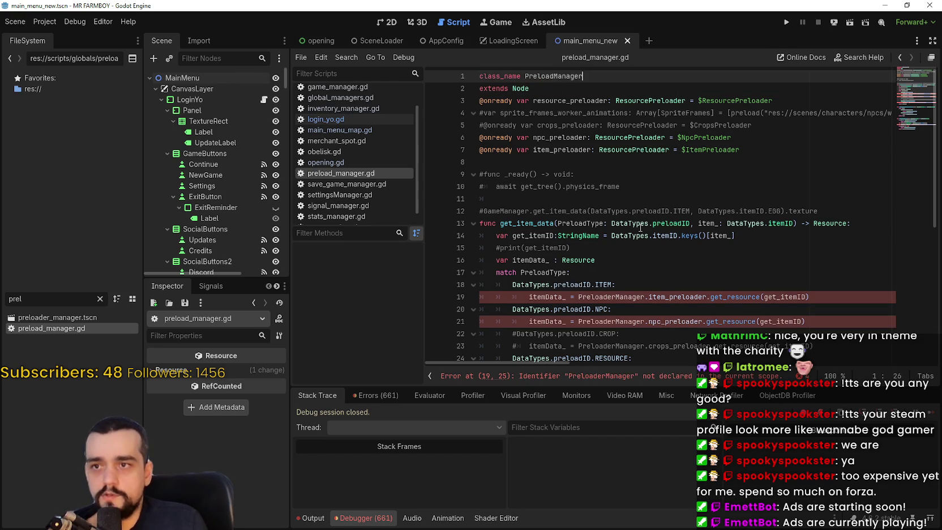
{"action": "scroll", "coordinate": [631, 240], "scroll_direction": "down", "scroll_amount": 2}
{"action": "left_click", "coordinate": [576, 224]}
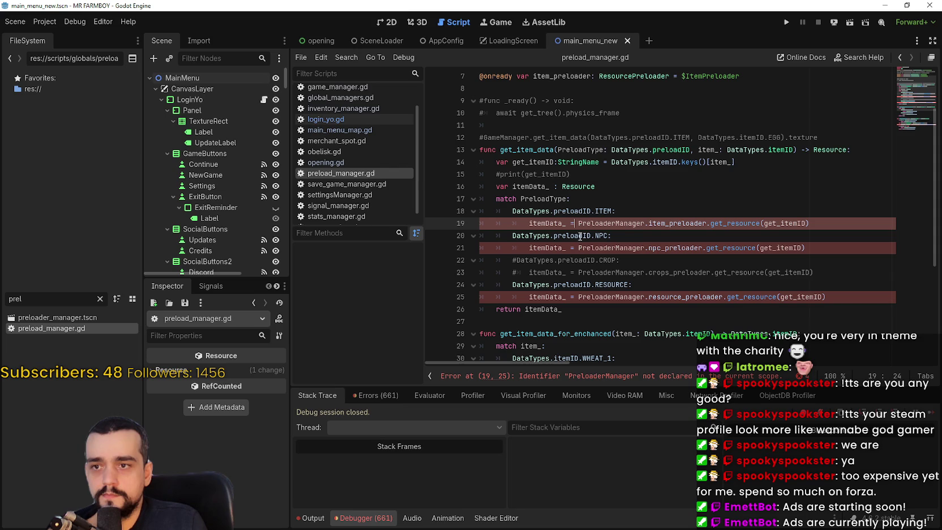
{"action": "double_click", "coordinate": [580, 223]}
{"action": "scroll", "coordinate": [680, 275], "scroll_direction": "up", "scroll_amount": 2}
{"action": "scroll", "coordinate": [677, 271], "scroll_direction": "down", "scroll_amount": 1}
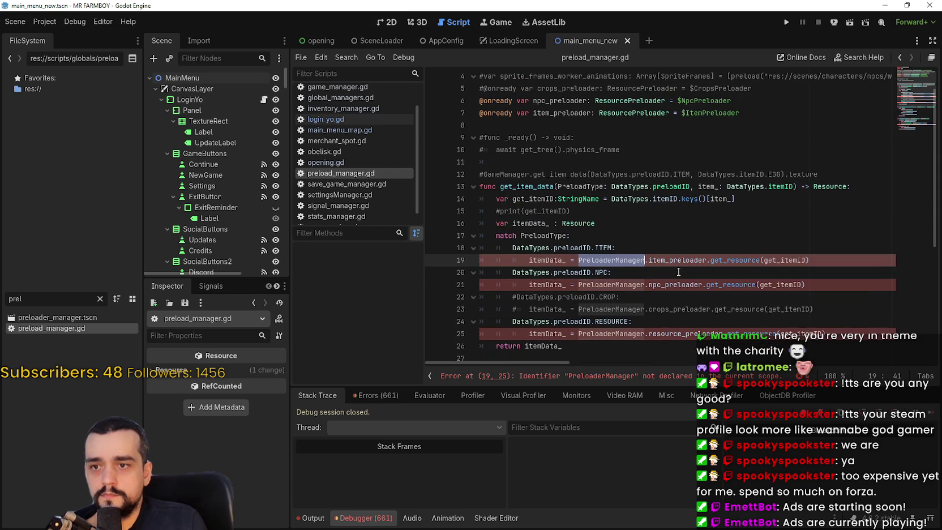
{"action": "left_click", "coordinate": [650, 263], "text": "shift"}
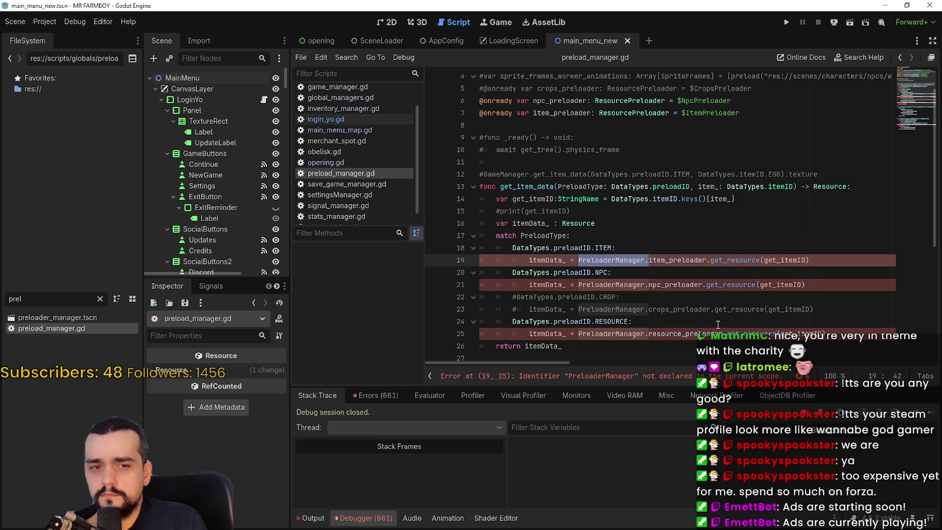
{"action": "scroll", "coordinate": [714, 316], "scroll_direction": "down", "scroll_amount": 4}
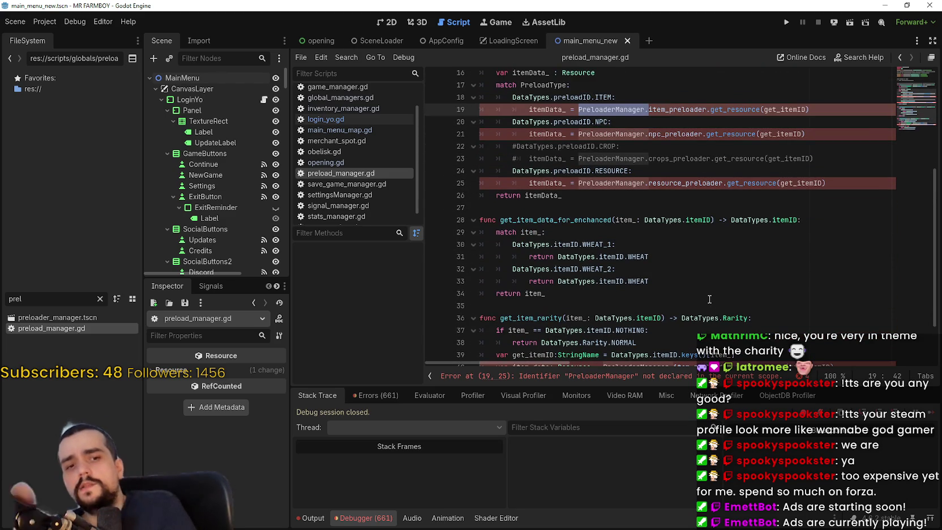
{"action": "scroll", "coordinate": [671, 267], "scroll_direction": "up", "scroll_amount": 2}
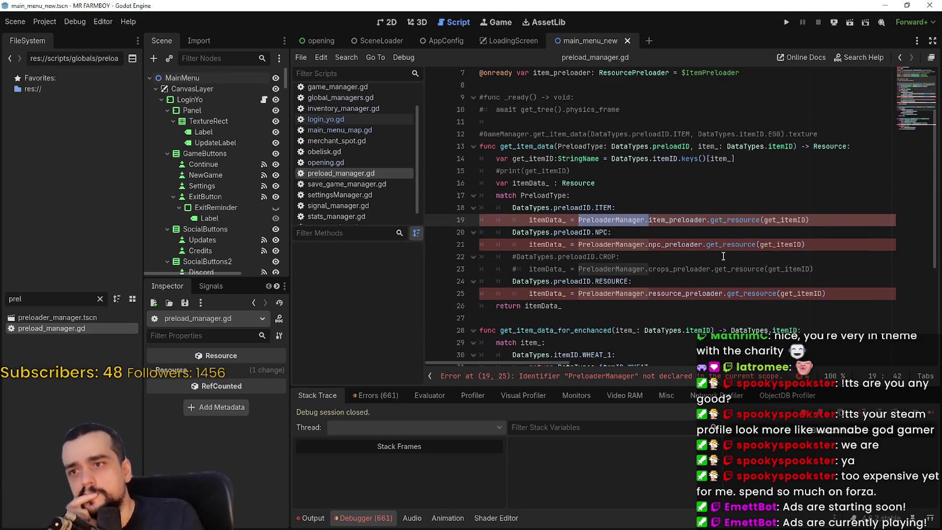
{"action": "scroll", "coordinate": [748, 246], "scroll_direction": "up", "scroll_amount": 2}
{"action": "scroll", "coordinate": [748, 245], "scroll_direction": "up", "scroll_amount": 1}
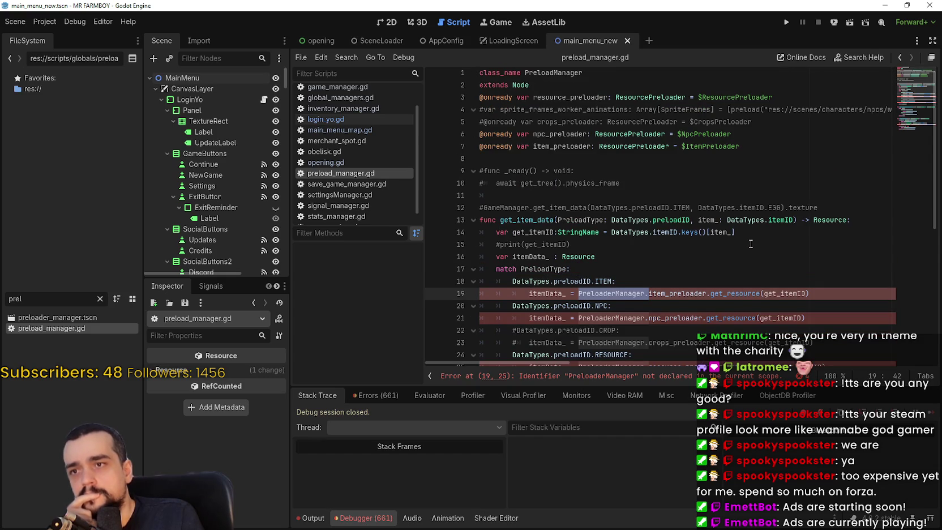
{"action": "scroll", "coordinate": [750, 244], "scroll_direction": "down", "scroll_amount": 2}
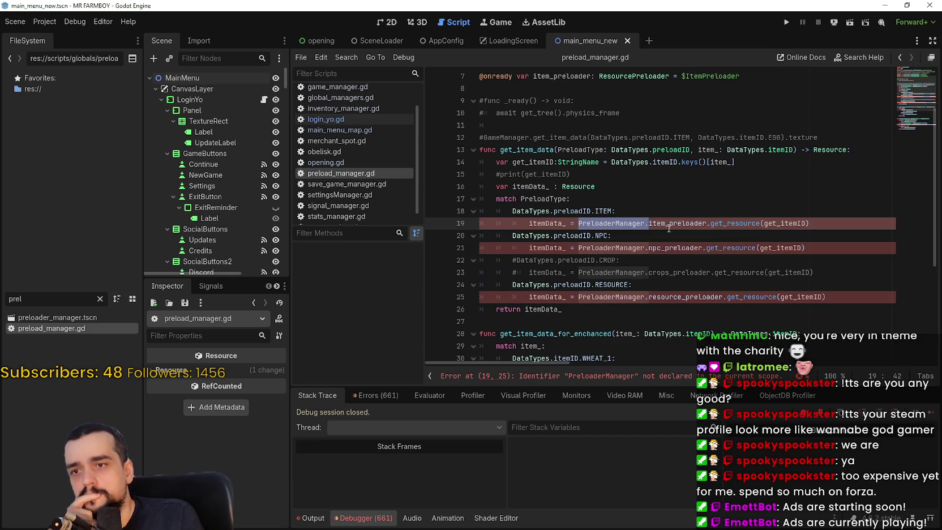
{"action": "key", "text": "BackSpace"}
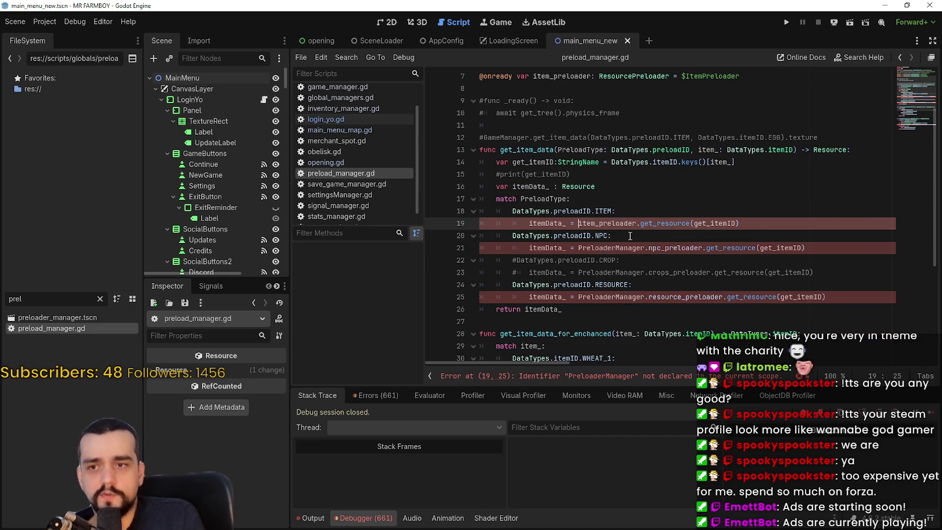
- Remove the 'PreloaderManager.' prefix from the npc and resource lookups on lines 21 and 25
{"action": "left_click_drag", "start_coordinate": [578, 247], "coordinate": [644, 247]}
{"action": "key", "text": "BackSpace"}
{"action": "left_click", "coordinate": [587, 297]}
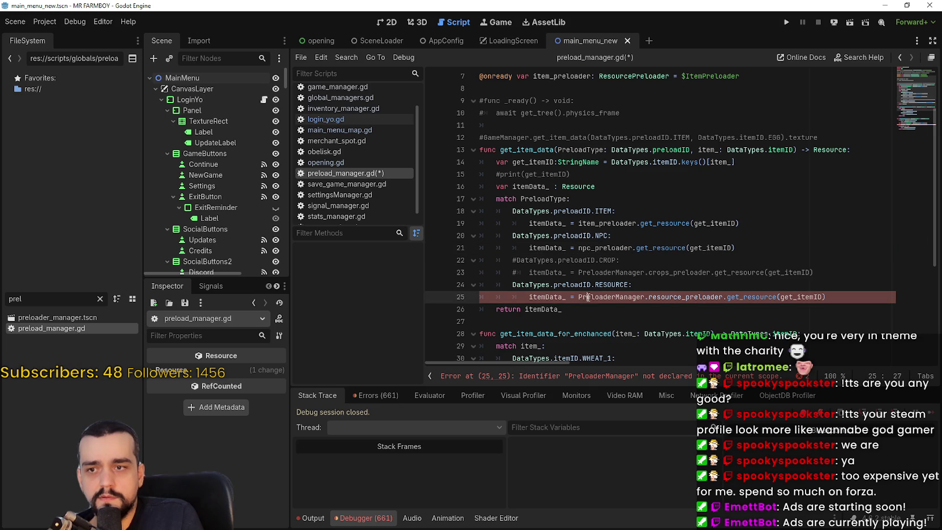
{"action": "left_click_drag", "start_coordinate": [578, 297], "coordinate": [648, 296]}
{"action": "key", "text": "BackSpace"}
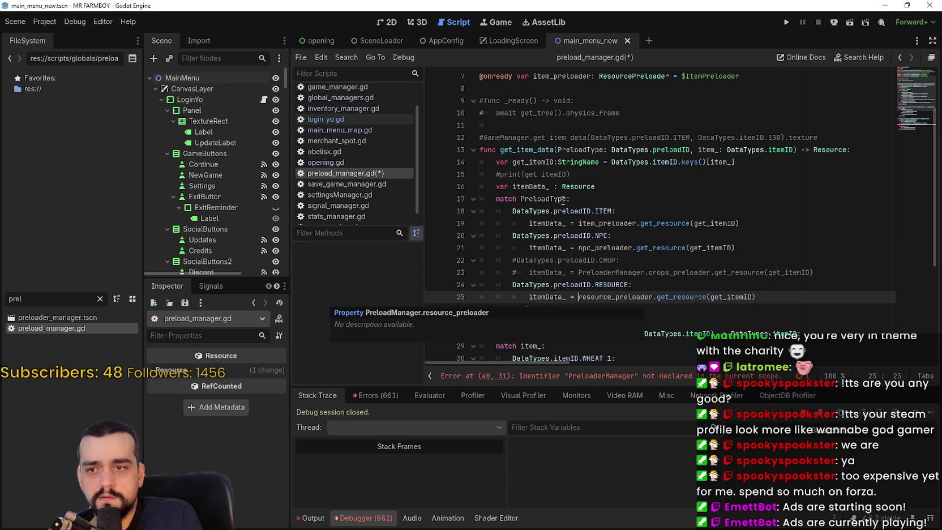
- Remove the prefix from line 40's rarity lookup, save preload_manager.gd, and return to login_yo.gd
{"action": "scroll", "coordinate": [518, 73], "scroll_direction": "down", "scroll_amount": 1}
{"action": "scroll", "coordinate": [565, 214], "scroll_direction": "down", "scroll_amount": 3}
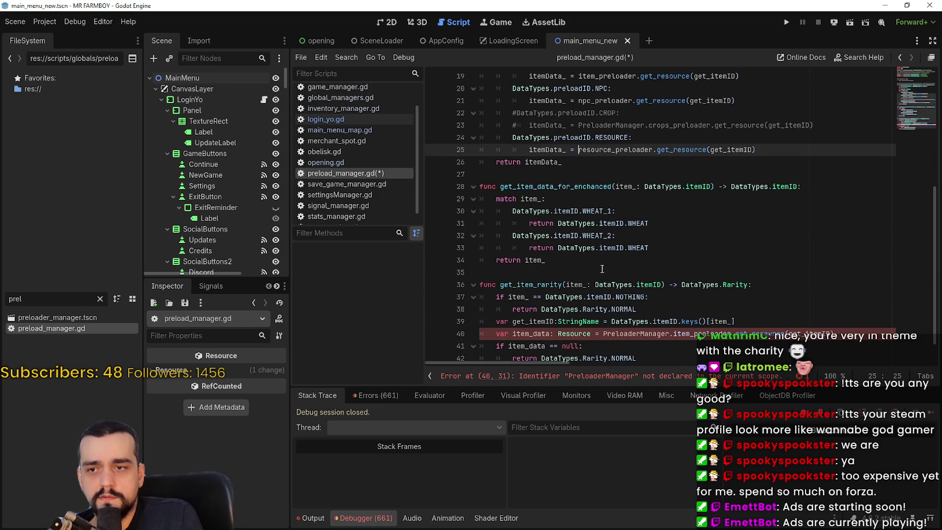
{"action": "left_click", "coordinate": [602, 269]}
{"action": "scroll", "coordinate": [604, 274], "scroll_direction": "down", "scroll_amount": 1}
{"action": "double_click", "coordinate": [639, 302]}
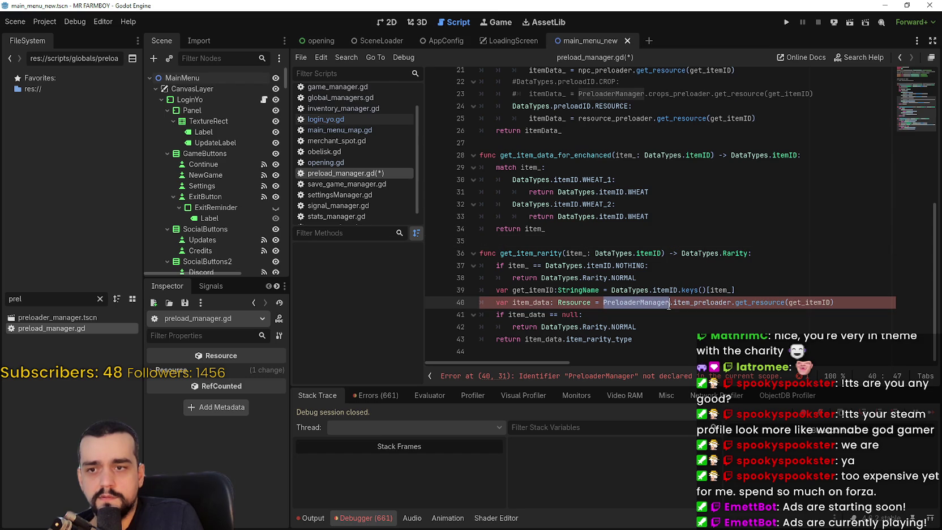
{"action": "key", "text": "Delete"}
{"action": "key", "text": "Delete"}
{"action": "left_click", "coordinate": [804, 310]}
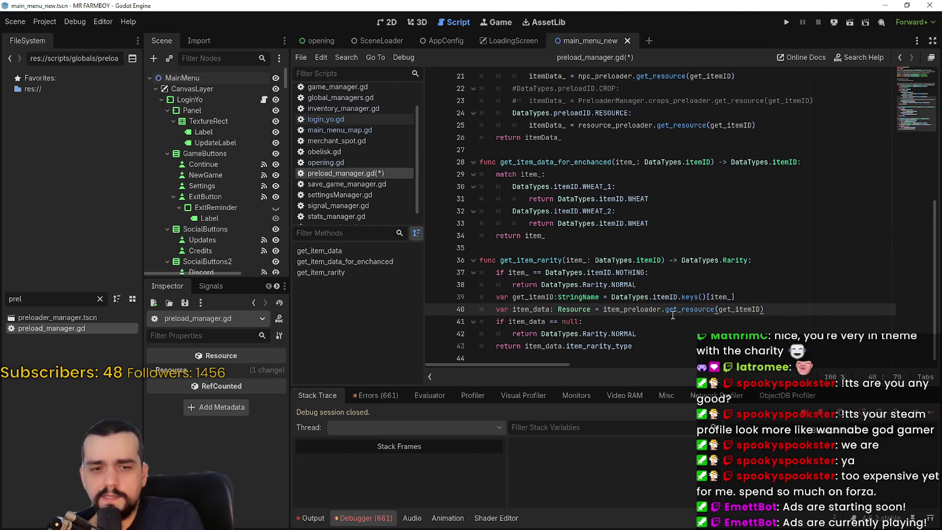
{"action": "left_click", "coordinate": [627, 222]}
{"action": "key", "text": "ctrl+s"}
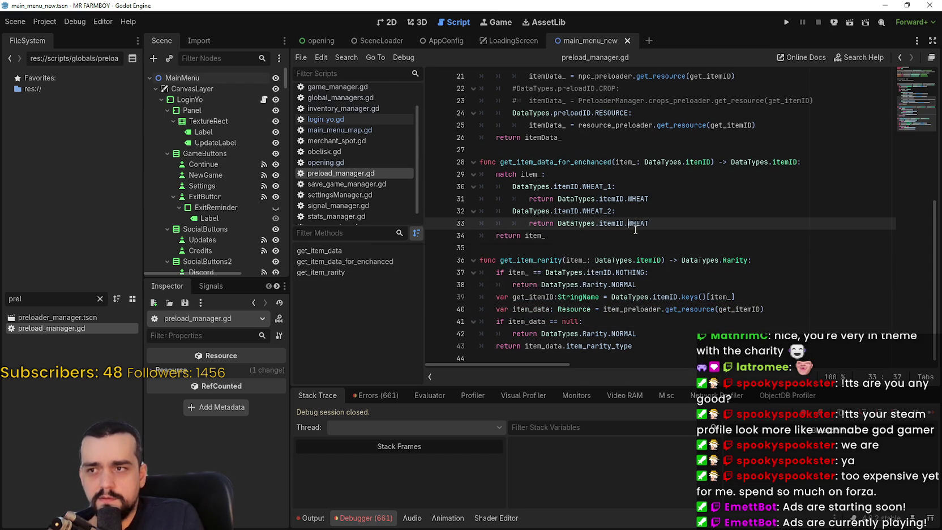
{"action": "scroll", "coordinate": [667, 261], "scroll_direction": "up", "scroll_amount": 7}
{"action": "scroll", "coordinate": [639, 178], "scroll_direction": "down", "scroll_amount": 5}
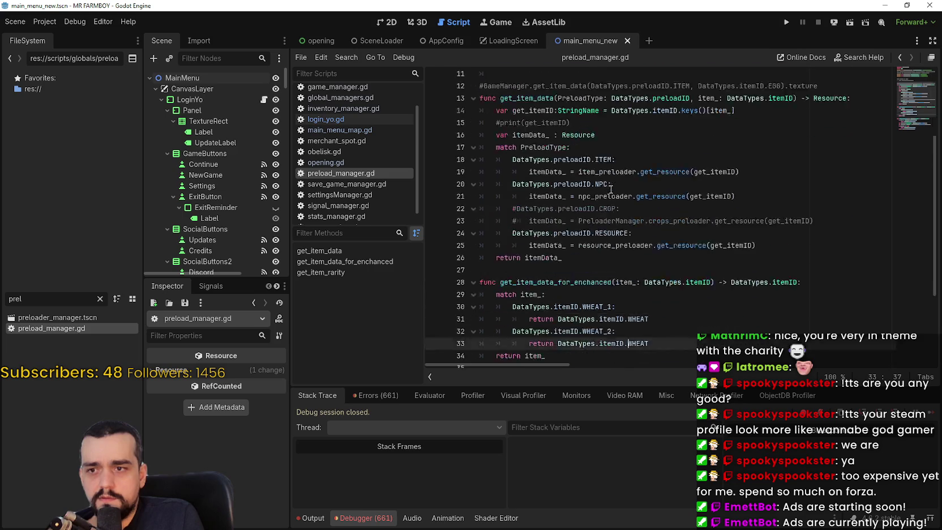
{"action": "scroll", "coordinate": [602, 223], "scroll_direction": "up", "scroll_amount": 5}
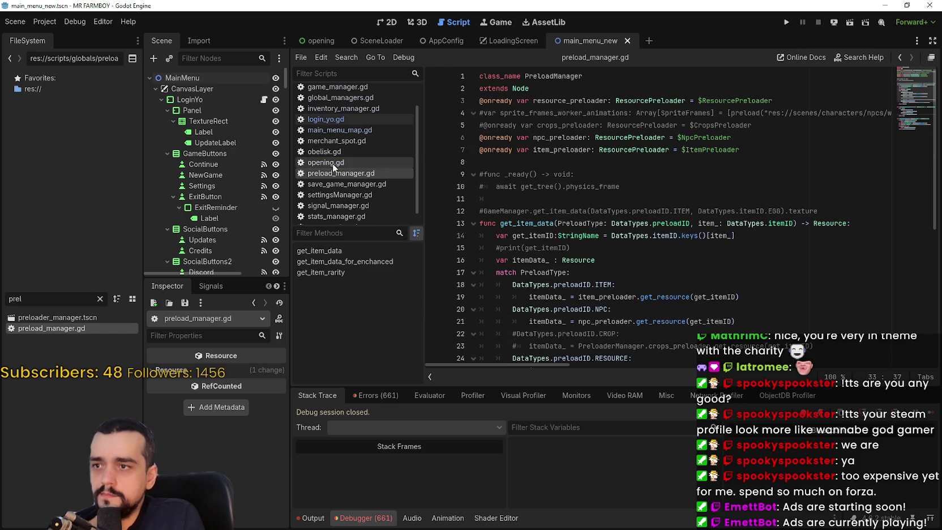
{"action": "left_click", "coordinate": [335, 120]}
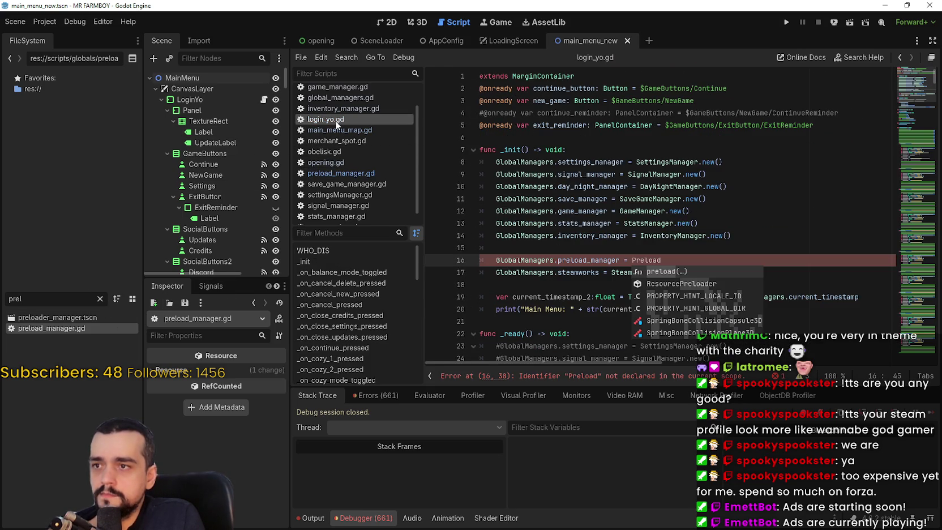
- Complete line 16 as GlobalManagers.preload_manager = PreloadManager.new()
{"action": "double_click", "coordinate": [662, 261]}
{"action": "type", "text": "Preload"}
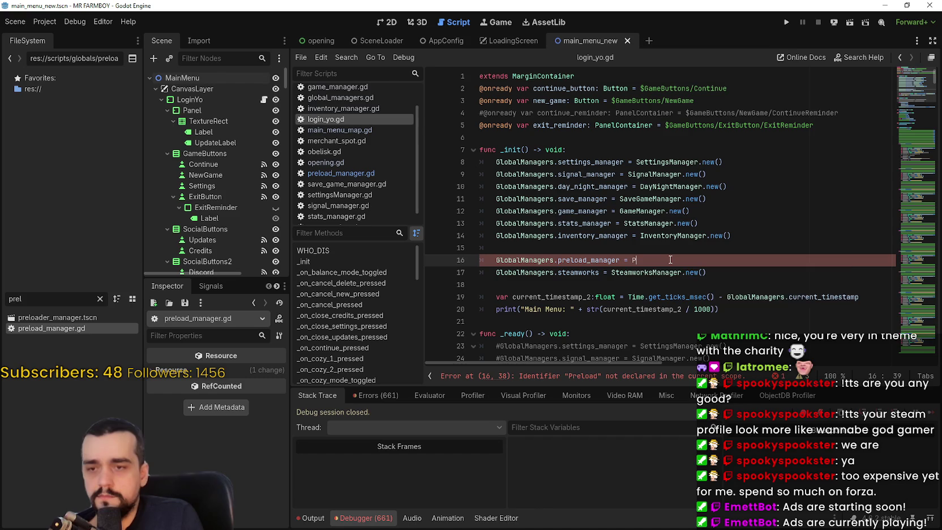
{"action": "key", "text": "Return"}
{"action": "type", "text": ".new("}
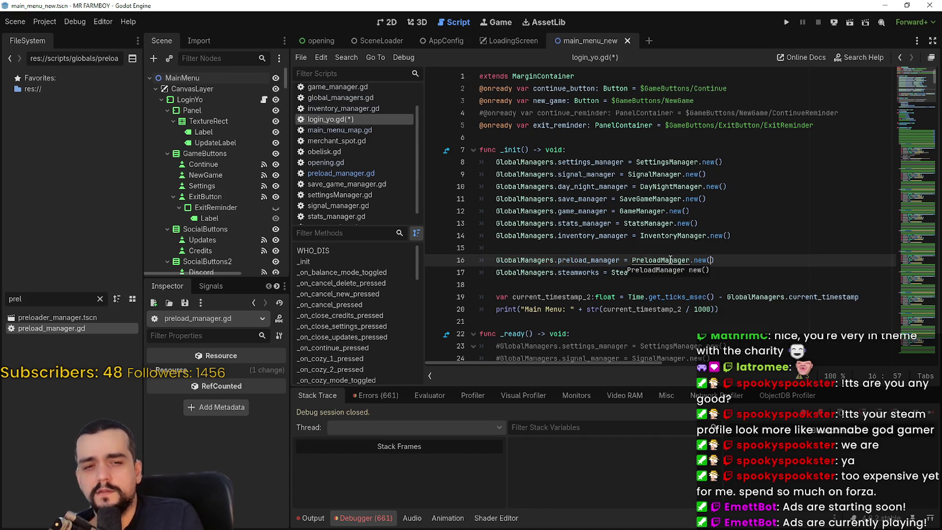
{"action": "key", "text": "ctrl+s"}
{"action": "type", "text": ")"}
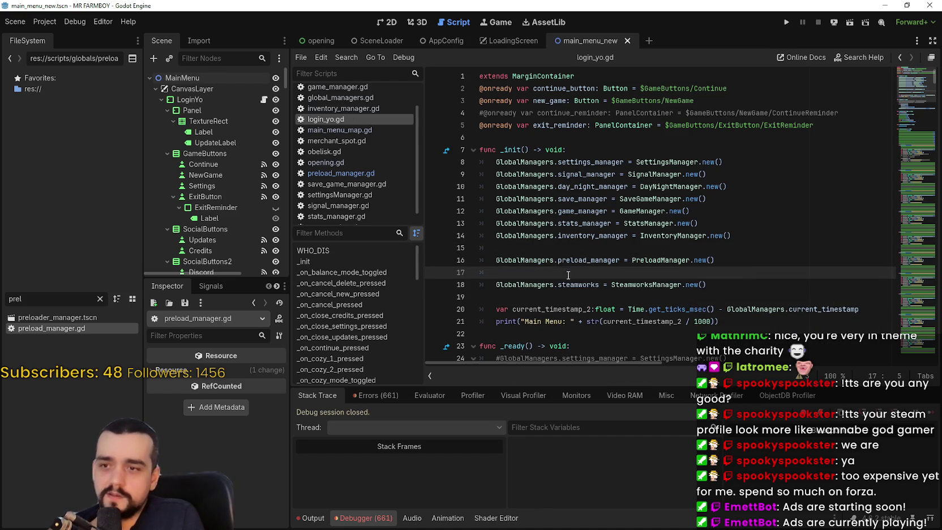
- Remove the blank lines around the assignment, save login_yo.gd, and launch the game
{"action": "key", "text": "alt+Up"}
{"action": "left_click", "coordinate": [516, 264]}
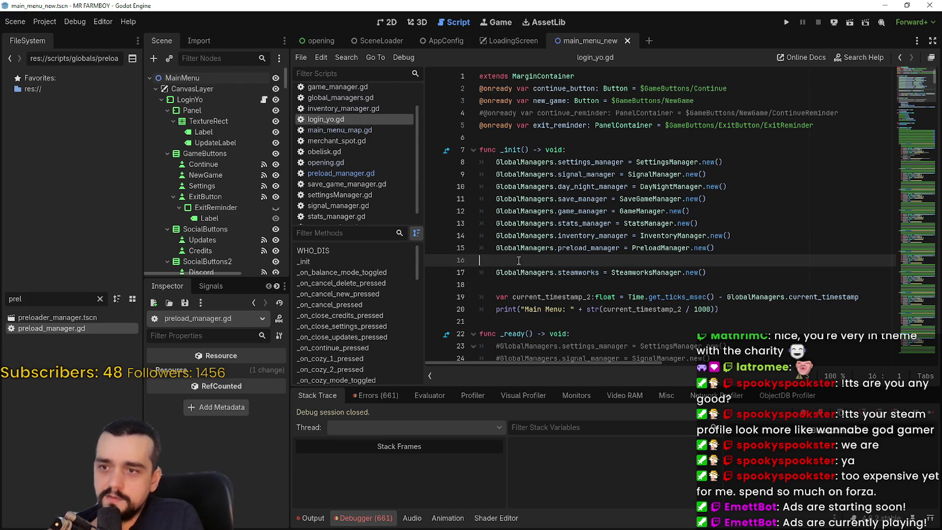
{"action": "key", "text": "BackSpace"}
{"action": "key", "text": "ctrl+s"}
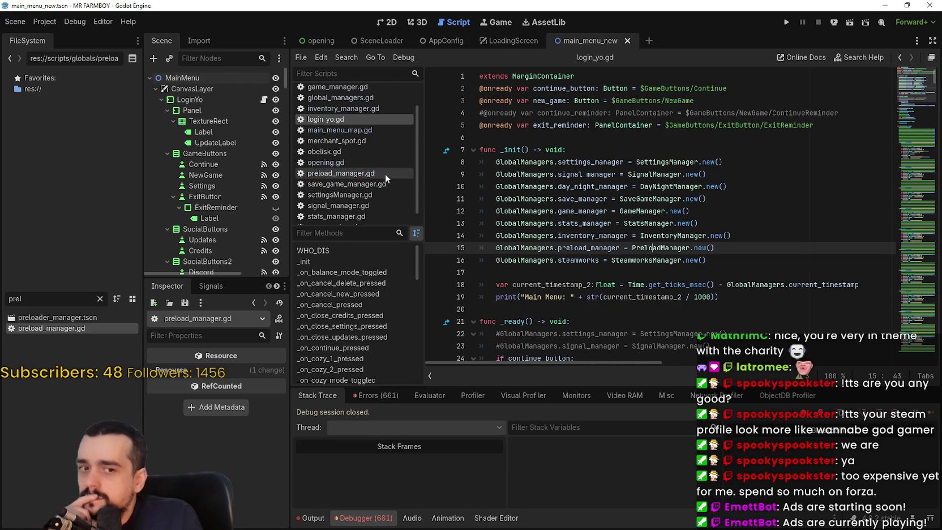
{"action": "left_click", "coordinate": [711, 272]}
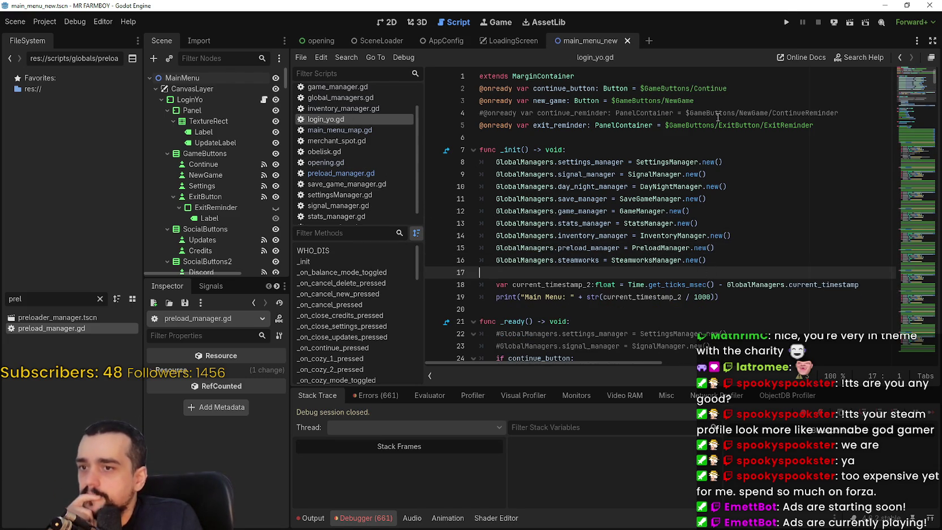
{"action": "left_click", "coordinate": [786, 22]}
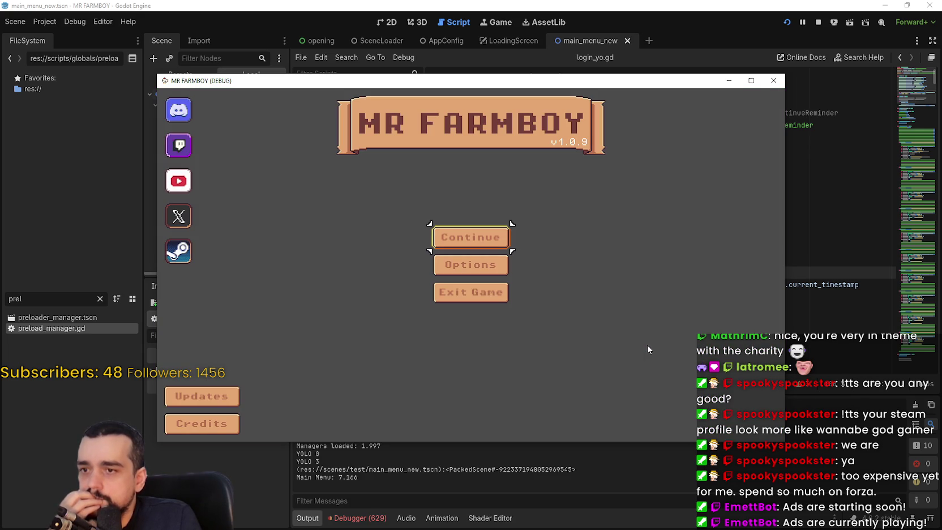
- Back in the editor, review the Debugger's Errors list and jump to building.gd's close_building_menu error
{"action": "left_click", "coordinate": [378, 483]}
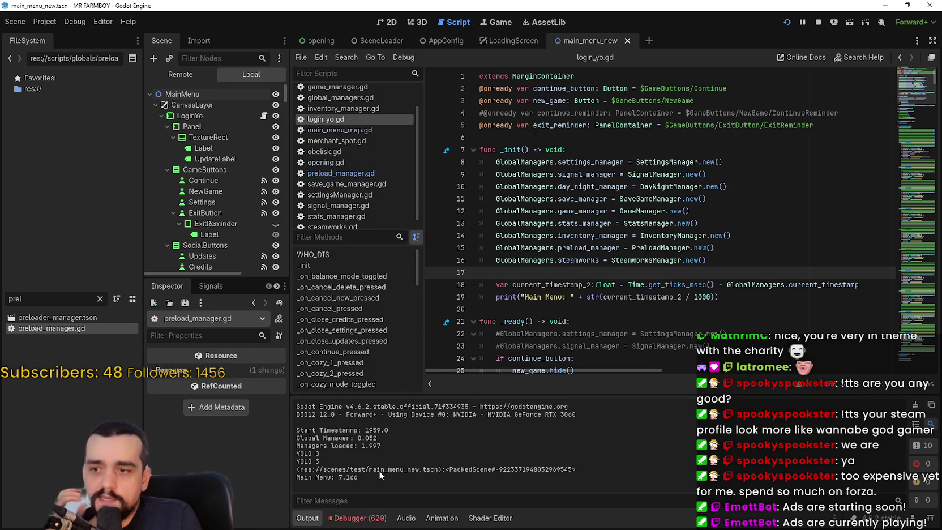
{"action": "left_click_drag", "start_coordinate": [370, 474], "coordinate": [280, 477]}
{"action": "left_click", "coordinate": [355, 522]}
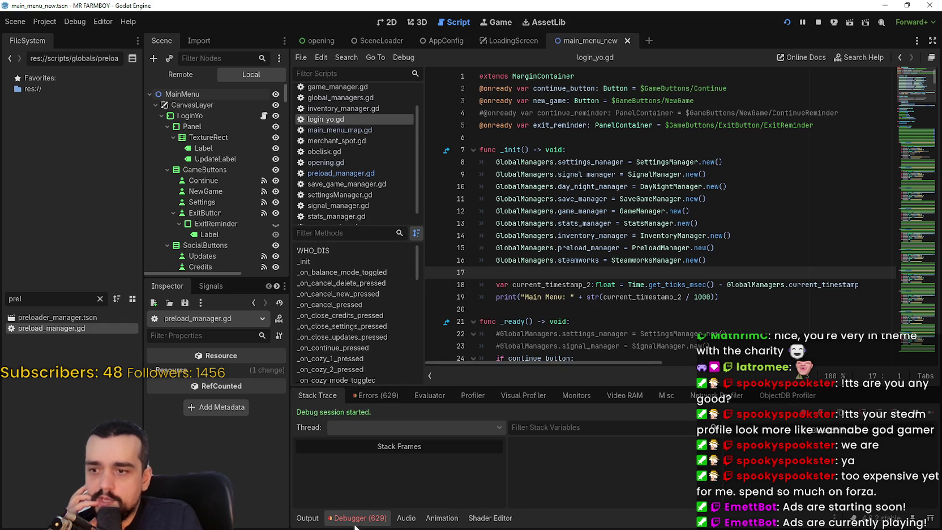
{"action": "left_click", "coordinate": [375, 399]}
{"action": "scroll", "coordinate": [546, 480], "scroll_direction": "down", "scroll_amount": 2}
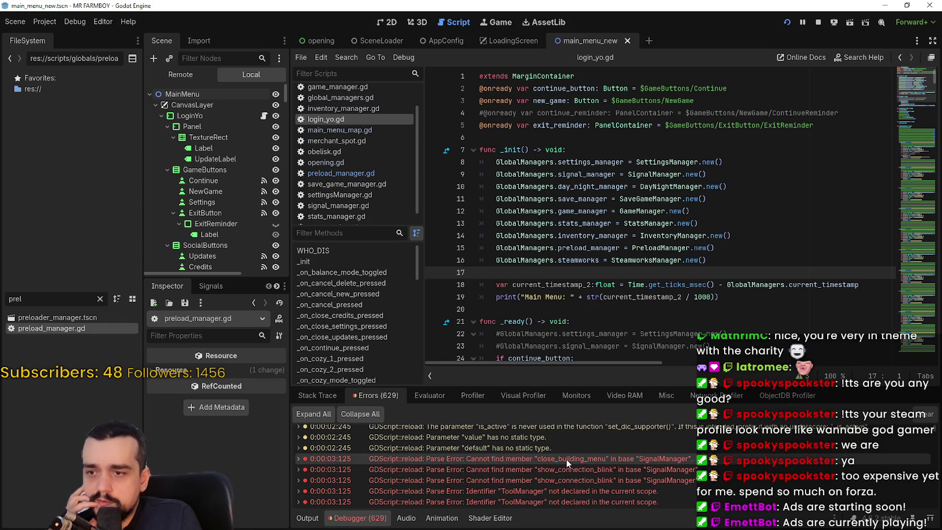
{"action": "scroll", "coordinate": [570, 462], "scroll_direction": "up", "scroll_amount": 2}
{"action": "scroll", "coordinate": [931, 436], "scroll_direction": "down", "scroll_amount": 10}
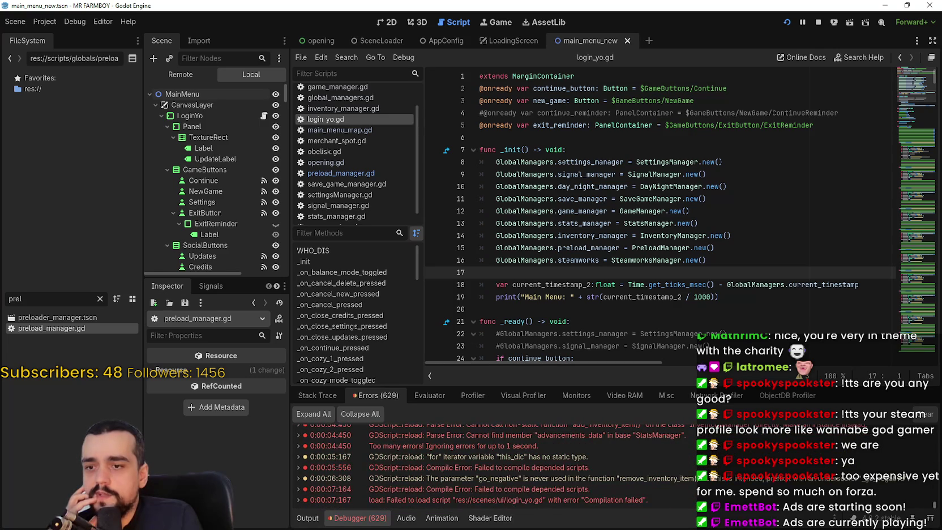
{"action": "scroll", "coordinate": [938, 512], "scroll_direction": "up", "scroll_amount": 10}
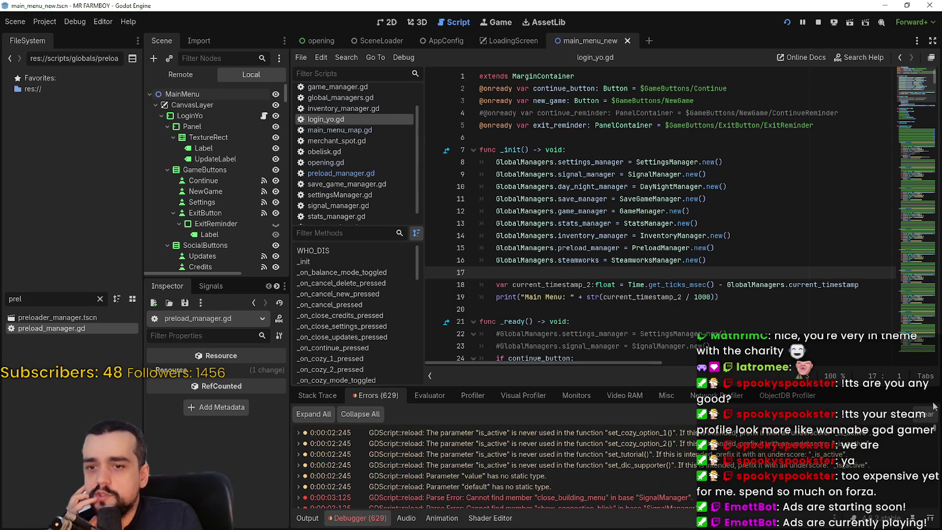
{"action": "scroll", "coordinate": [620, 474], "scroll_direction": "down", "scroll_amount": 2}
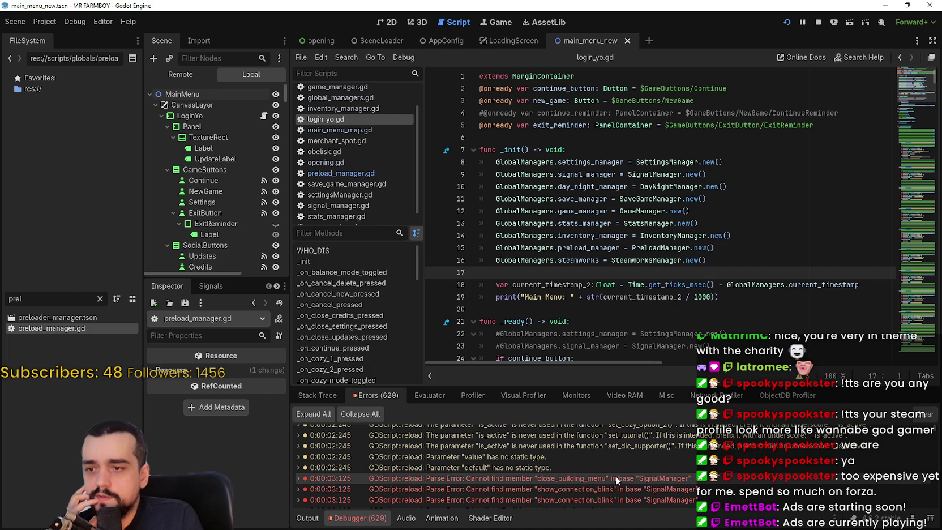
{"action": "double_click", "coordinate": [615, 478]}
- Change line 39's SignalManager reference to GlobalManagers.signal_manager
{"action": "scroll", "coordinate": [593, 218], "scroll_direction": "up", "scroll_amount": 7}
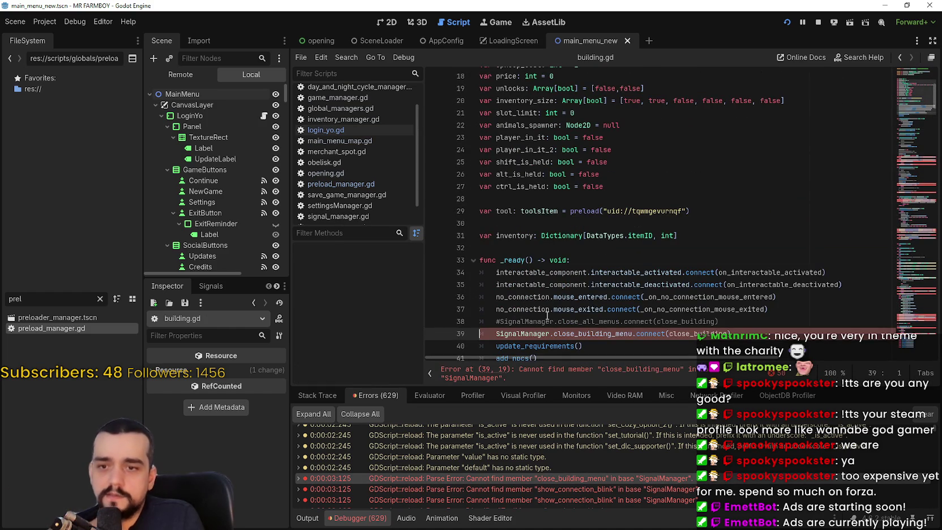
{"action": "scroll", "coordinate": [548, 298], "scroll_direction": "down", "scroll_amount": 2}
{"action": "scroll", "coordinate": [549, 298], "scroll_direction": "up", "scroll_amount": 8}
{"action": "scroll", "coordinate": [549, 298], "scroll_direction": "down", "scroll_amount": 8}
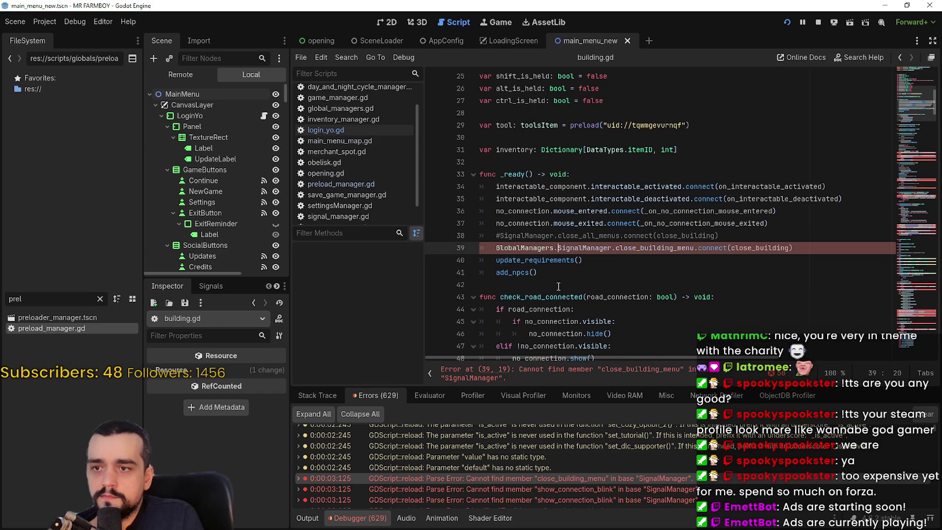
{"action": "key", "text": "ctrl+v"}
{"action": "key", "text": "ctrl+shift+Right"}
{"action": "type", "text": "signal_manager"}
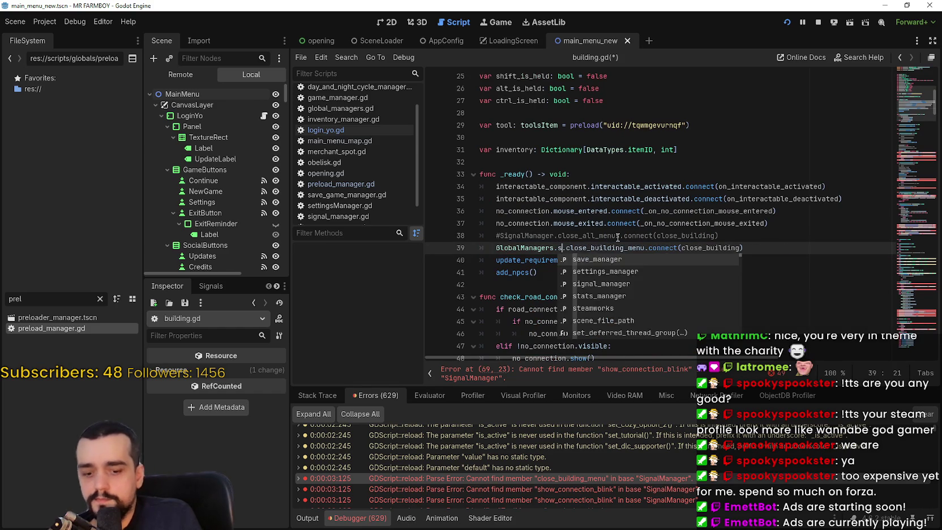
- Route the SignalManager calls on lines 69 and 71 through GlobalManagers.signal_manager
{"action": "scroll", "coordinate": [614, 236], "scroll_direction": "down", "scroll_amount": 4}
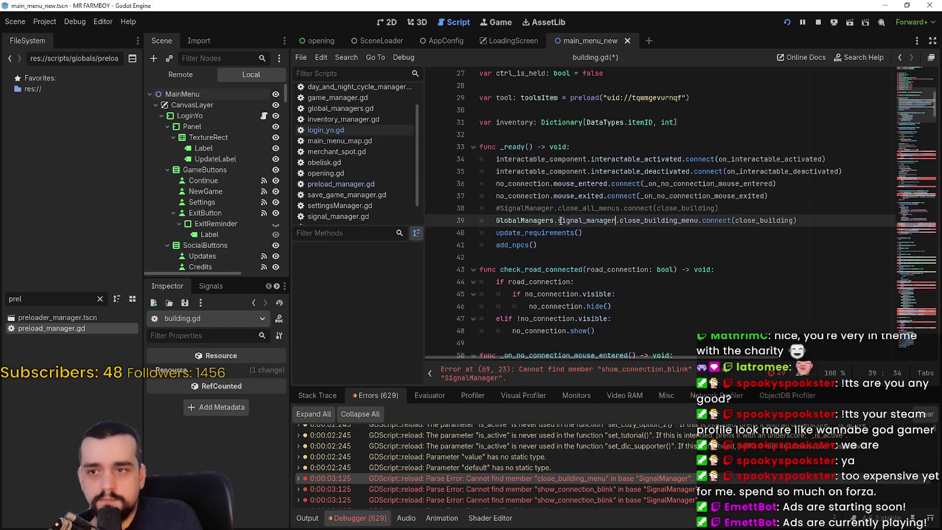
{"action": "scroll", "coordinate": [550, 224], "scroll_direction": "up", "scroll_amount": 3}
{"action": "left_click", "coordinate": [550, 224]}
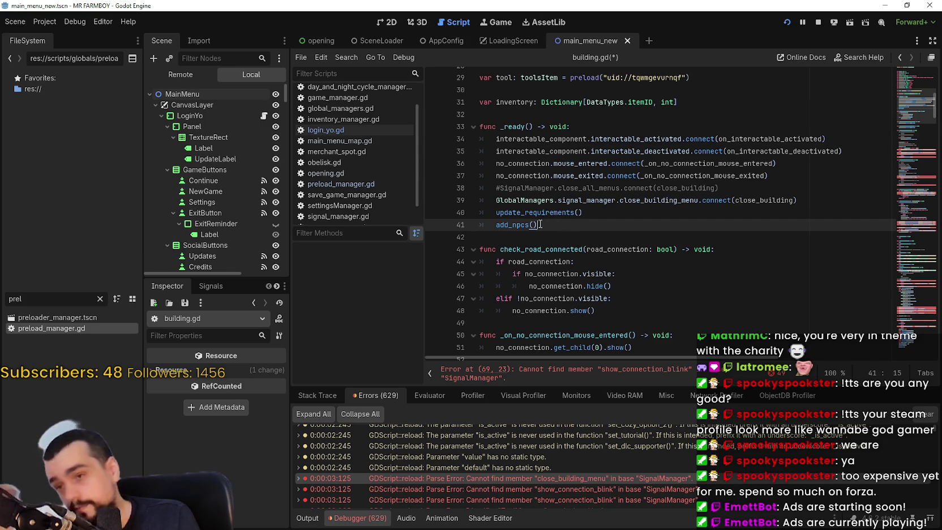
{"action": "scroll", "coordinate": [546, 224], "scroll_direction": "up", "scroll_amount": 1}
{"action": "left_click", "coordinate": [549, 236]}
{"action": "left_click", "coordinate": [559, 274]}
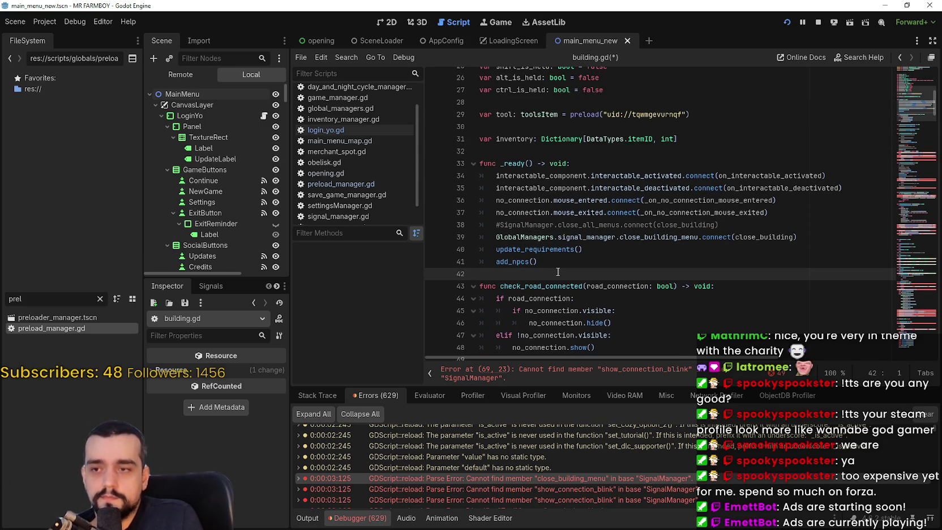
{"action": "scroll", "coordinate": [543, 243], "scroll_direction": "down", "scroll_amount": 2}
{"action": "scroll", "coordinate": [532, 222], "scroll_direction": "down", "scroll_amount": 8}
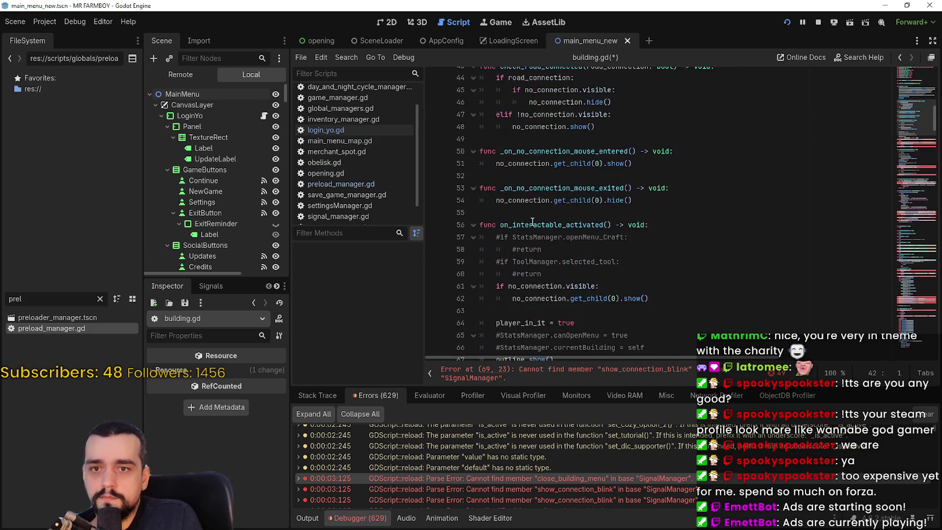
{"action": "left_click", "coordinate": [512, 236]}
{"action": "type", "text": "GlobalManagers.SignalManager.show_connection_blink.emit(1, spawn_entity_component.global_pos"}
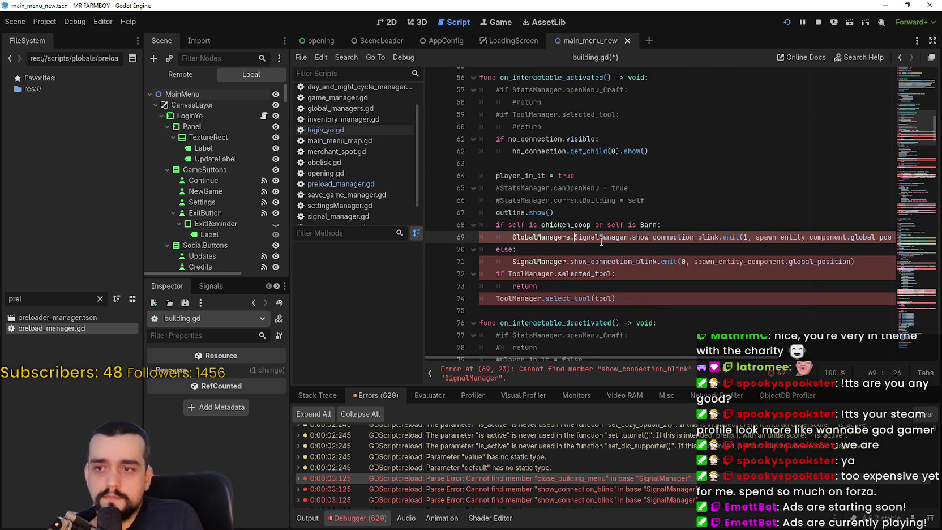
{"action": "double_click", "coordinate": [599, 237]}
{"action": "type", "text": "signal"}
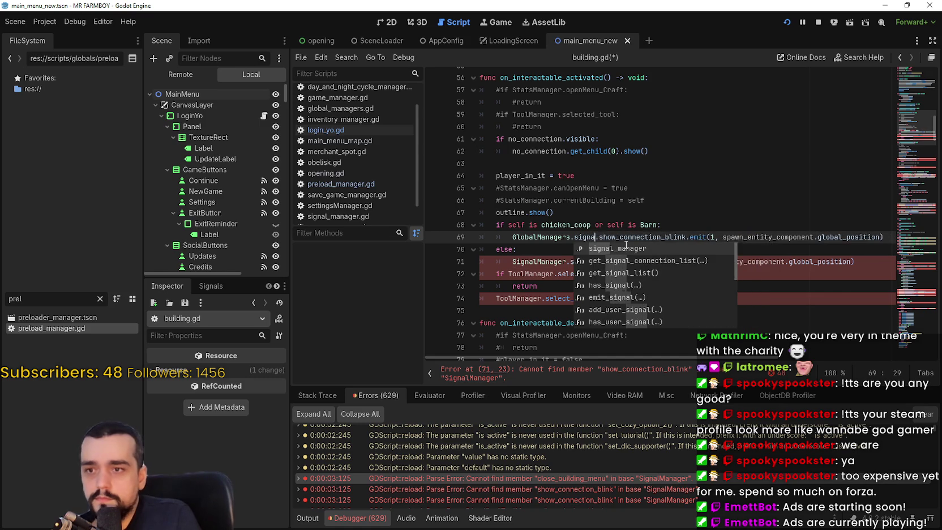
{"action": "key", "text": "Return"}
{"action": "left_click", "coordinate": [512, 261]}
{"action": "type", "text": "GlobalManagers."}
{"action": "left_click", "coordinate": [599, 262]}
{"action": "double_click", "coordinate": [599, 261]}
{"action": "type", "text": "signm"}
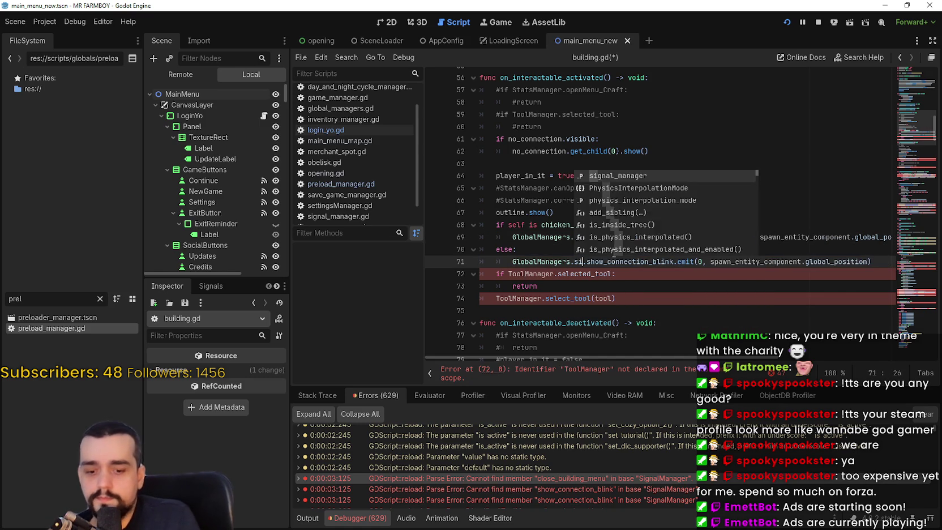
{"action": "type", "text": "a"}
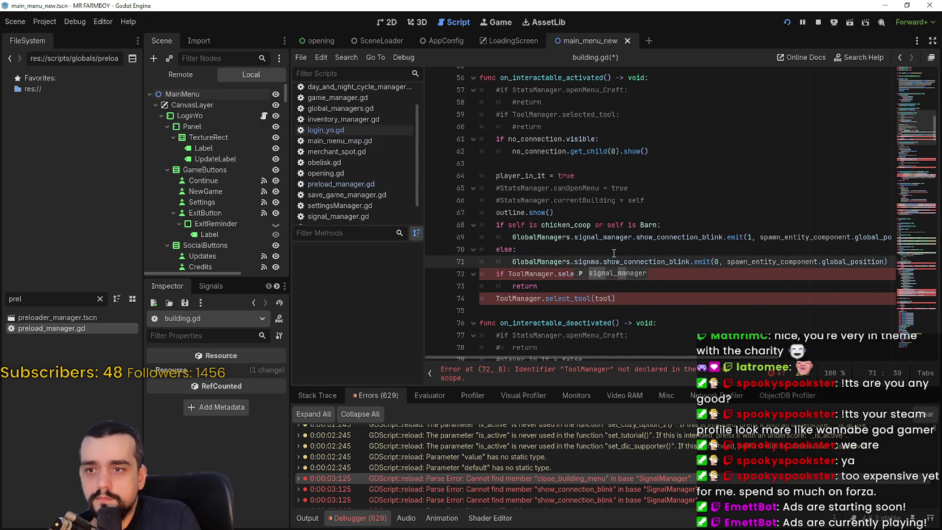
{"action": "left_click", "coordinate": [616, 271]}
- Replace ToolManager on lines 72 and 74 with GlobalManagers.tool_manager
{"action": "left_click", "coordinate": [577, 273]}
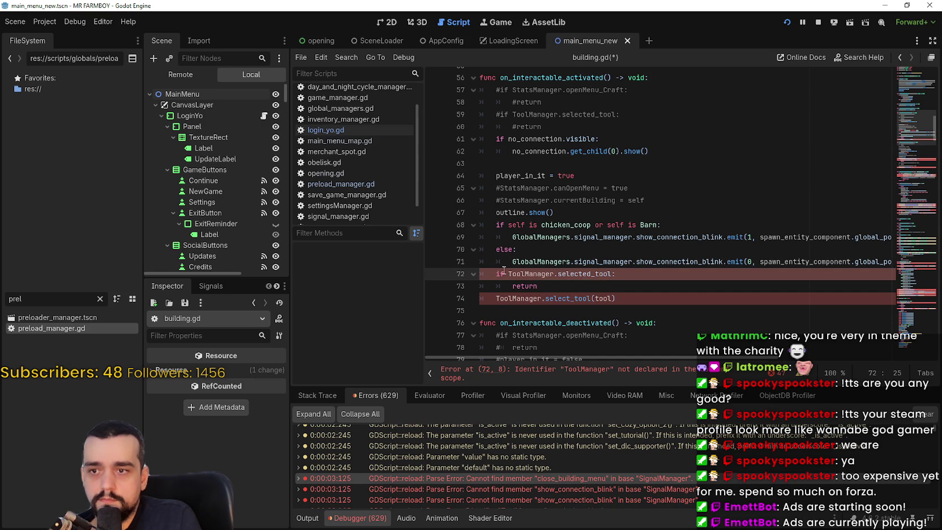
{"action": "double_click", "coordinate": [526, 274]}
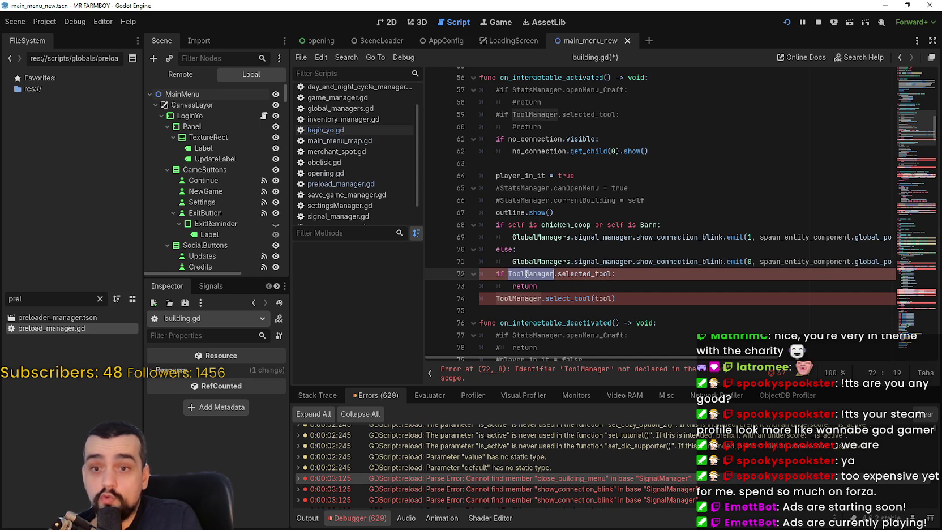
{"action": "left_click", "coordinate": [550, 284]}
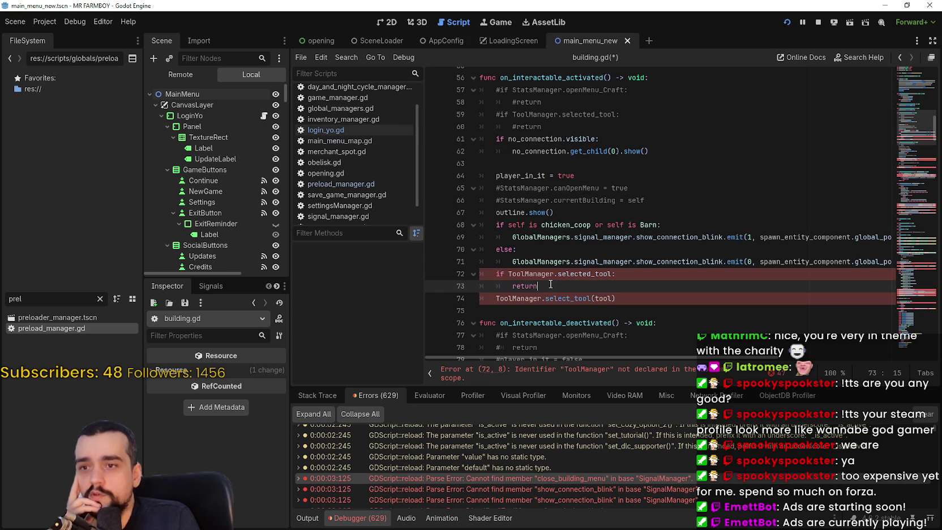
{"action": "left_click", "coordinate": [508, 273]}
{"action": "type", "text": "GlobalManagers."}
{"action": "double_click", "coordinate": [604, 273]}
{"action": "type", "text": "tool"}
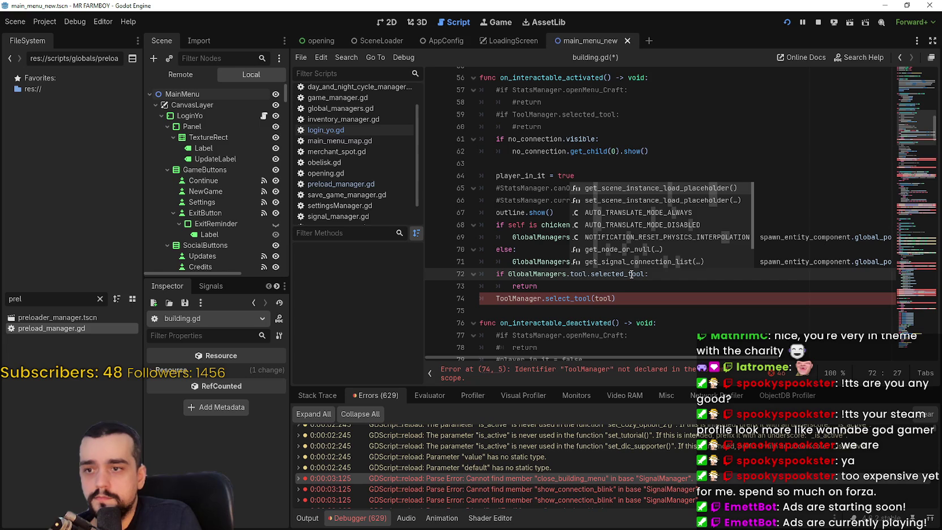
{"action": "type", "text": "_manager"}
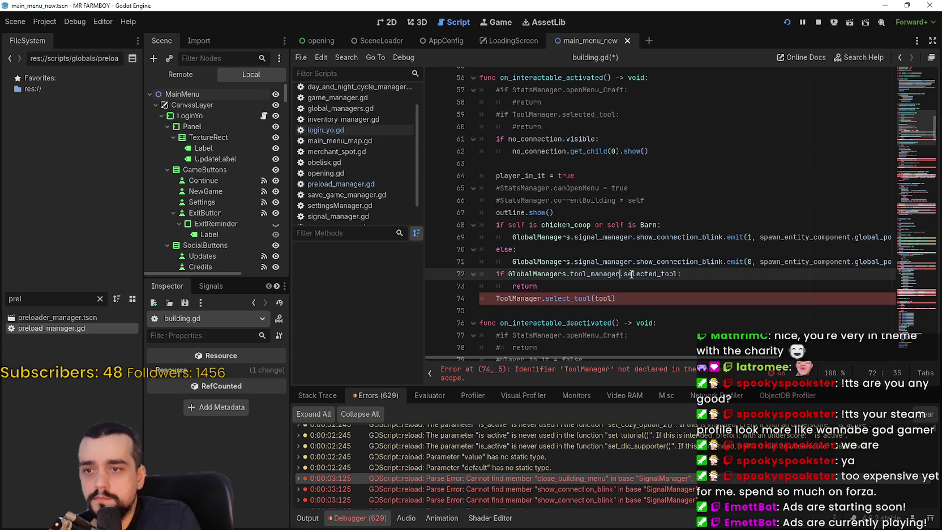
{"action": "left_click", "coordinate": [496, 298]}
{"action": "type", "text": "GlobalManagers."}
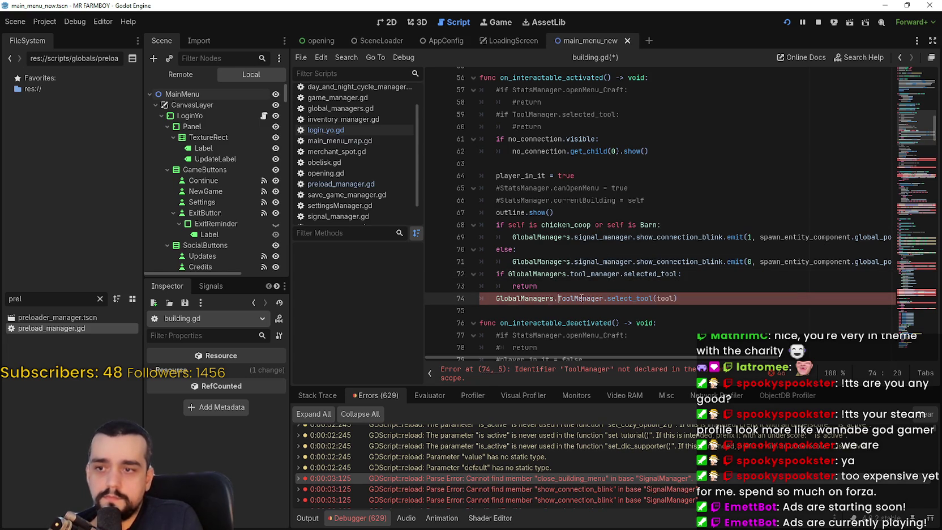
{"action": "double_click", "coordinate": [593, 298]}
{"action": "type", "text": "tool_mana"}
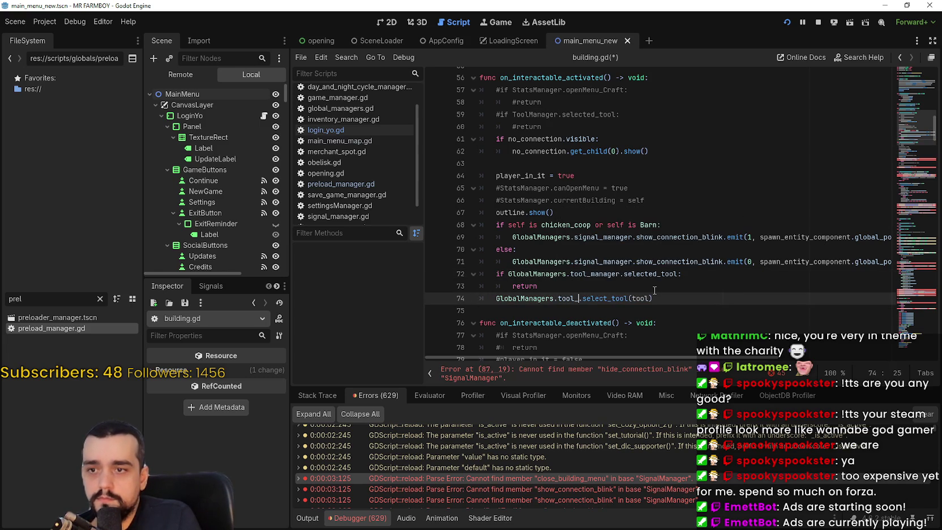
{"action": "type", "text": "ger"}
{"action": "scroll", "coordinate": [371, 165], "scroll_direction": "up", "scroll_amount": 2}
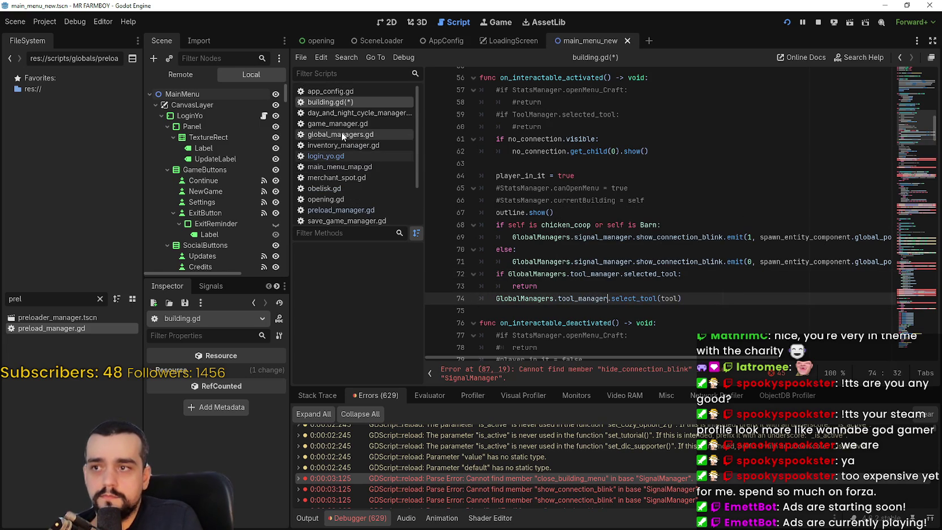
- Add 'var tool_manager: Node' as line 13 of global_managers.gd and save
{"action": "left_click", "coordinate": [355, 133]}
{"action": "left_click", "coordinate": [618, 215]}
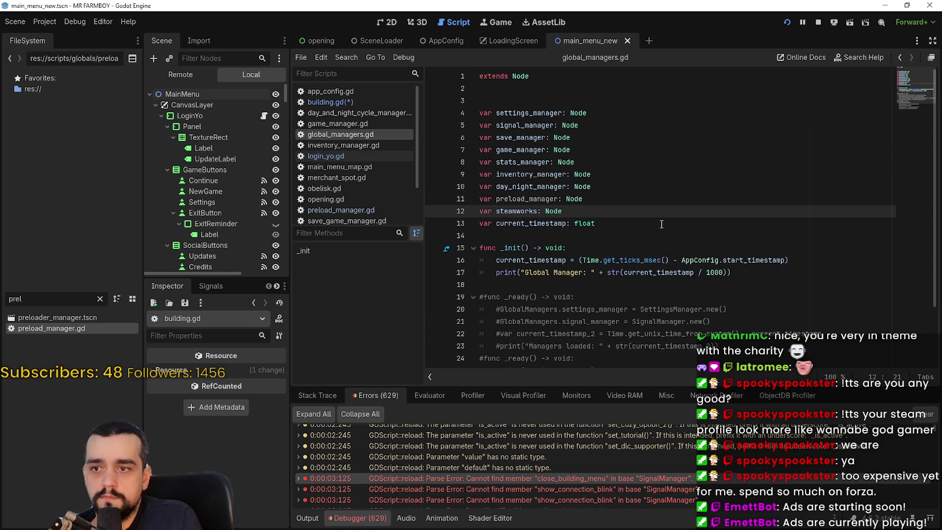
{"action": "key", "text": "Return"}
{"action": "type", "text": "var tool_manager: Node"}
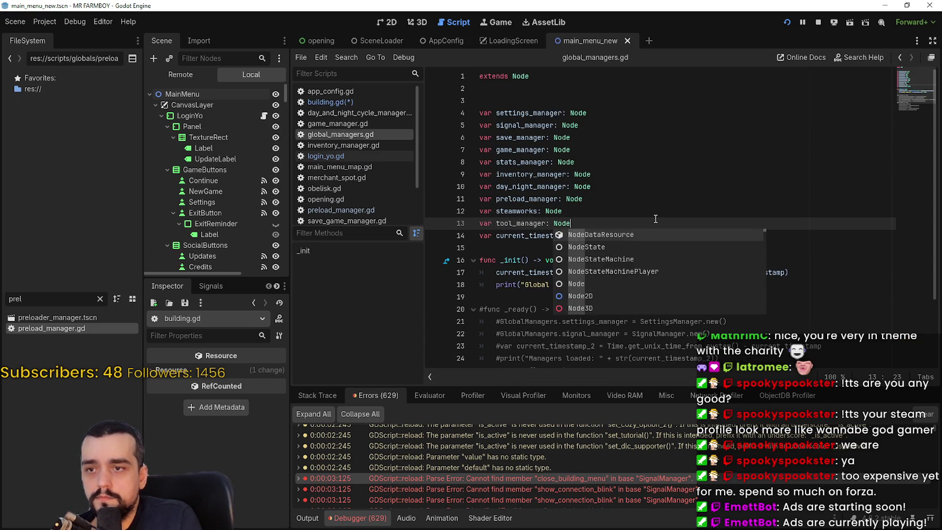
{"action": "key", "text": "Return"}
{"action": "left_click", "coordinate": [647, 214]}
{"action": "key", "text": "ctrl+s"}
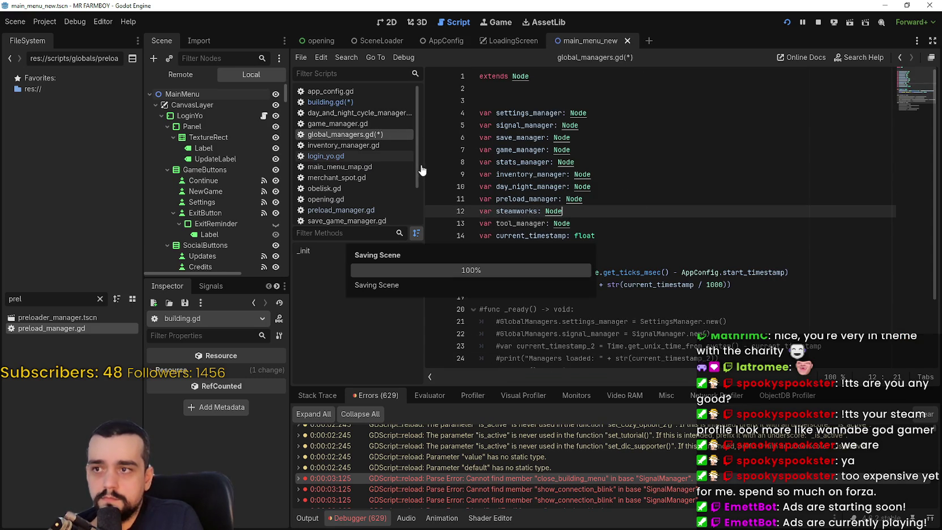
{"action": "double_click", "coordinate": [428, 476]}
- Change line 87 to GlobalManagers.signal_manager and line 88 to GlobalManagers.tool_manager
{"action": "scroll", "coordinate": [547, 306], "scroll_direction": "down", "scroll_amount": 10}
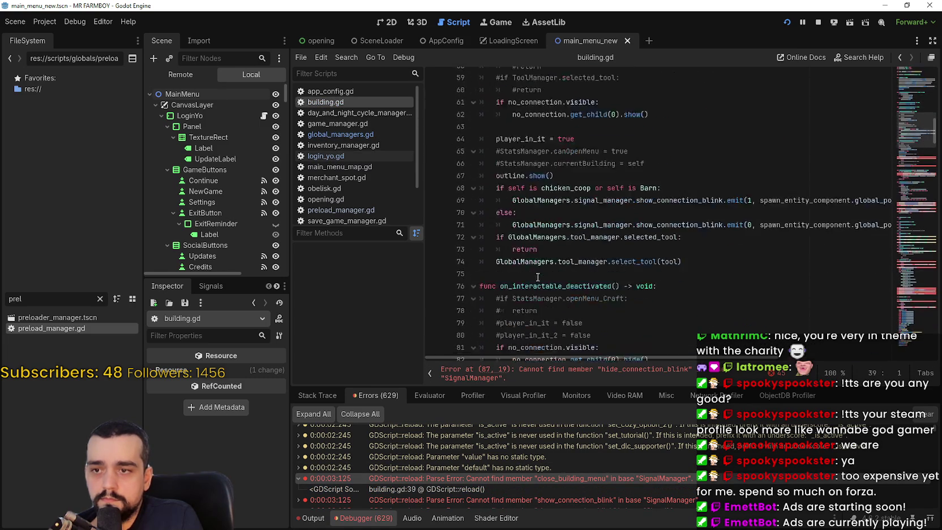
{"action": "left_click", "coordinate": [496, 247]}
{"action": "type", "text": "GlobalManagers.SignalManager.hide_connection_blink.emit("}
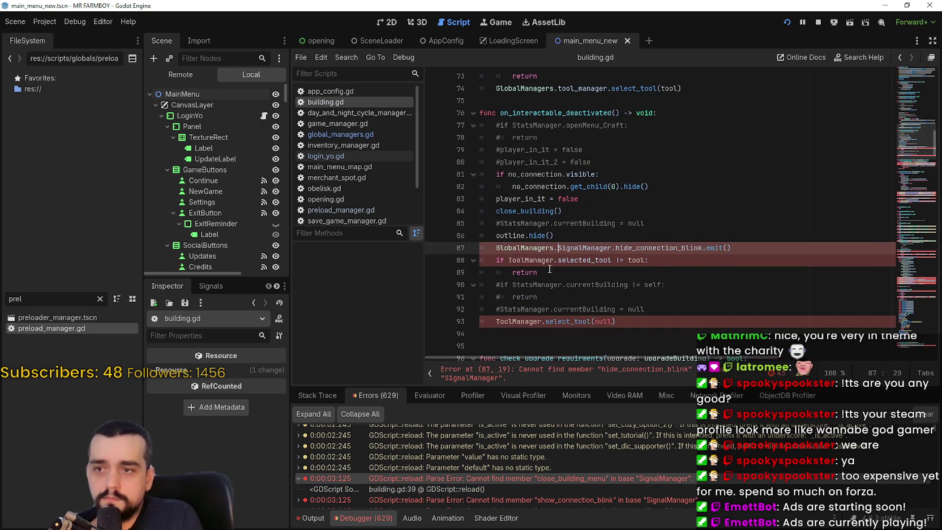
{"action": "double_click", "coordinate": [598, 248]}
{"action": "type", "text": "signal_manager"}
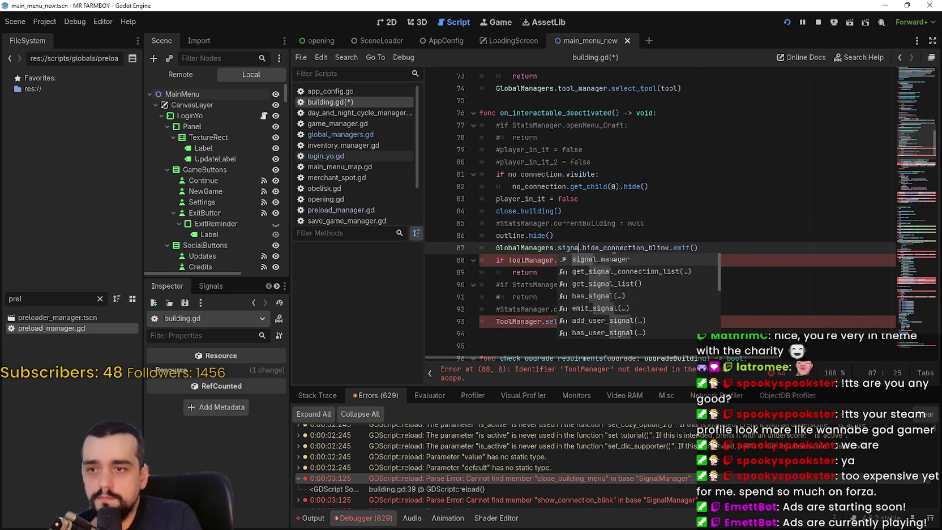
{"action": "double_click", "coordinate": [511, 257]}
{"action": "type", "text": "GlobalManagers.t"}
{"action": "type", "text": "ool_m"}
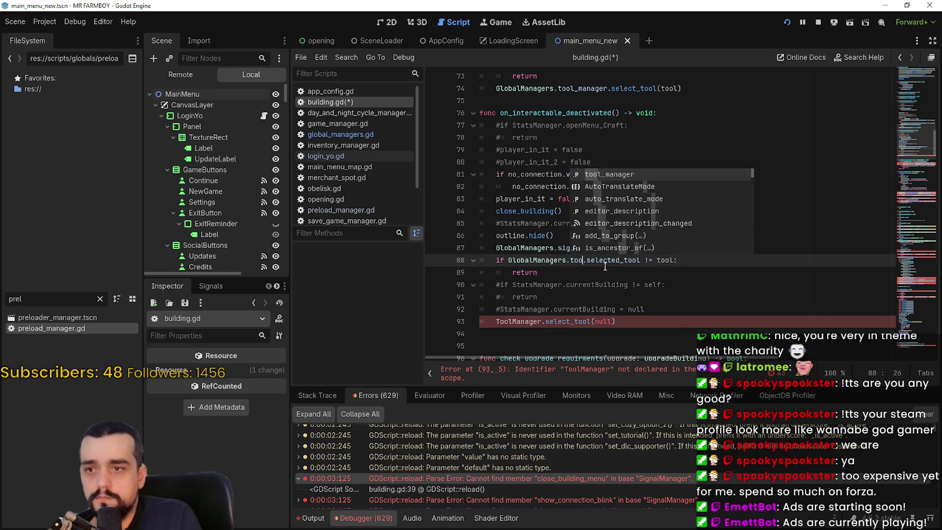
{"action": "key", "text": "Return"}
- Replace ToolManager on line 93 with GlobalManagers.tool_manager
{"action": "left_click", "coordinate": [492, 320]}
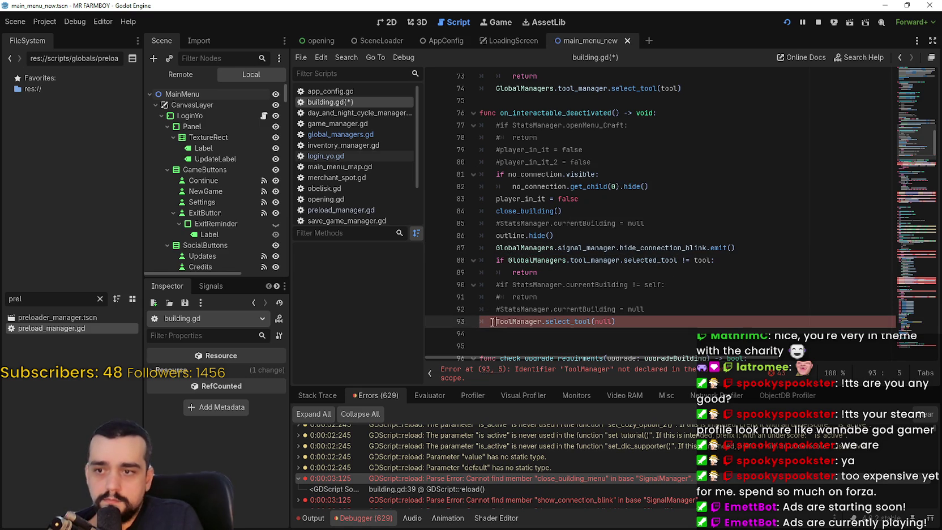
{"action": "type", "text": "GlobalManagers."}
{"action": "double_click", "coordinate": [568, 320]}
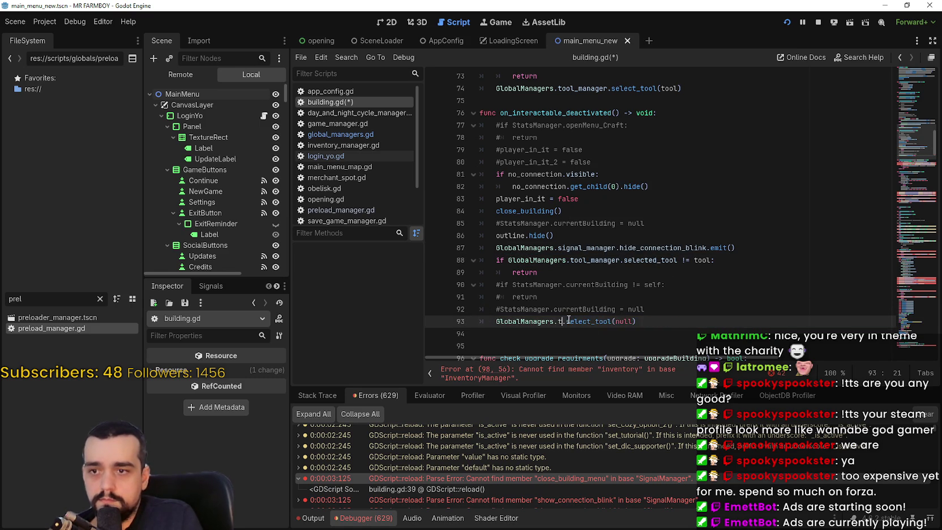
{"action": "type", "text": "tool_m"}
{"action": "key", "text": "Return"}
{"action": "scroll", "coordinate": [518, 207], "scroll_direction": "down", "scroll_amount": 4}
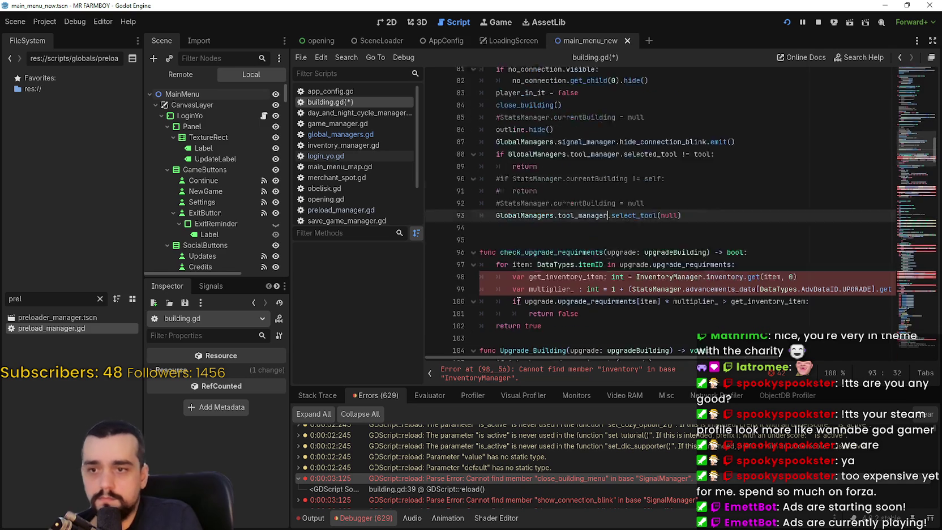
- Change line 98 to GlobalManagers.inventory_manager and line 99 to GlobalManagers.stats_manager
{"action": "left_click", "coordinate": [517, 210]}
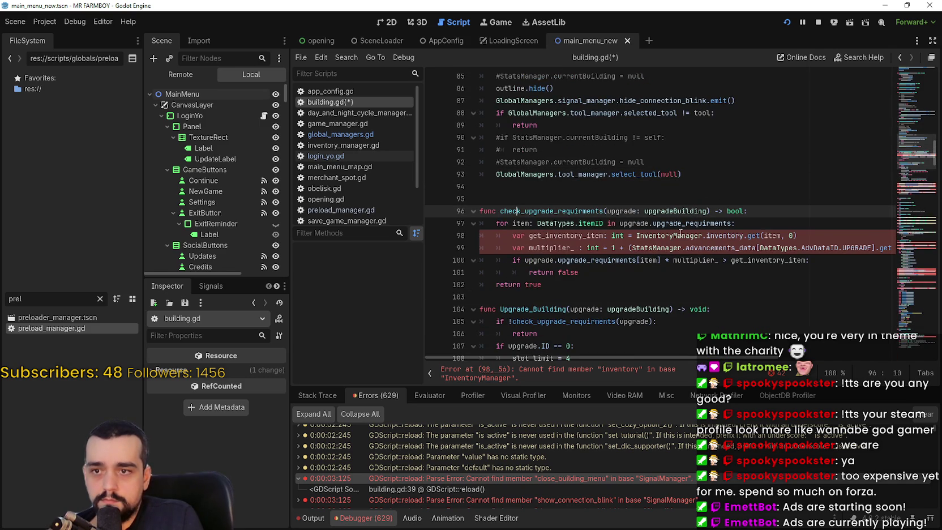
{"action": "left_click", "coordinate": [635, 235]}
{"action": "type", "text": "GlobalManagers."}
{"action": "key", "text": "ctrl+Delete"}
{"action": "type", "text": "invent"}
{"action": "key", "text": "Return"}
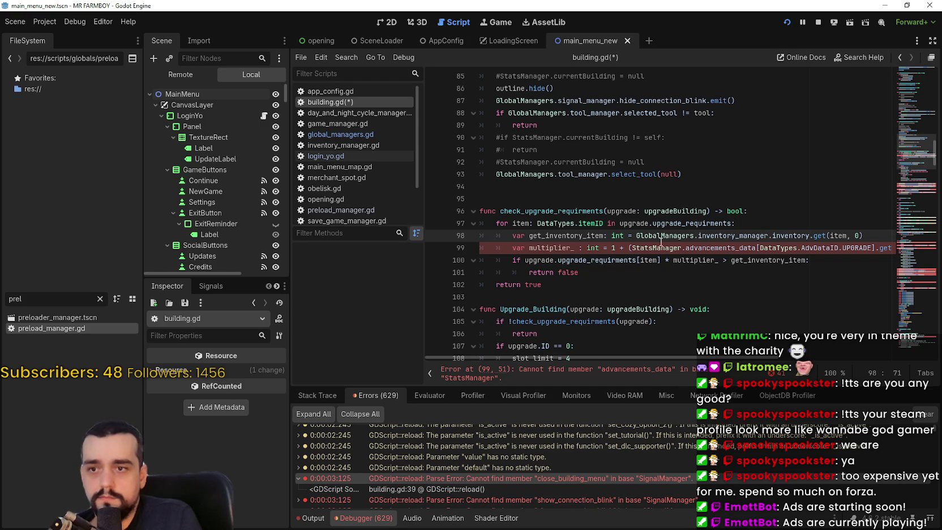
{"action": "left_click", "coordinate": [631, 247]}
{"action": "type", "text": "GlobalManagers."}
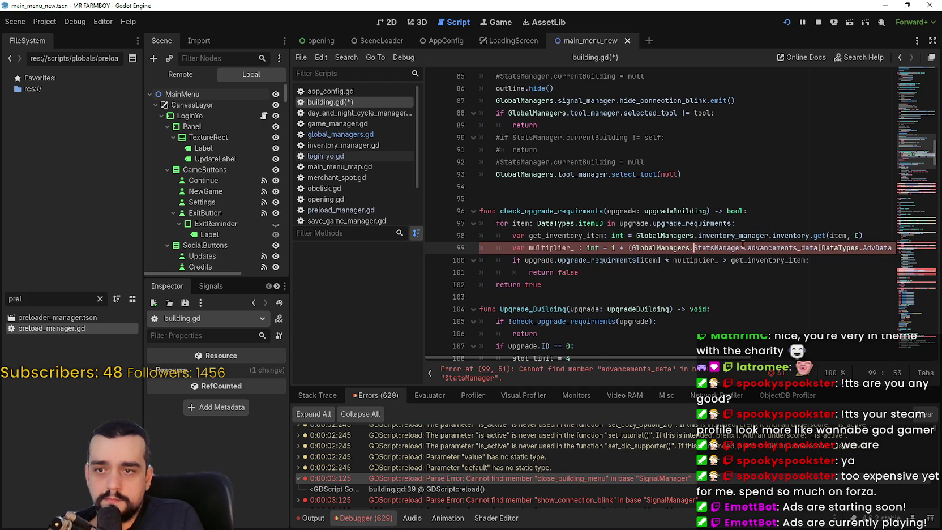
{"action": "double_click", "coordinate": [718, 249]}
{"action": "type", "text": "stats"}
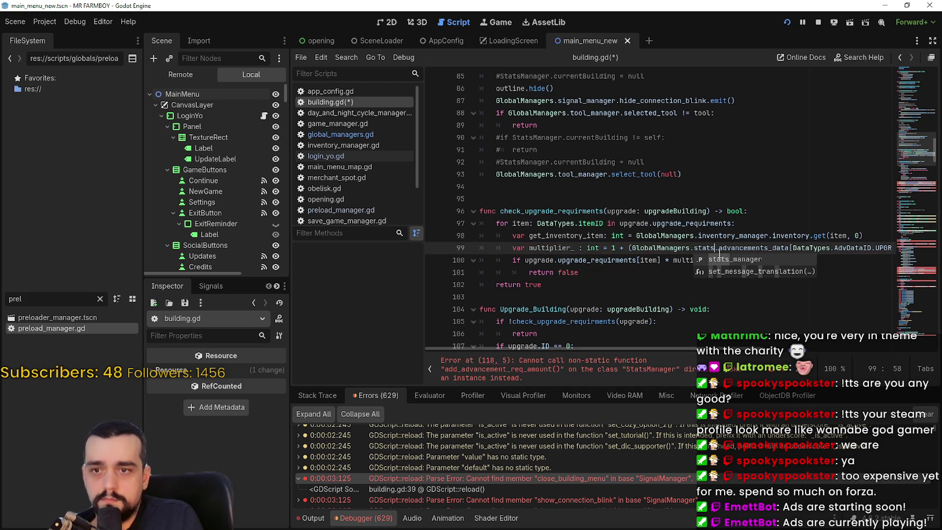
{"action": "key", "text": "Return"}
- Replace StatsManager on lines 118, 119 and 120 with GlobalManagers.stats_manager
{"action": "scroll", "coordinate": [681, 243], "scroll_direction": "down", "scroll_amount": 7}
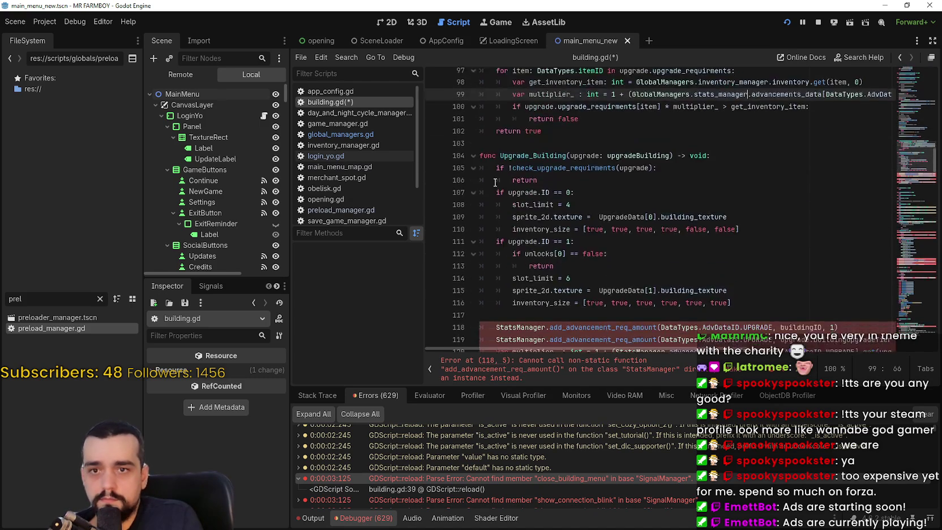
{"action": "left_click", "coordinate": [495, 224]}
{"action": "type", "text": "GlobalManagers."}
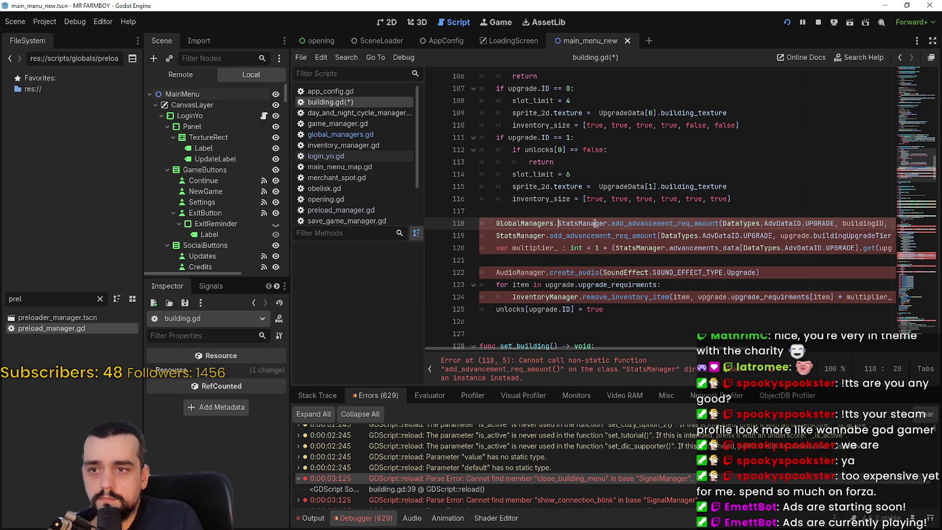
{"action": "double_click", "coordinate": [591, 223]}
{"action": "type", "text": "sta"}
{"action": "key", "text": "Return"}
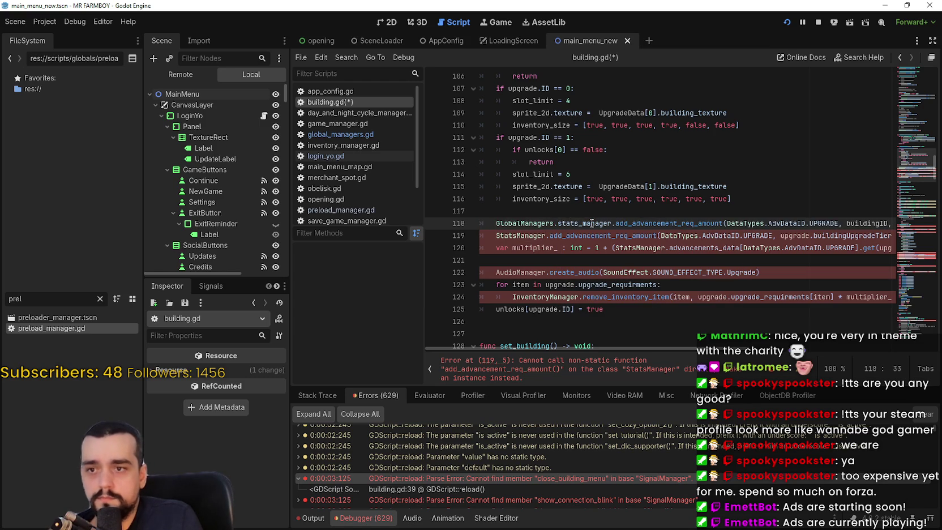
{"action": "left_click", "coordinate": [495, 235]}
{"action": "type", "text": "GlobalManagers."}
{"action": "double_click", "coordinate": [585, 235]}
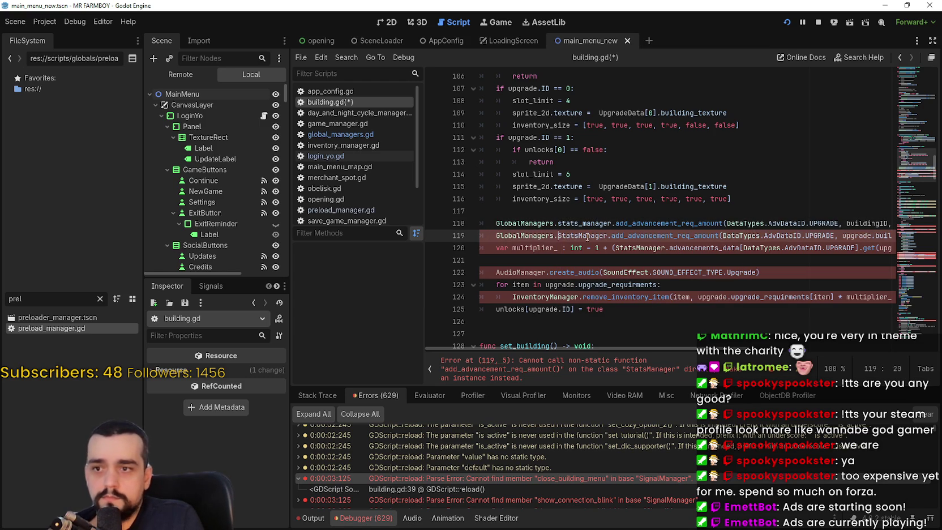
{"action": "type", "text": "sta"}
{"action": "key", "text": "Return"}
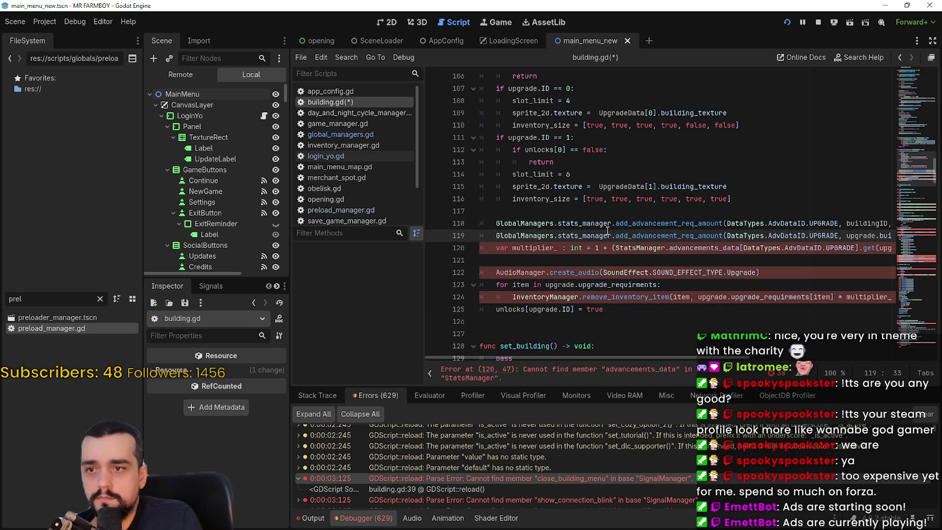
{"action": "mouse_move", "coordinate": [575, 357]}
{"action": "left_mouse_down"}
{"action": "mouse_move", "coordinate": [691, 359]}
{"action": "mouse_move", "coordinate": [461, 341]}
{"action": "left_mouse_up"}
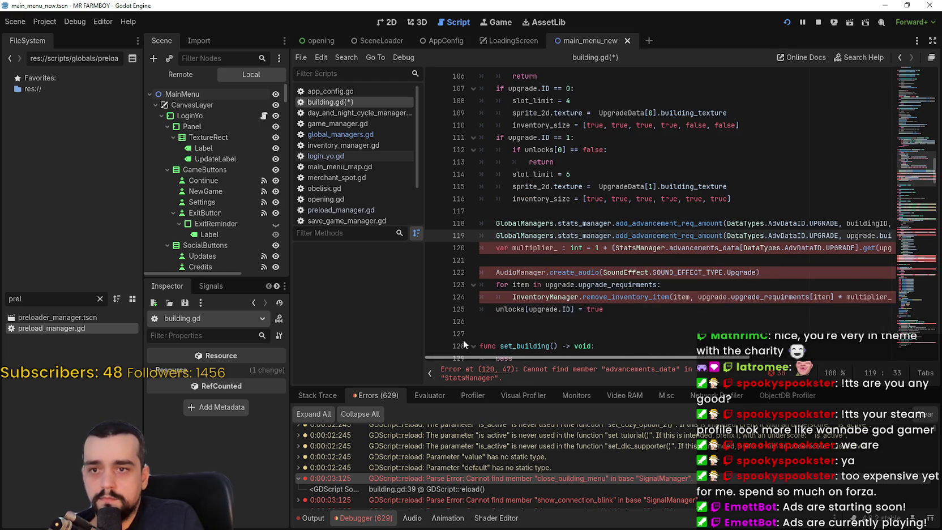
{"action": "double_click", "coordinate": [624, 247]}
{"action": "type", "text": "GlobalManagers.stats"}
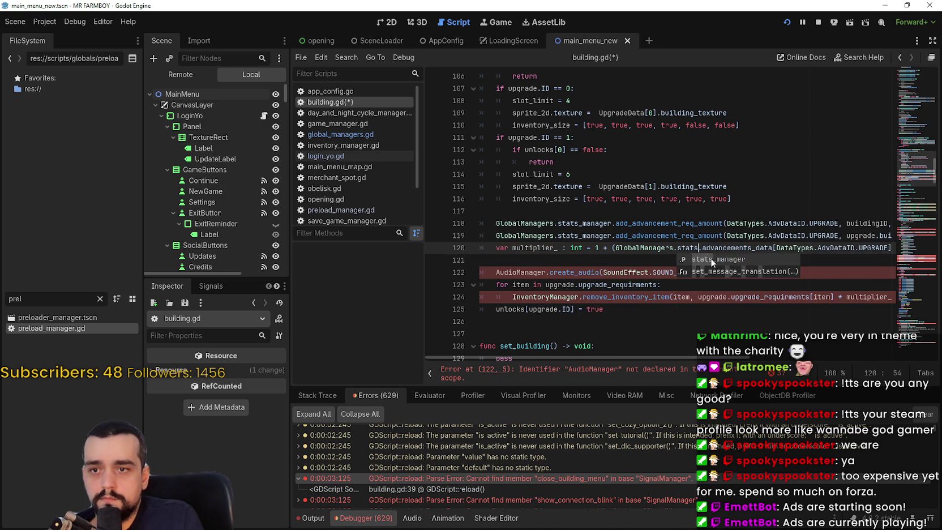
{"action": "key", "text": "Return"}
- Replace AudioManager on line 122 with GlobalManagers.audio_manager
{"action": "mouse_move", "coordinate": [663, 358]}
{"action": "left_mouse_down"}
{"action": "mouse_move", "coordinate": [864, 359]}
{"action": "mouse_move", "coordinate": [517, 306]}
{"action": "left_mouse_up"}
{"action": "left_click", "coordinate": [497, 273]}
{"action": "type", "text": "GlobalManagers."}
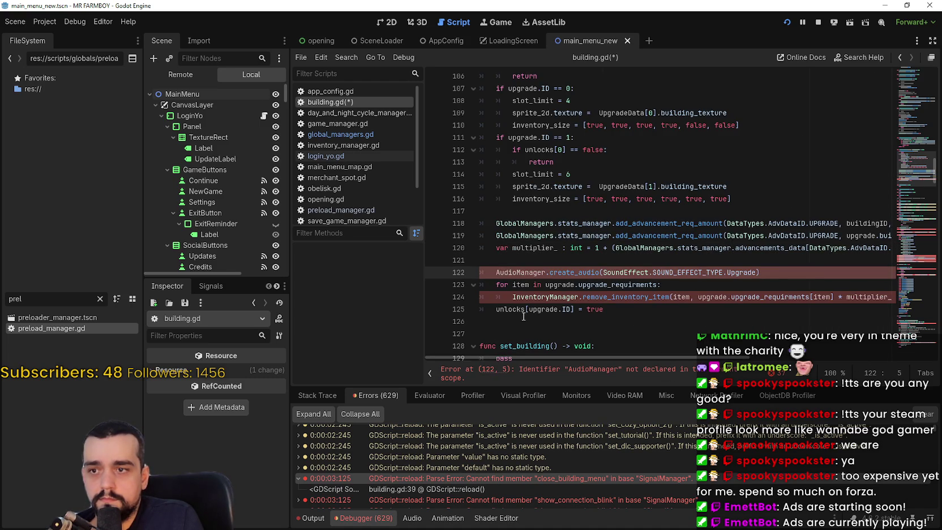
{"action": "double_click", "coordinate": [576, 272]}
{"action": "type", "text": "audio"}
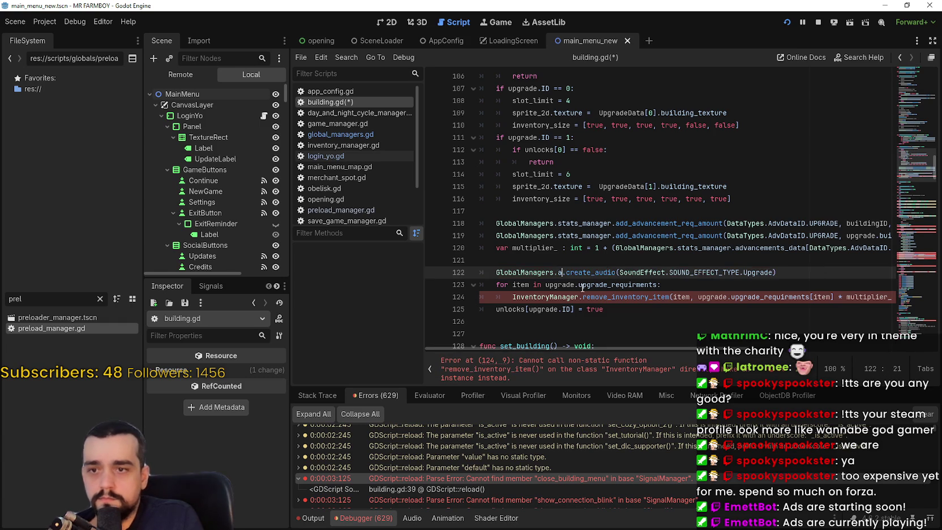
{"action": "type", "text": "_manager"}
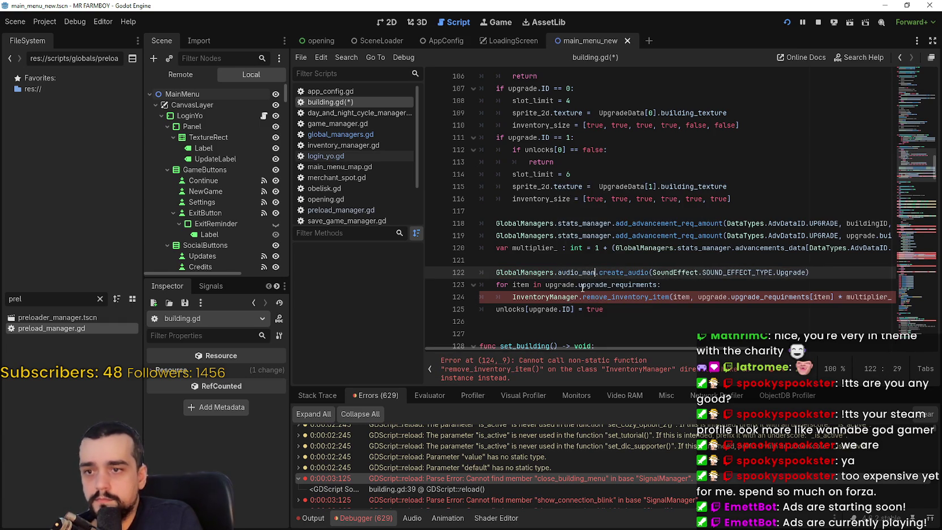
{"action": "left_click", "coordinate": [564, 271]}
{"action": "double_click", "coordinate": [565, 270]}
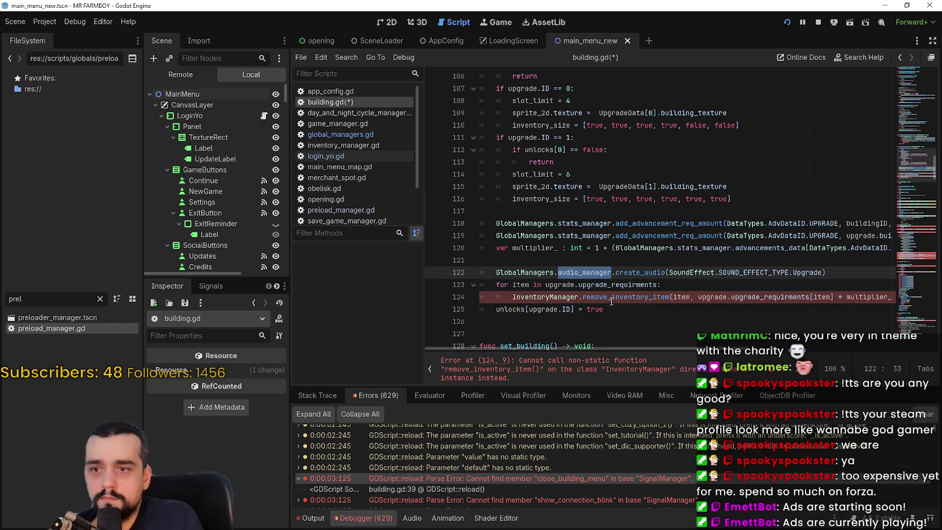
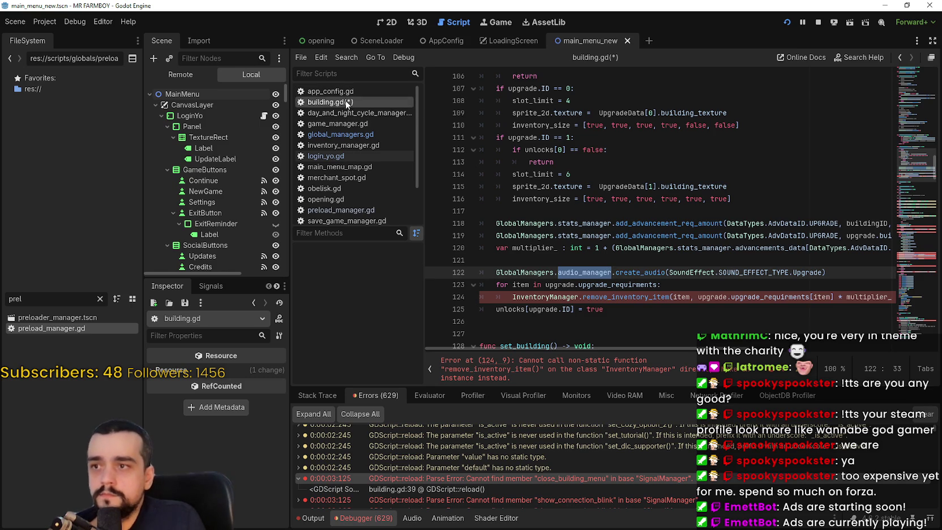
- Declare 'var audio_manager: Node' after tool_manager in global_managers.gd
{"action": "scroll", "coordinate": [368, 127], "scroll_direction": "down", "scroll_amount": 1}
{"action": "left_click", "coordinate": [340, 118]}
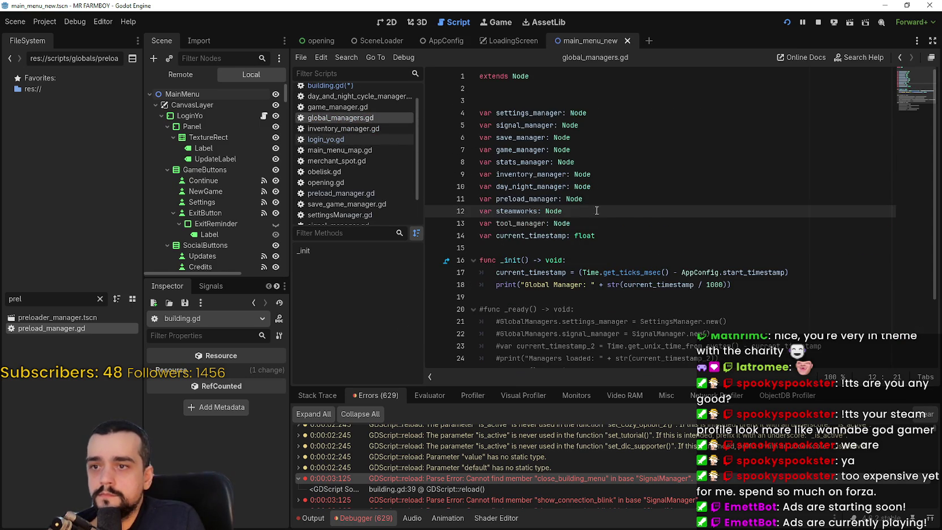
{"action": "key", "text": "Return"}
{"action": "type", "text": "var audio_ma"}
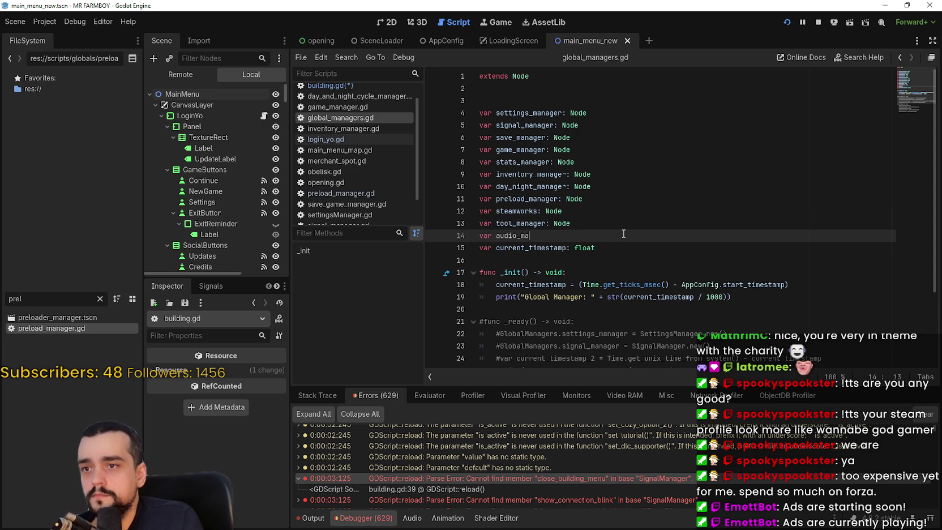
{"action": "type", "text": "nager: Node"}
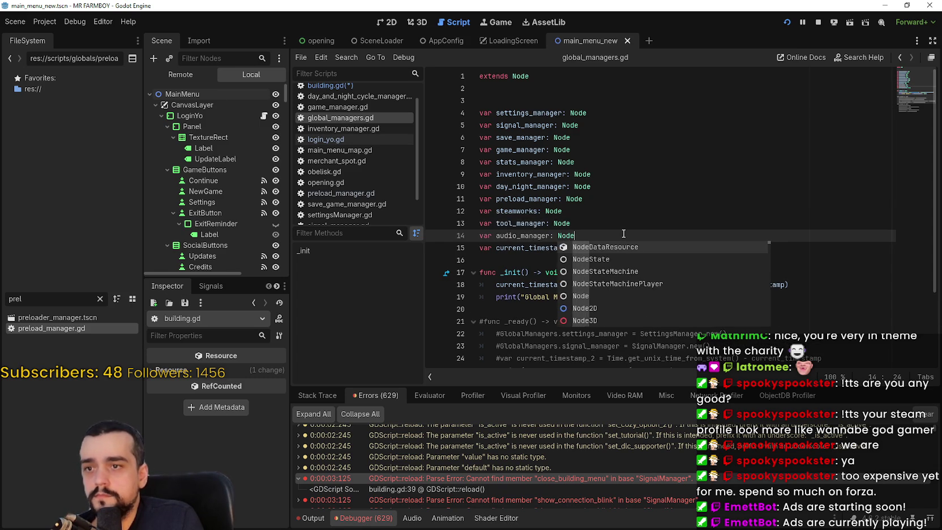
{"action": "key", "text": "Escape"}
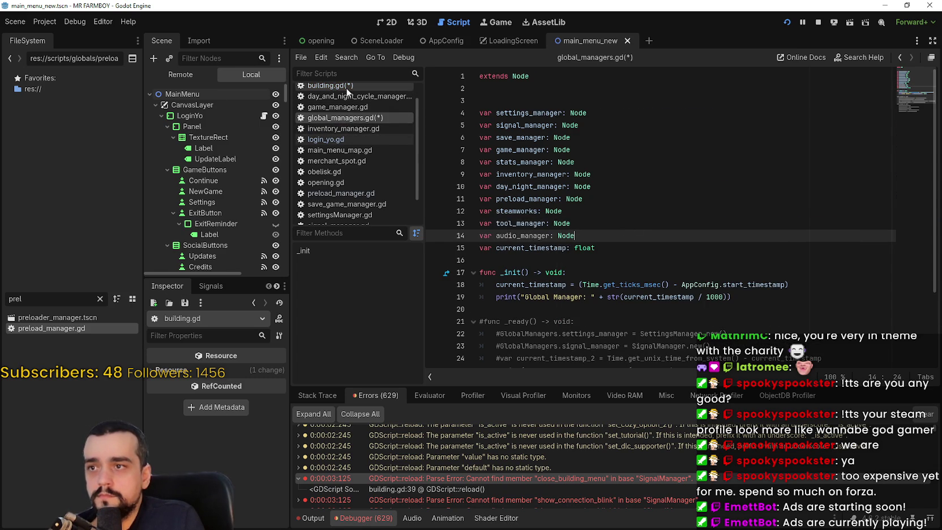
- Back in building.gd, prefix InventoryManager on line 124 with 'GlobalManagers.' and select it for replacement
{"action": "left_click", "coordinate": [330, 86]}
{"action": "left_click", "coordinate": [512, 296]}
{"action": "type", "text": "GlobalManagers."}
{"action": "double_click", "coordinate": [621, 298]}
- Complete line 124 as GlobalManagers.inventory_manager
{"action": "type", "text": "invent"}
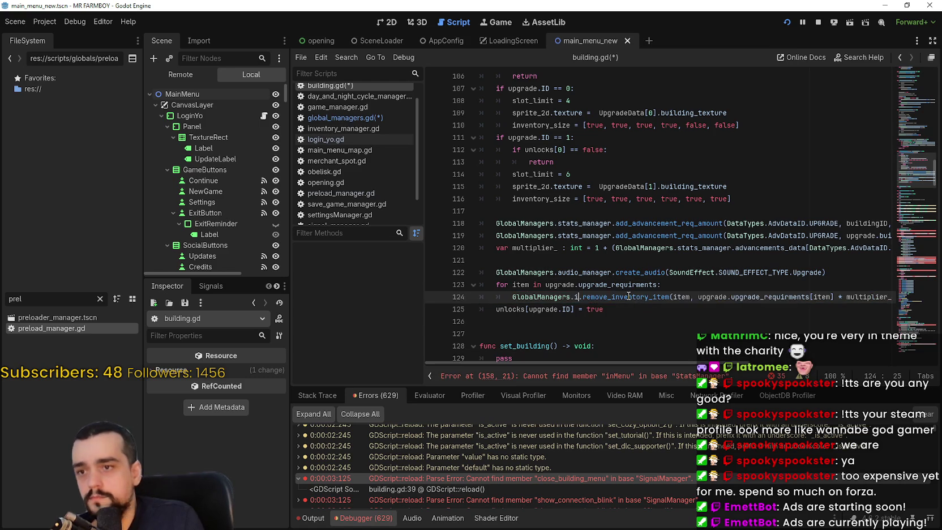
{"action": "key", "text": "Return"}
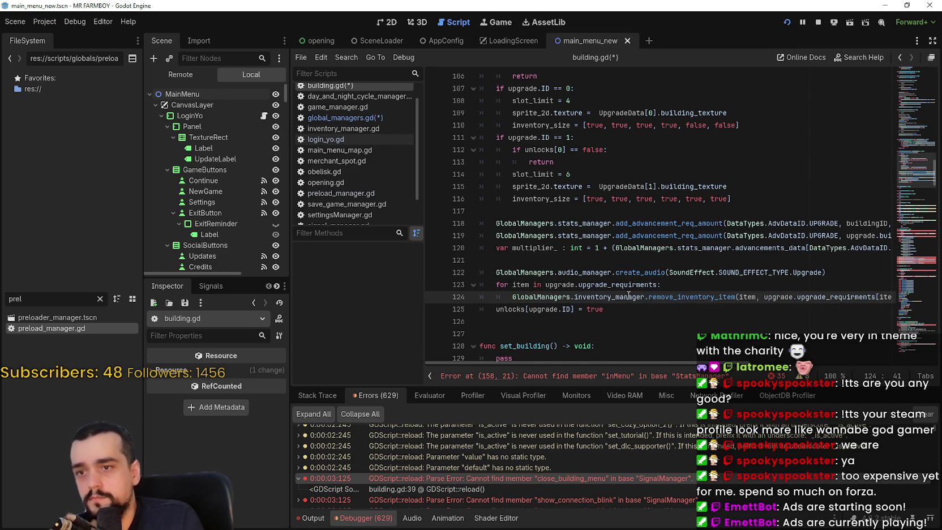
{"action": "scroll", "coordinate": [611, 226], "scroll_direction": "down", "scroll_amount": 5}
{"action": "left_click", "coordinate": [595, 161]}
{"action": "left_click", "coordinate": [598, 150]}
{"action": "scroll", "coordinate": [622, 167], "scroll_direction": "down", "scroll_amount": 8}
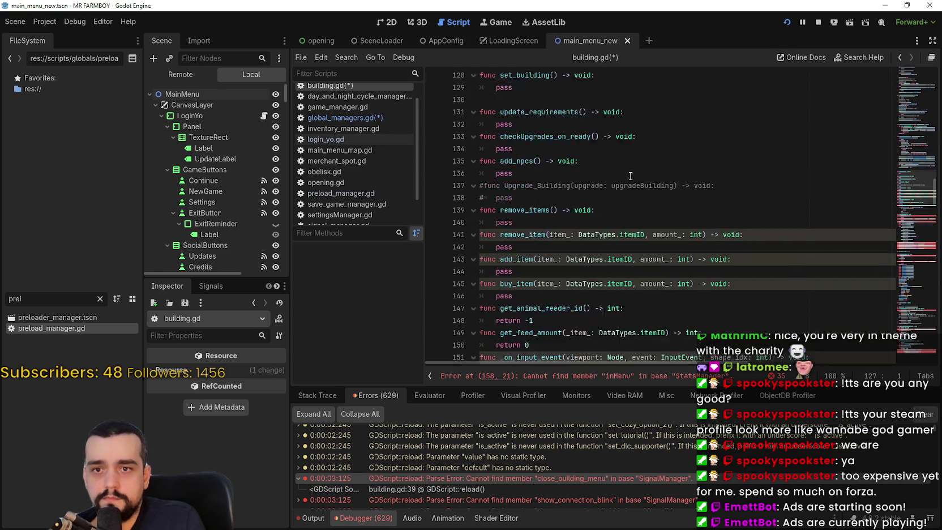
- Replace StatsManager on line 158 with GlobalManagers.stats_manager
{"action": "left_click", "coordinate": [529, 230]}
{"action": "left_click", "coordinate": [508, 235]}
{"action": "type", "text": "GlobalManagers."}
{"action": "double_click", "coordinate": [586, 235]}
{"action": "type", "text": "stats_manager.inMenu:"}
{"action": "key", "text": "Return"}
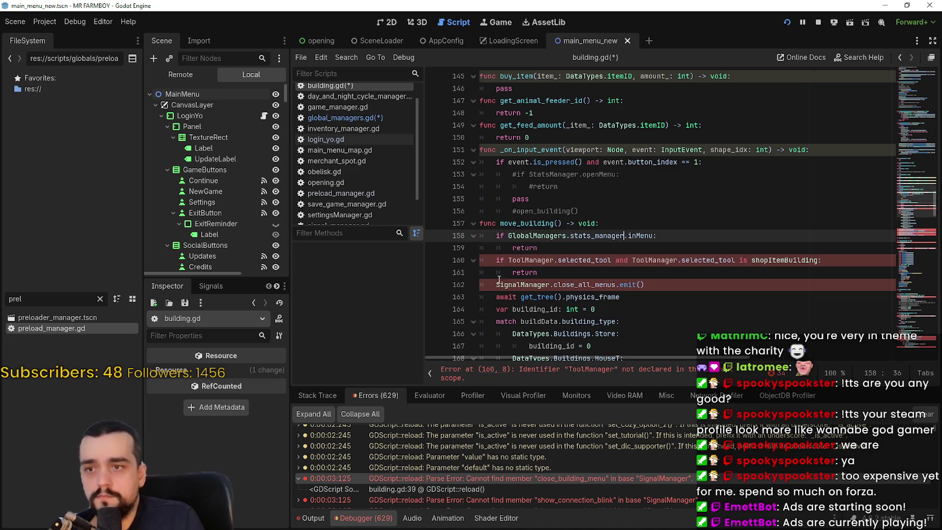
- Replace both ToolManager references on line 160 with GlobalManagers.tool_manager
{"action": "left_click", "coordinate": [508, 261]}
{"action": "type", "text": "GlobalManagers."}
{"action": "double_click", "coordinate": [589, 261]}
{"action": "type", "text": "tool_"}
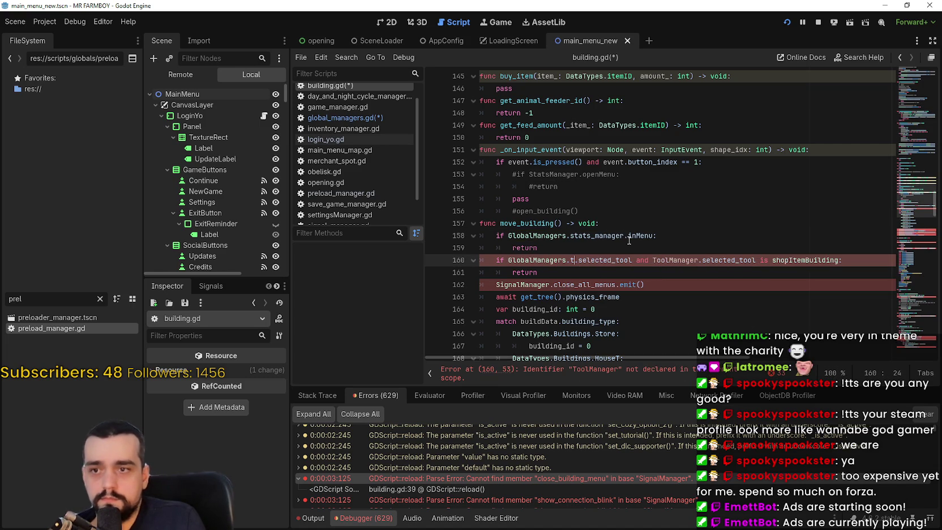
{"action": "key", "text": "Return"}
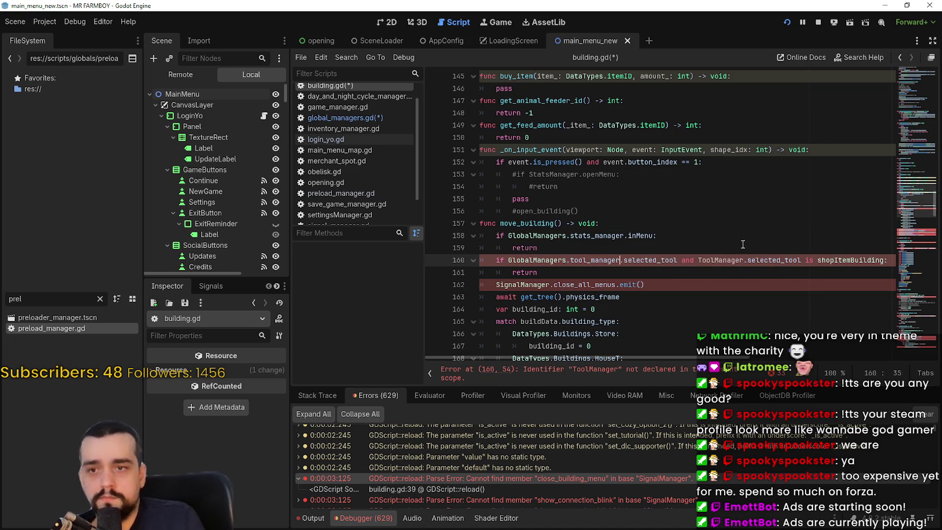
{"action": "type", "text": "GlobalManagers."}
{"action": "double_click", "coordinate": [784, 261]}
{"action": "type", "text": "tool"}
{"action": "key", "text": "Return"}
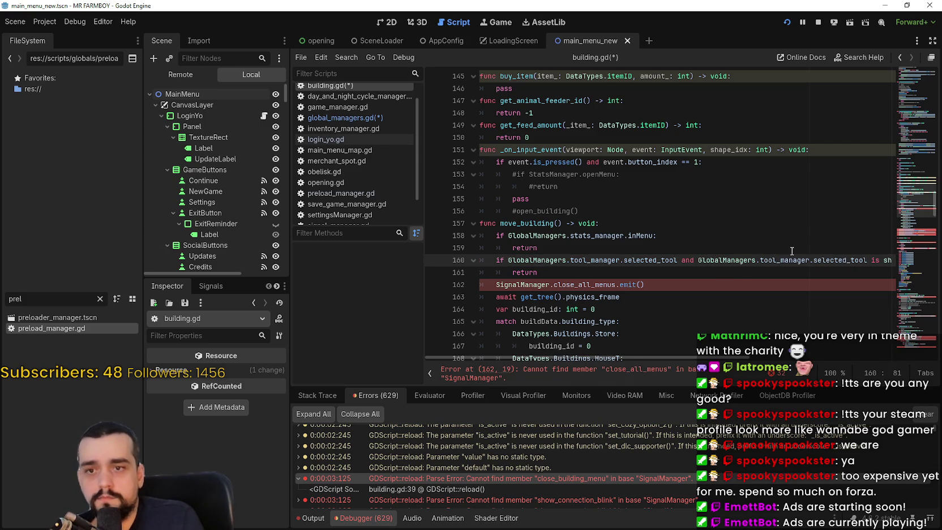
{"action": "mouse_move", "coordinate": [744, 358]}
{"action": "left_mouse_down"}
{"action": "mouse_move", "coordinate": [768, 354]}
{"action": "mouse_move", "coordinate": [577, 263]}
{"action": "left_mouse_up"}
{"action": "scroll", "coordinate": [610, 274], "scroll_direction": "down", "scroll_amount": 1}
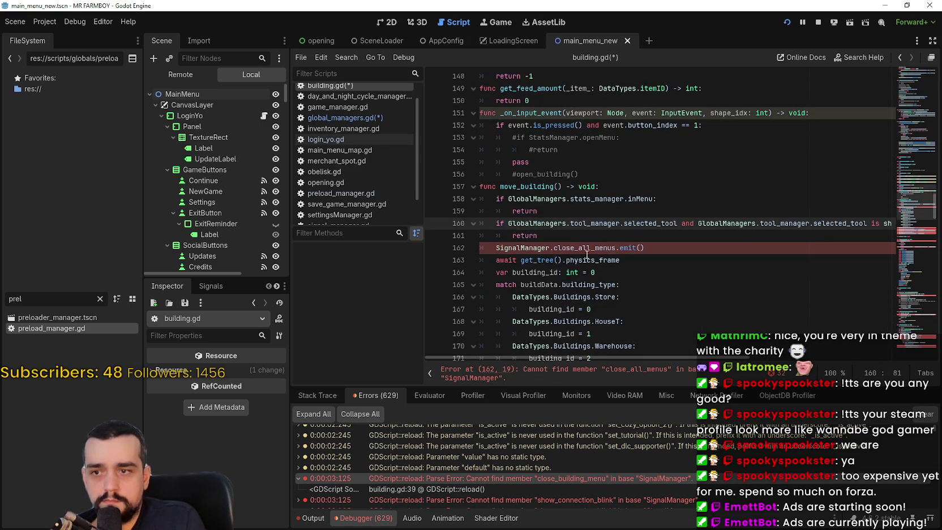
- Replace SignalManager on line 162 with GlobalManagers.signal_manager
{"action": "left_click", "coordinate": [501, 242]}
{"action": "type", "text": "GlobalManagers."}
{"action": "double_click", "coordinate": [589, 248]}
{"action": "type", "text": "sig"}
{"action": "key", "text": "Return"}
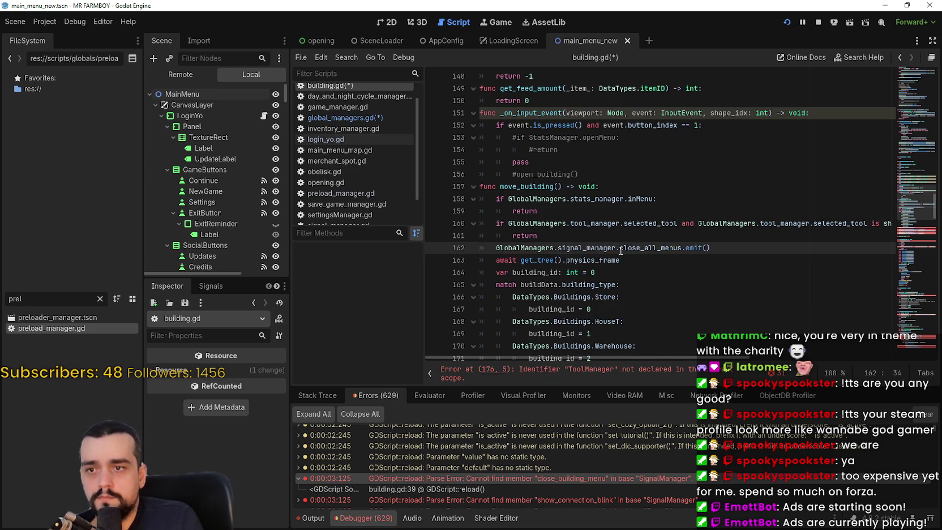
{"action": "scroll", "coordinate": [627, 247], "scroll_direction": "down", "scroll_amount": 2}
{"action": "scroll", "coordinate": [627, 248], "scroll_direction": "down", "scroll_amount": 4}
- Change ToolManager on lines 176 and 177 to GlobalManagers.tool_manager
{"action": "left_click", "coordinate": [496, 199]}
{"action": "type", "text": "GlobalManagers.ToolManager.on_building_moving = self"}
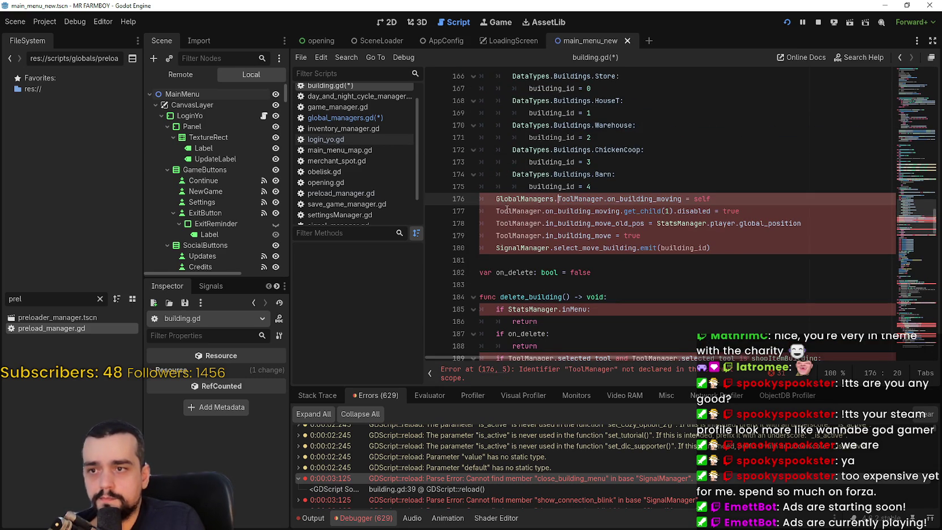
{"action": "left_click", "coordinate": [565, 199]}
{"action": "double_click", "coordinate": [565, 198]}
{"action": "type", "text": "t"}
{"action": "key", "text": "Return"}
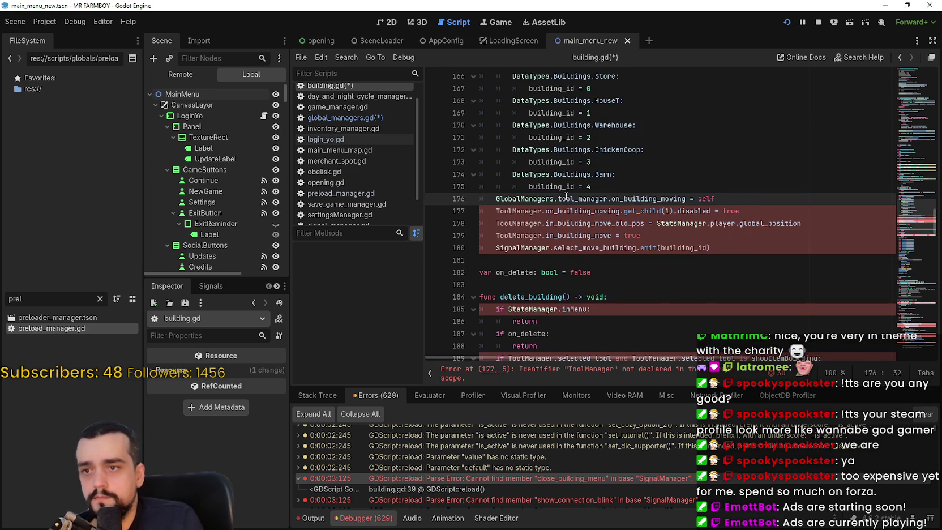
{"action": "left_click", "coordinate": [495, 210]}
{"action": "type", "text": "GlobalManagers."}
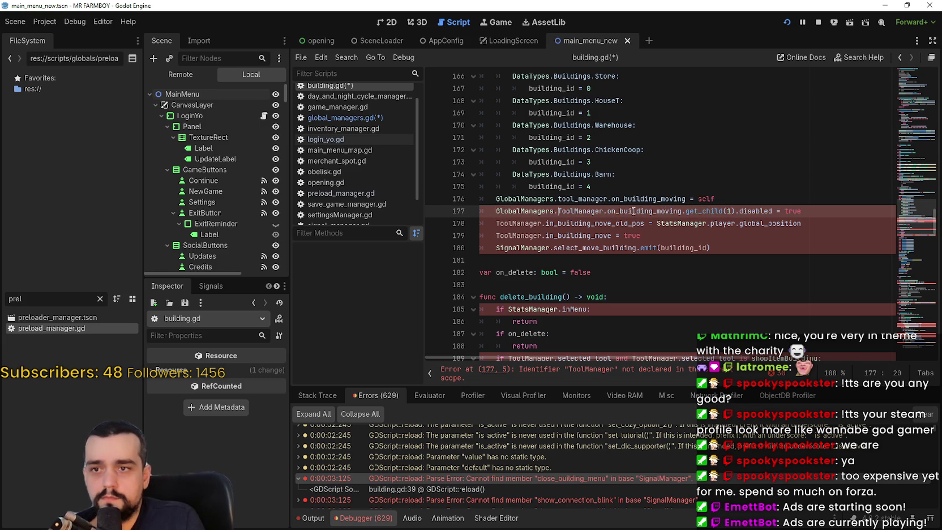
{"action": "double_click", "coordinate": [598, 210]}
{"action": "type", "text": "t"}
{"action": "key", "text": "Return"}
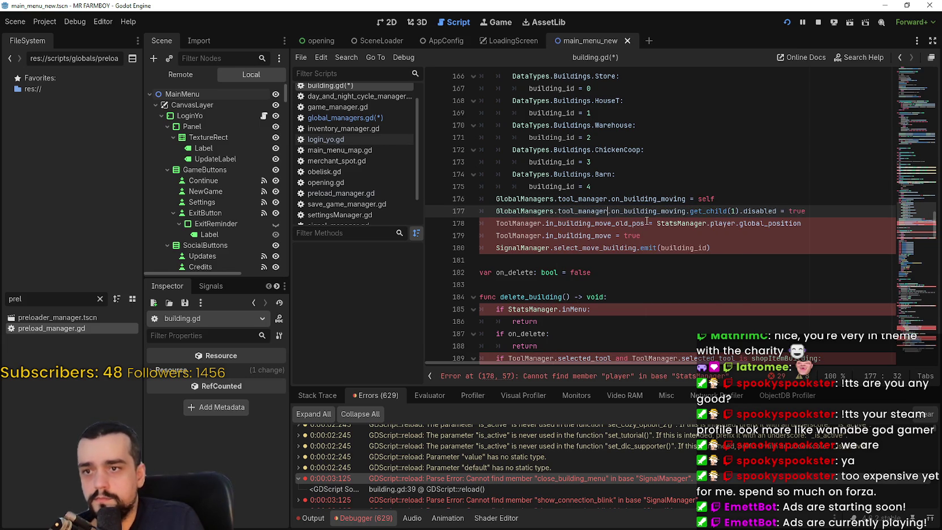
- On line 178, switch ToolManager and StatsManager to GlobalManagers.tool_manager and GlobalManagers.stats_manager
{"action": "left_click", "coordinate": [496, 223]}
{"action": "type", "text": "GlobalManagers."}
{"action": "double_click", "coordinate": [577, 223]}
{"action": "type", "text": "ty"}
{"action": "key", "text": "BackSpace"}
{"action": "key", "text": "Return"}
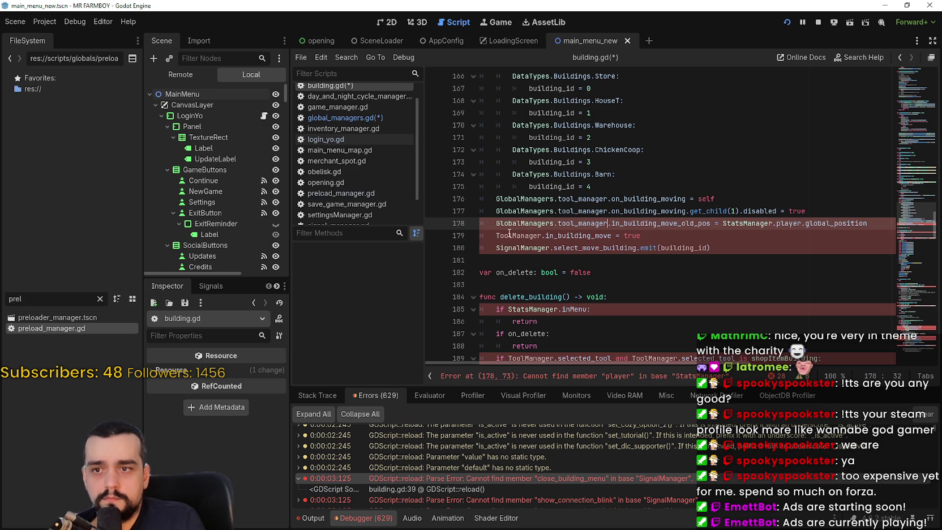
{"action": "key", "text": "ctrl+shift+Right"}
{"action": "type", "text": "GlobalManagers.stats"}
{"action": "key", "text": "Return"}
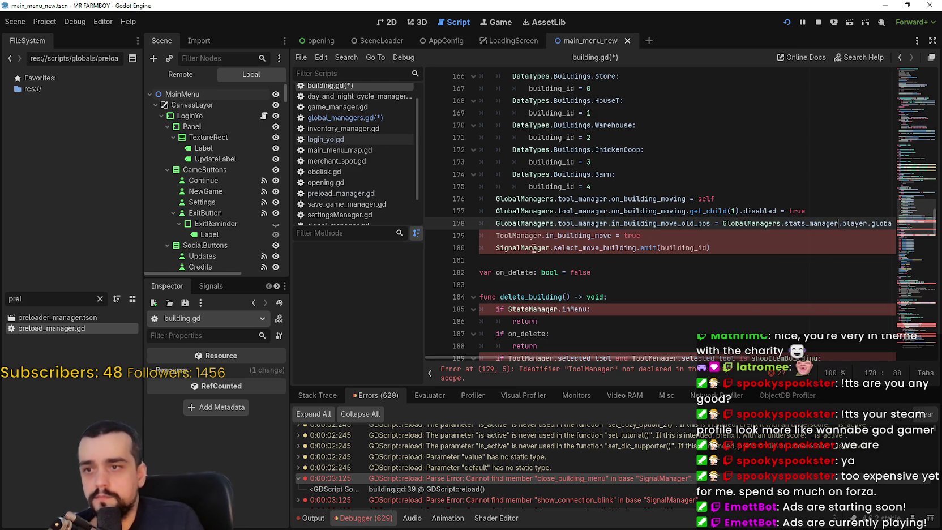
- Route line 179's ToolManager and line 180's SignalManager through GlobalManagers.tool_manager and signal_manager
{"action": "left_click", "coordinate": [495, 232]}
{"action": "type", "text": "GlobalManagers."}
{"action": "key", "text": "ctrl+shift+Right"}
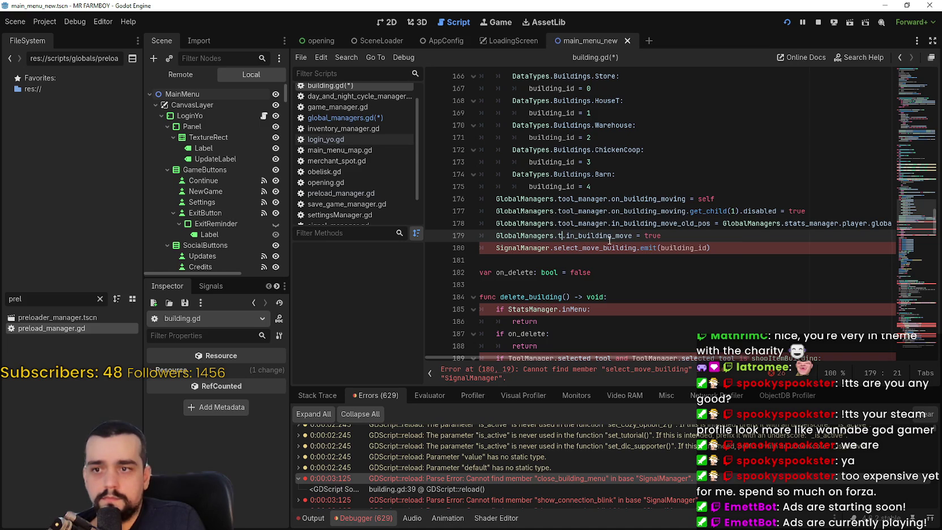
{"action": "type", "text": "tool"}
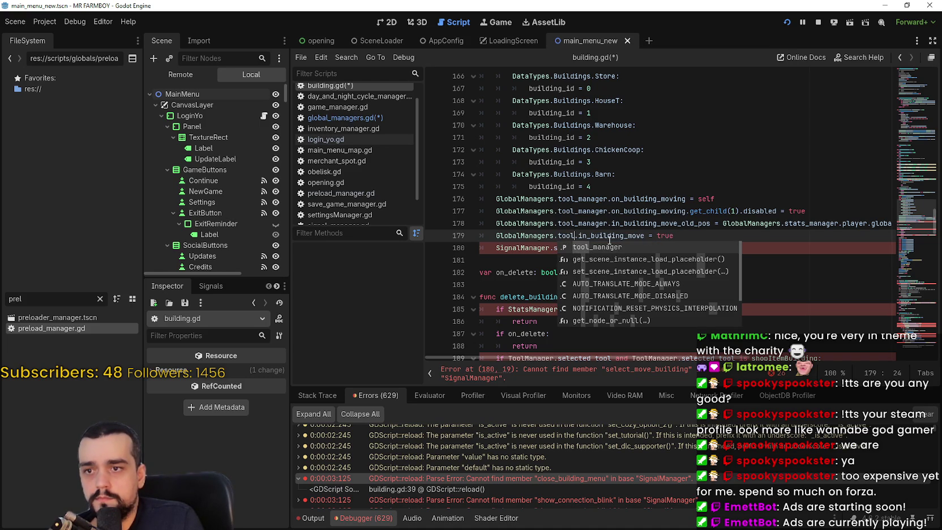
{"action": "key", "text": "Return"}
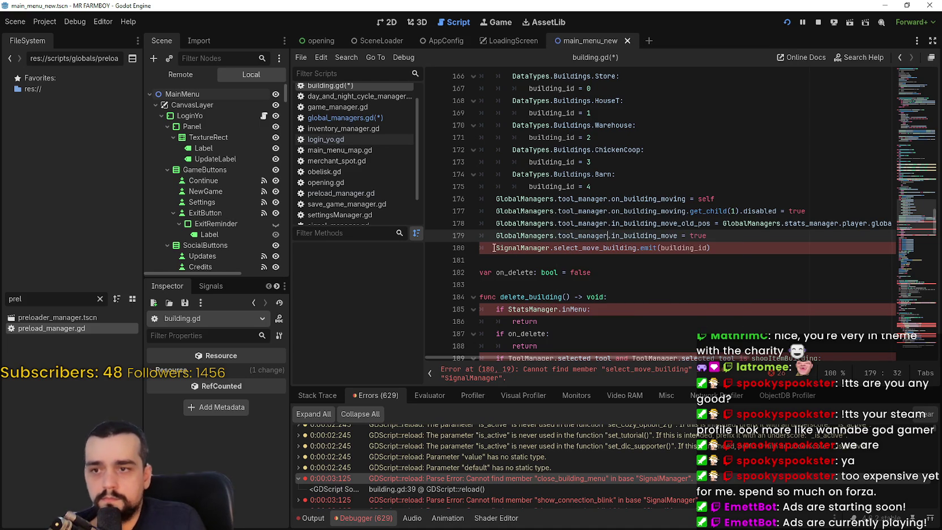
{"action": "left_click", "coordinate": [495, 248]}
{"action": "type", "text": "GlobalManagers."}
{"action": "double_click", "coordinate": [588, 247]}
{"action": "type", "text": "signal"}
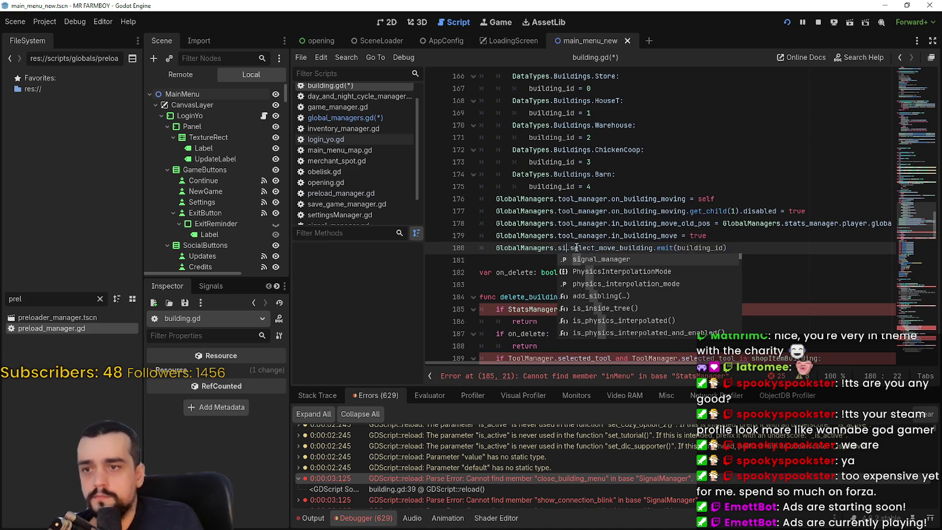
{"action": "key", "text": "Return"}
{"action": "scroll", "coordinate": [531, 248], "scroll_direction": "down", "scroll_amount": 4}
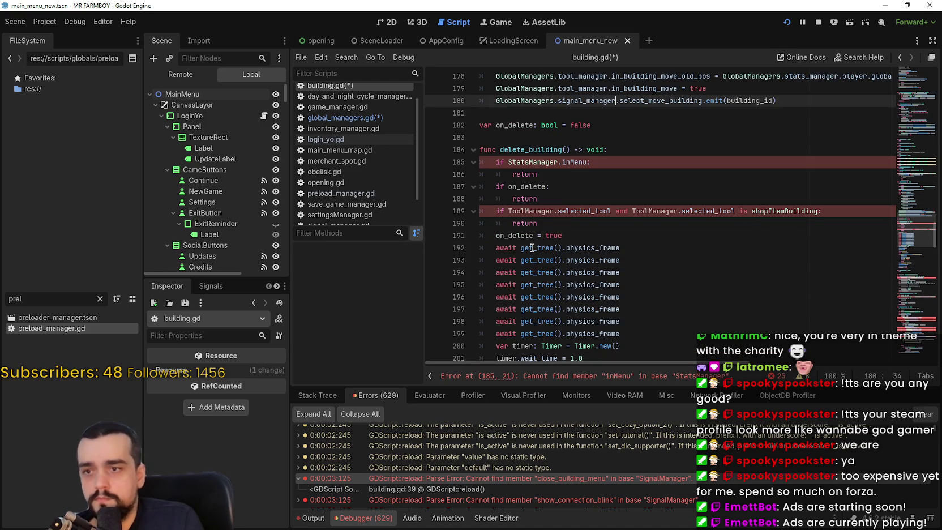
- Make line 185 use GlobalManagers.stats_manager and both line 189 references use GlobalManagers.tool_manager
{"action": "double_click", "coordinate": [508, 165]}
{"action": "type", "text": "GlobalManagers.st"}
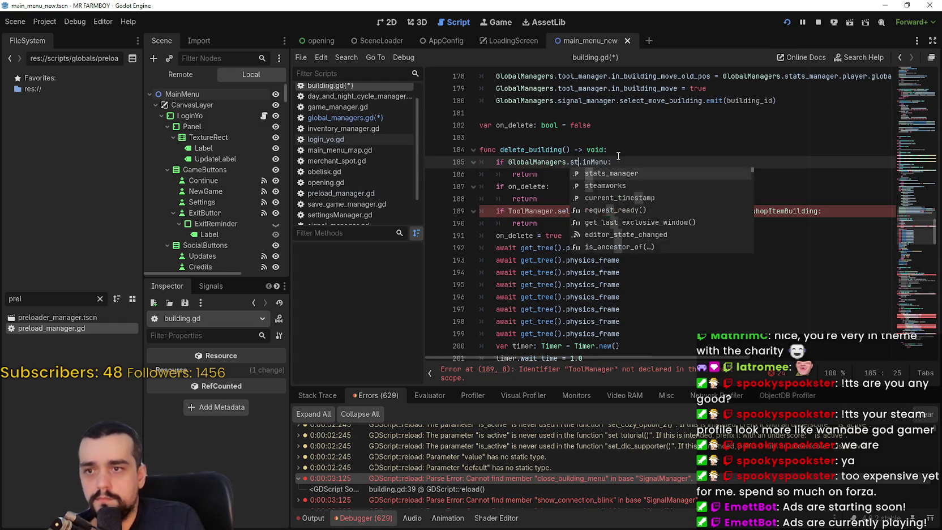
{"action": "key", "text": "Return"}
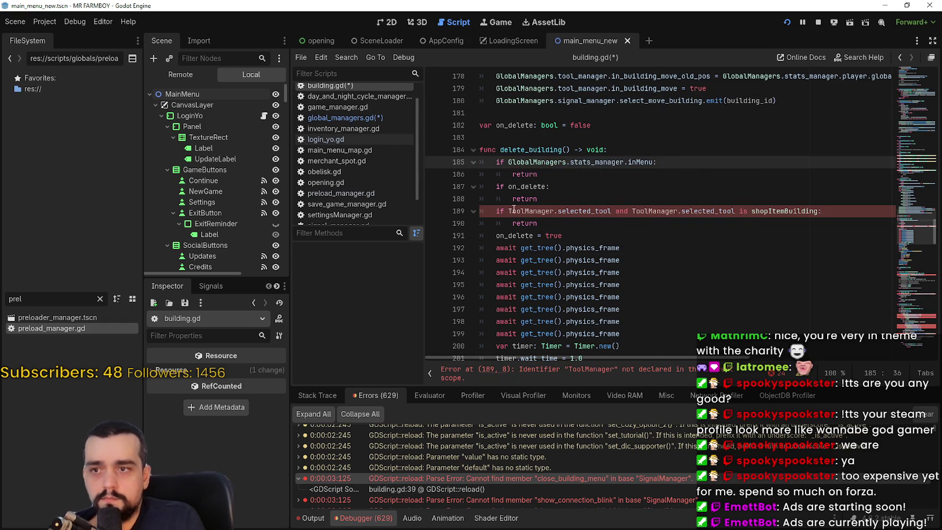
{"action": "left_click", "coordinate": [513, 209]}
{"action": "double_click", "coordinate": [529, 211]}
{"action": "type", "text": "GlobalManagers.tool_manager.se"}
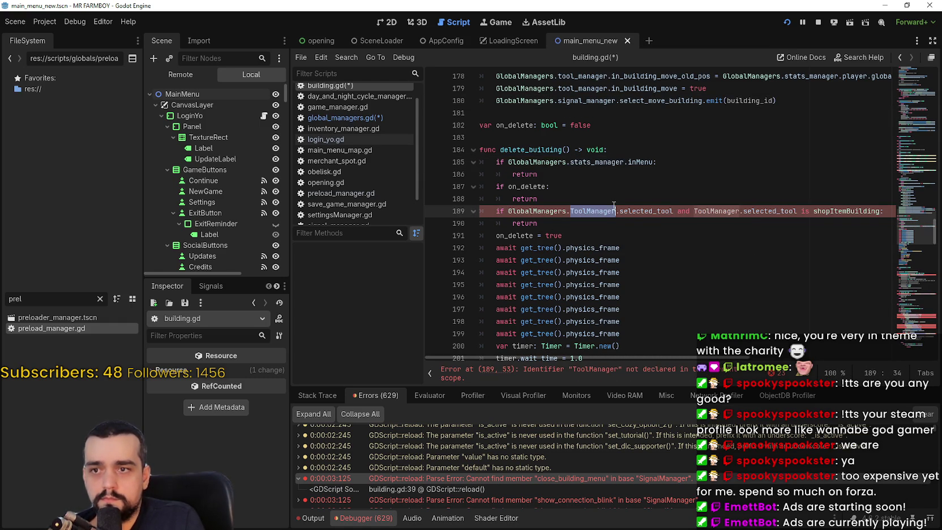
{"action": "type", "text": "l"}
{"action": "key", "text": "Return"}
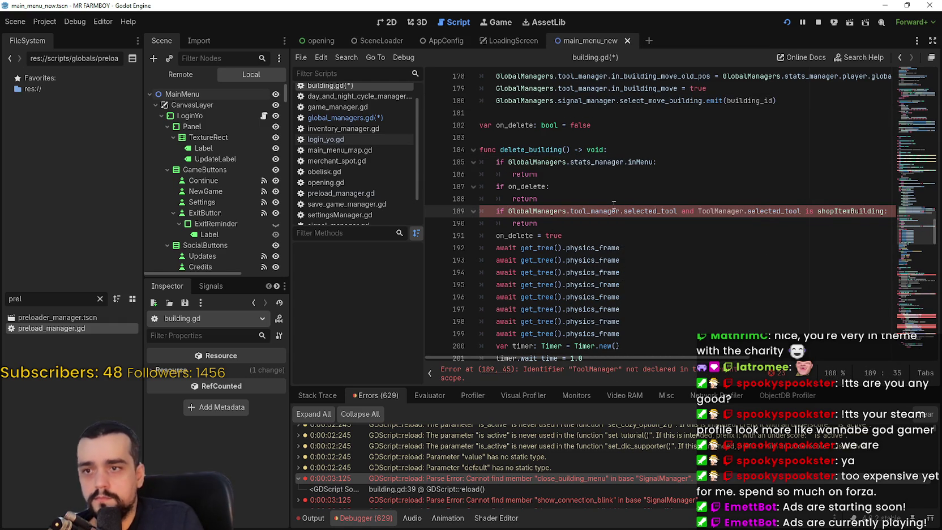
{"action": "left_click", "coordinate": [698, 210]}
{"action": "type", "text": "GlobalManagers."}
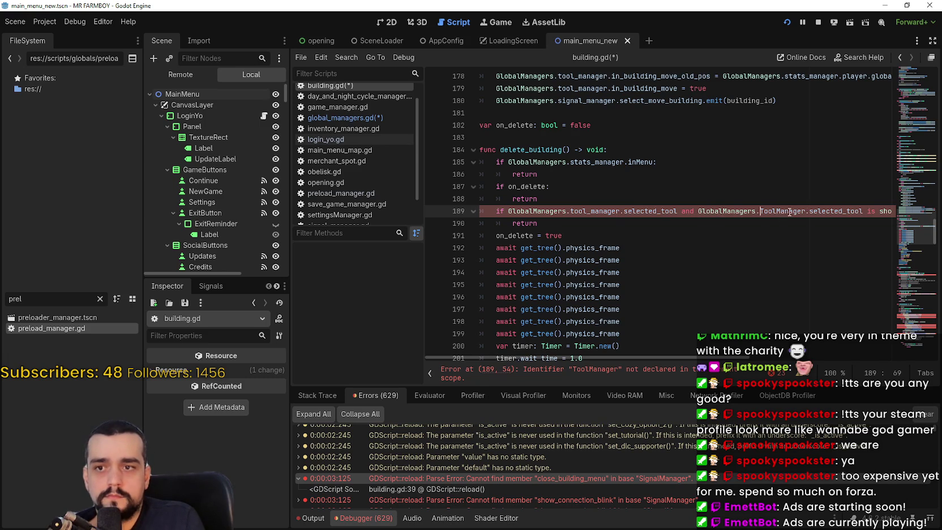
{"action": "double_click", "coordinate": [789, 211]}
{"action": "type", "text": "tool"}
{"action": "key", "text": "Return"}
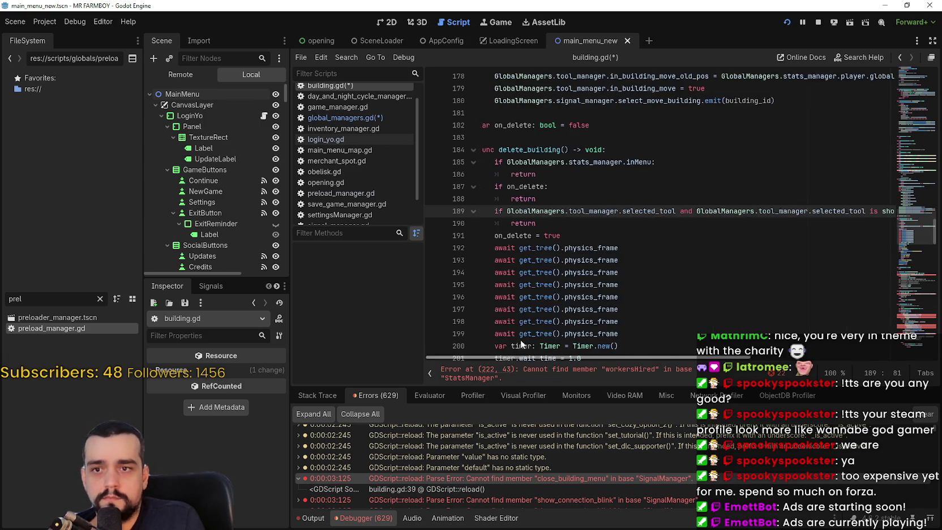
- Change StatsManager on lines 222 and 235 to GlobalManagers.stats_manager
{"action": "scroll", "coordinate": [569, 237], "scroll_direction": "down", "scroll_amount": 6}
{"action": "scroll", "coordinate": [569, 237], "scroll_direction": "down", "scroll_amount": 4}
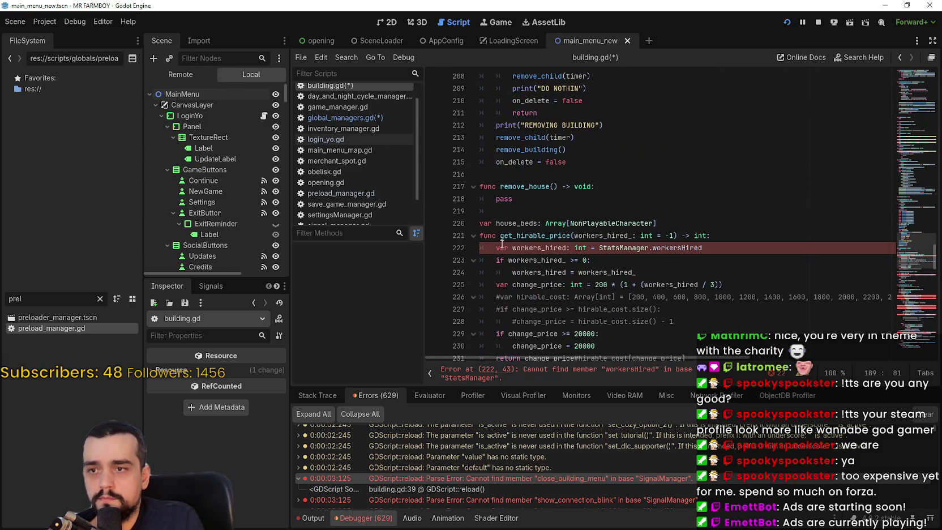
{"action": "left_click", "coordinate": [599, 248]}
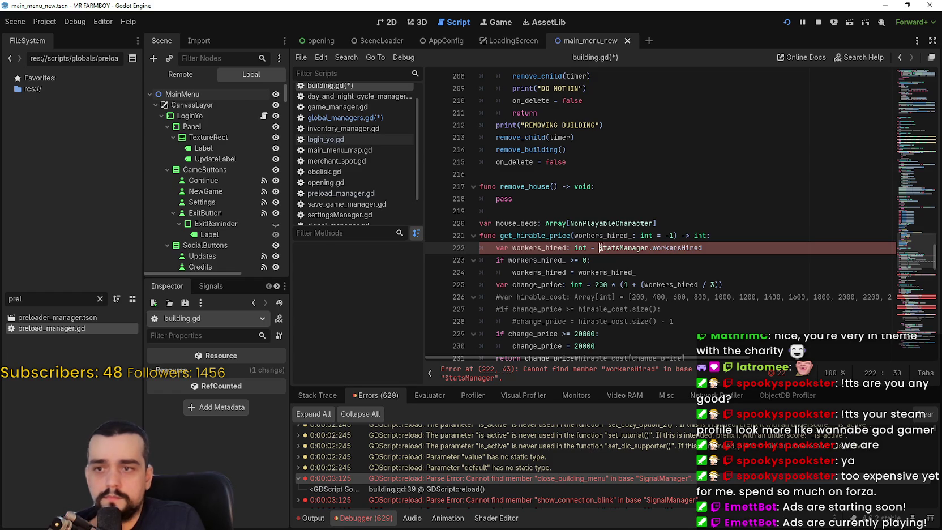
{"action": "type", "text": "GlobalManagers."}
{"action": "double_click", "coordinate": [687, 248]}
{"action": "type", "text": "stats_manager"}
{"action": "scroll", "coordinate": [703, 251], "scroll_direction": "down", "scroll_amount": 7}
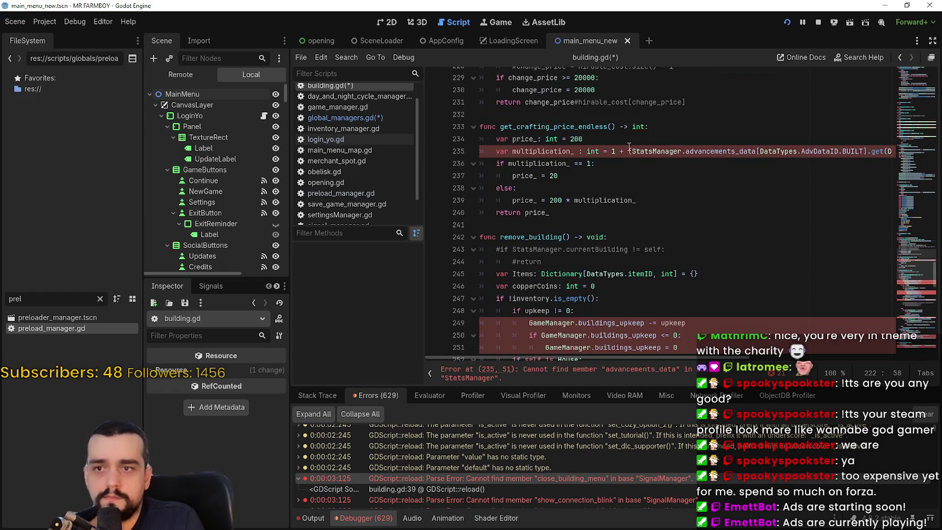
{"action": "left_click", "coordinate": [629, 149]}
{"action": "type", "text": "GlobalManagers."}
{"action": "double_click", "coordinate": [722, 151]}
{"action": "type", "text": "stats_manager"}
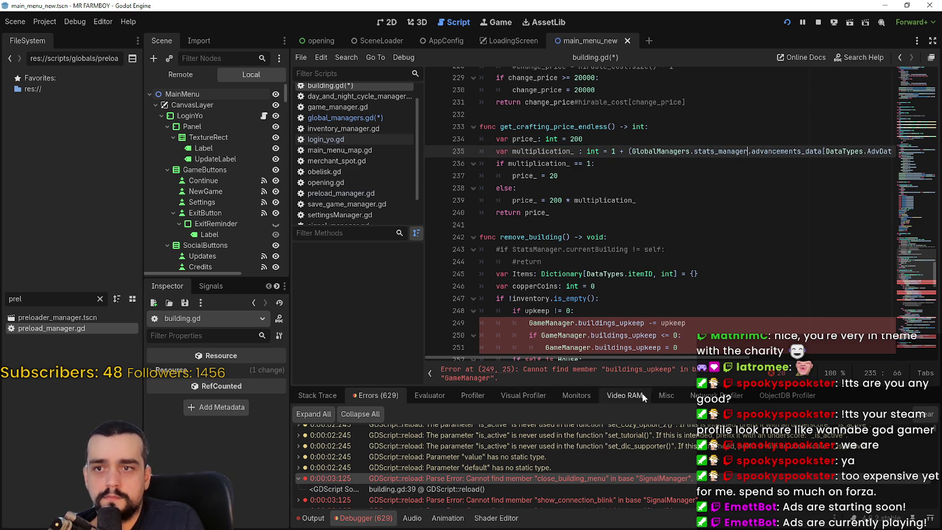
- Route the GameManager references on lines 249–251 through GlobalManagers.game_manager
{"action": "mouse_move", "coordinate": [636, 358]}
{"action": "left_mouse_down"}
{"action": "mouse_move", "coordinate": [769, 358]}
{"action": "mouse_move", "coordinate": [565, 359]}
{"action": "left_mouse_up"}
{"action": "scroll", "coordinate": [612, 250], "scroll_direction": "down", "scroll_amount": 1}
{"action": "scroll", "coordinate": [613, 250], "scroll_direction": "down", "scroll_amount": 3}
{"action": "left_click", "coordinate": [528, 249]}
{"action": "type", "text": "GlobalManagers."}
{"action": "double_click", "coordinate": [629, 249]}
{"action": "type", "text": "game_manager"}
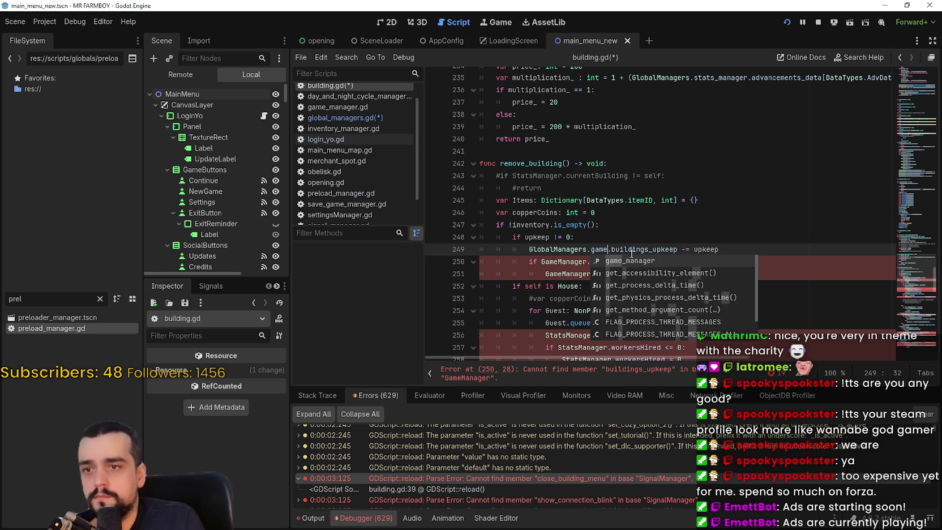
{"action": "double_click", "coordinate": [543, 261]}
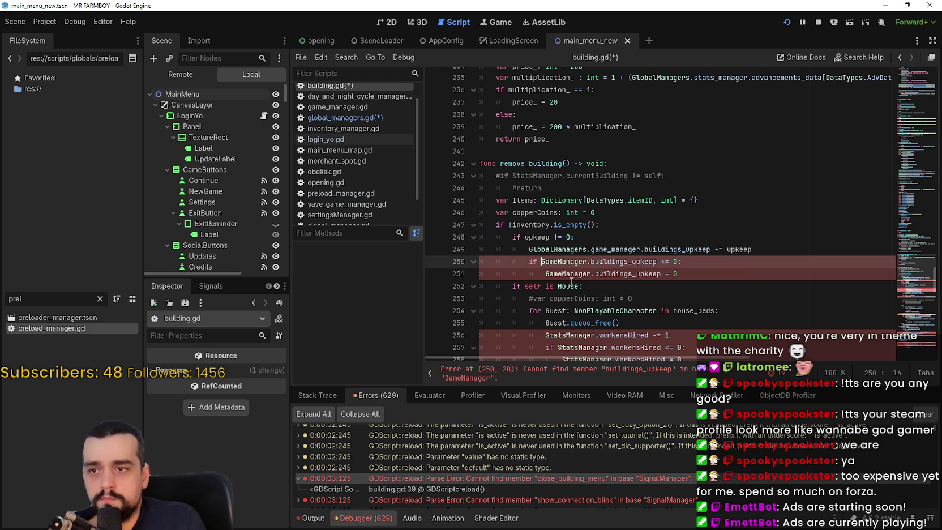
{"action": "type", "text": "GlobalManagers.game"}
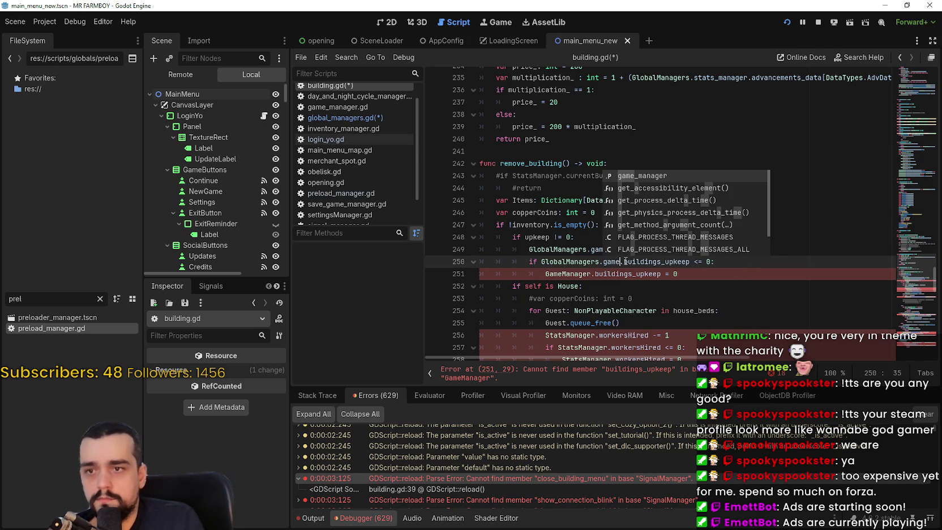
{"action": "key", "text": "Return"}
{"action": "double_click", "coordinate": [575, 271]}
{"action": "type", "text": "GlobalManagers.ga"}
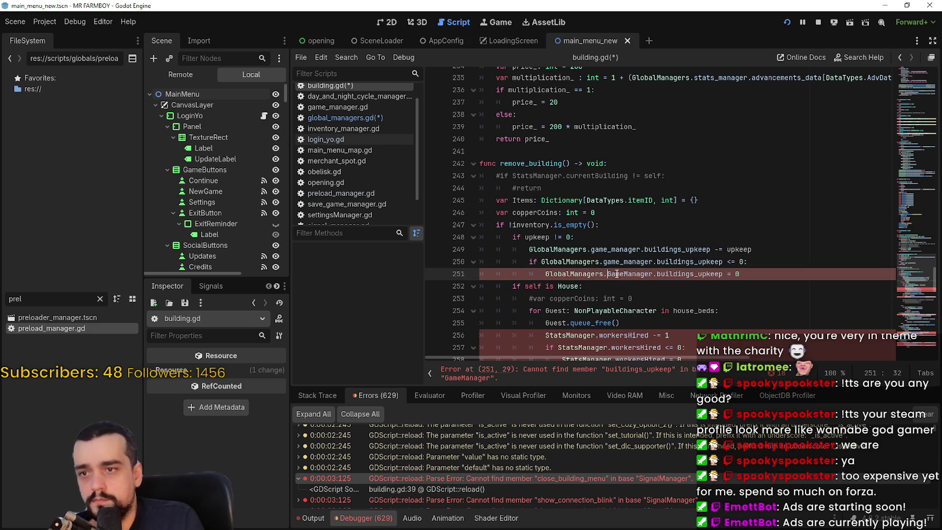
{"action": "type", "text": "m"}
{"action": "key", "text": "Return"}
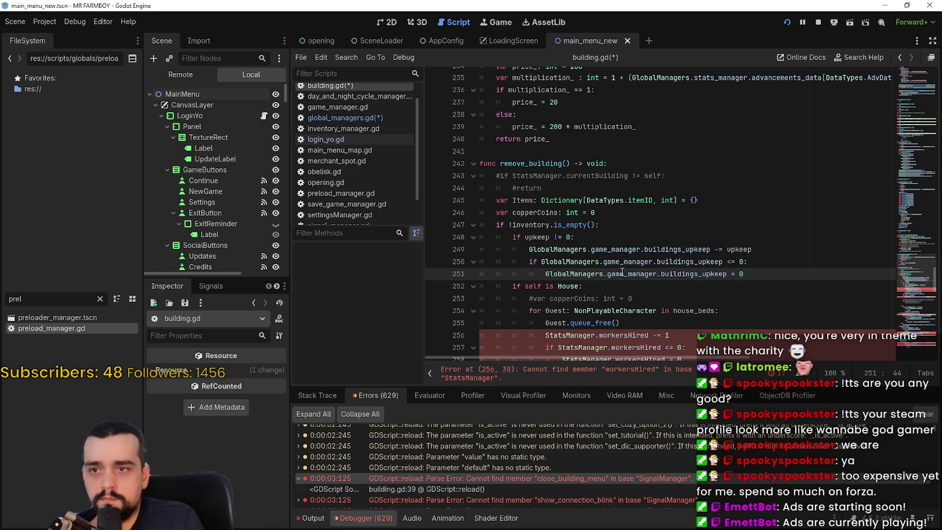
- Change StatsManager on lines 256 and 257 to GlobalManagers.stats_manager
{"action": "scroll", "coordinate": [613, 270], "scroll_direction": "down", "scroll_amount": 4}
{"action": "left_click", "coordinate": [549, 190]}
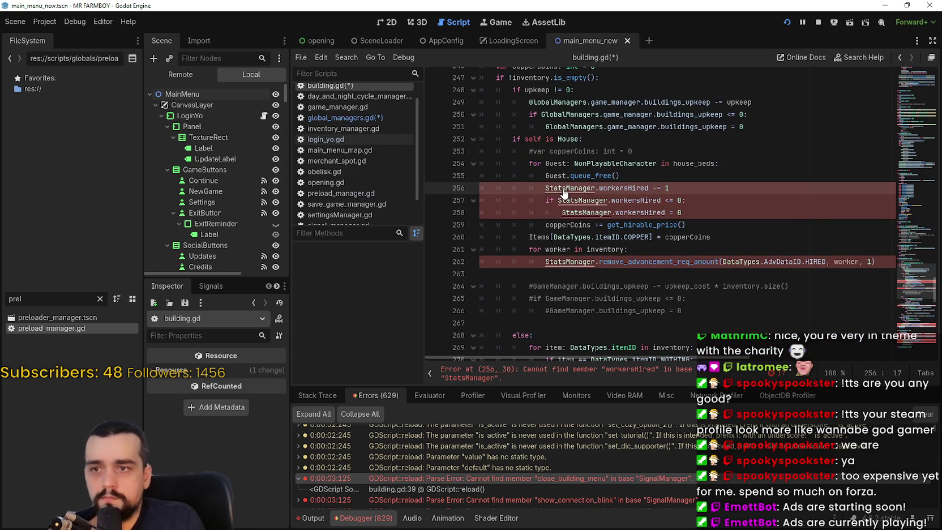
{"action": "type", "text": "GlobalManagers."}
{"action": "double_click", "coordinate": [621, 188]}
{"action": "type", "text": "stats"}
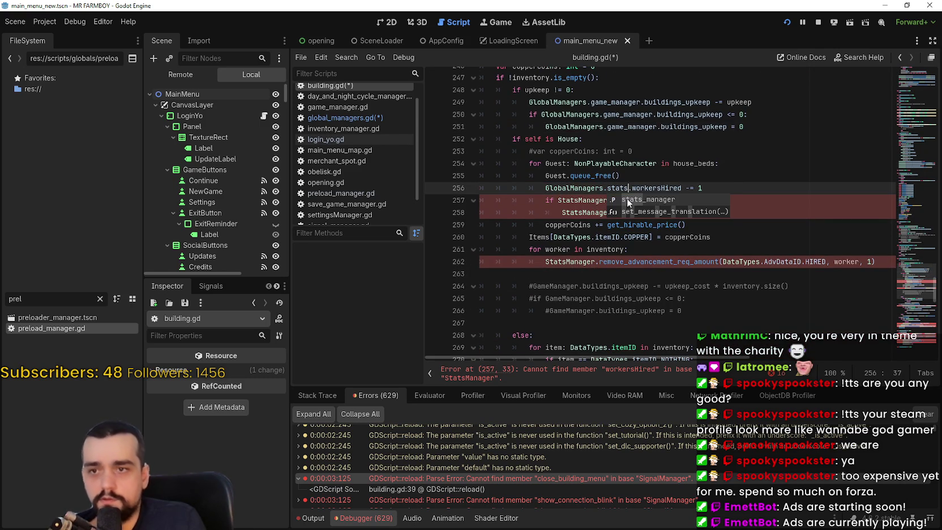
{"action": "key", "text": "Return"}
{"action": "left_click", "coordinate": [558, 201]}
{"action": "type", "text": "GlobalManagers."}
{"action": "double_click", "coordinate": [645, 200]}
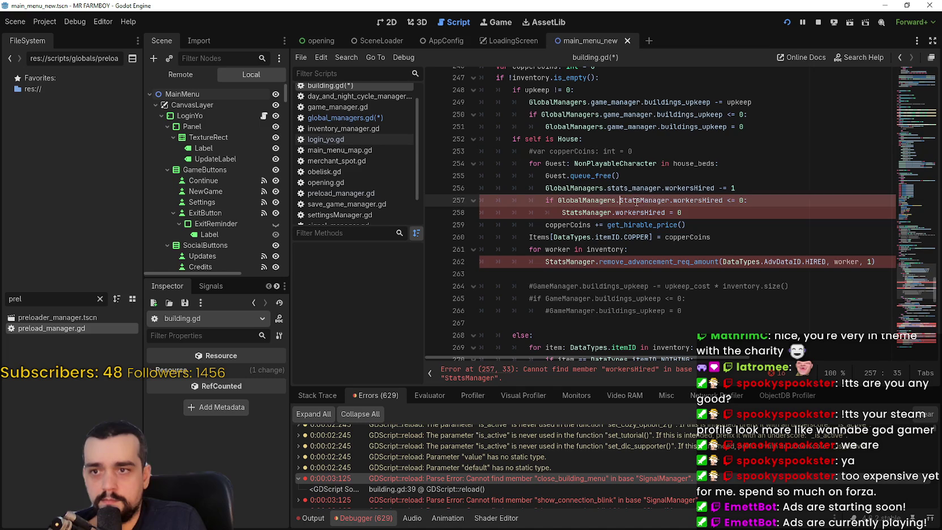
{"action": "type", "text": "stats"}
{"action": "key", "text": "Return"}
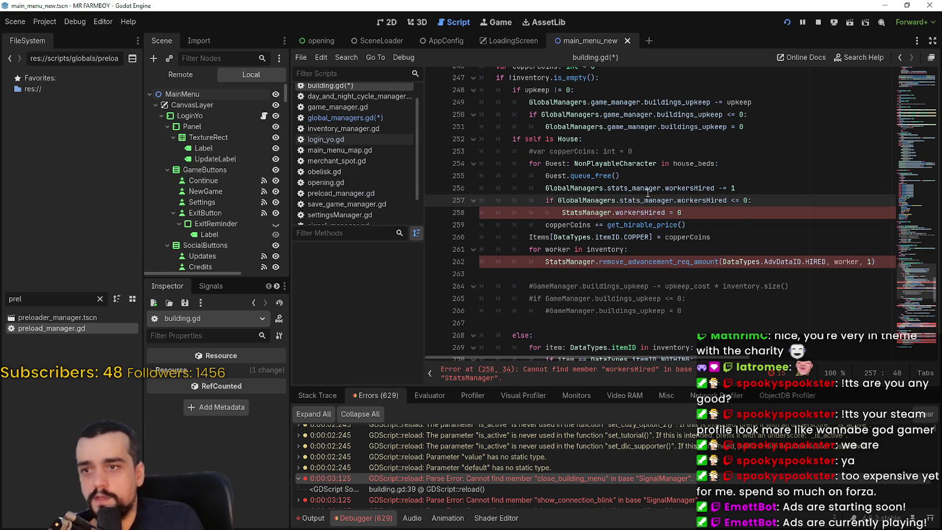
- Change StatsManager on lines 258 and 262 to GlobalManagers.stats_manager
{"action": "left_click", "coordinate": [563, 213]}
{"action": "type", "text": "GlobalManagers."}
{"action": "double_click", "coordinate": [649, 222]}
{"action": "type", "text": "st"}
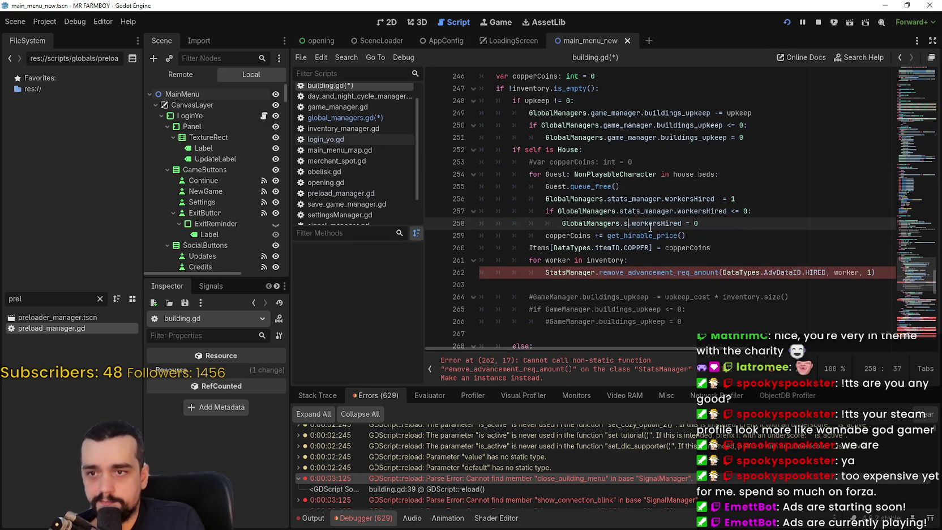
{"action": "key", "text": "Return"}
{"action": "scroll", "coordinate": [623, 226], "scroll_direction": "down", "scroll_amount": 2}
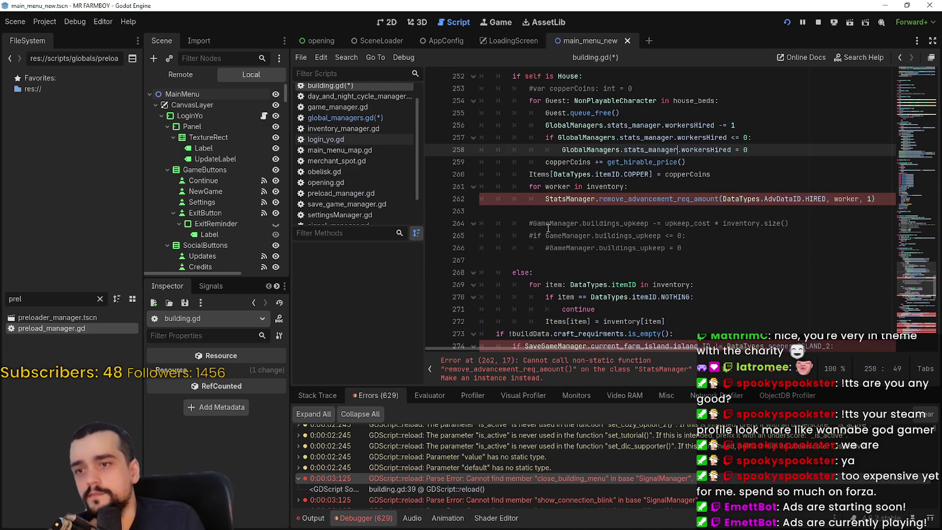
{"action": "left_click", "coordinate": [544, 199]}
{"action": "type", "text": "GlobalManagers."}
{"action": "double_click", "coordinate": [621, 199]}
{"action": "type", "text": "stats"}
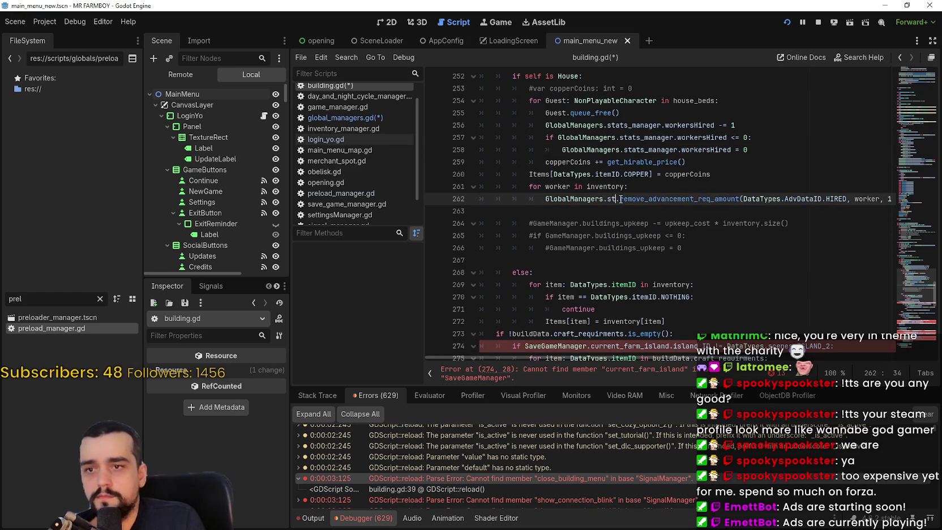
{"action": "key", "text": "Return"}
- Replace SaveGameManager on line 274 with GlobalManagers.save_manager
{"action": "scroll", "coordinate": [573, 236], "scroll_direction": "down", "scroll_amount": 2}
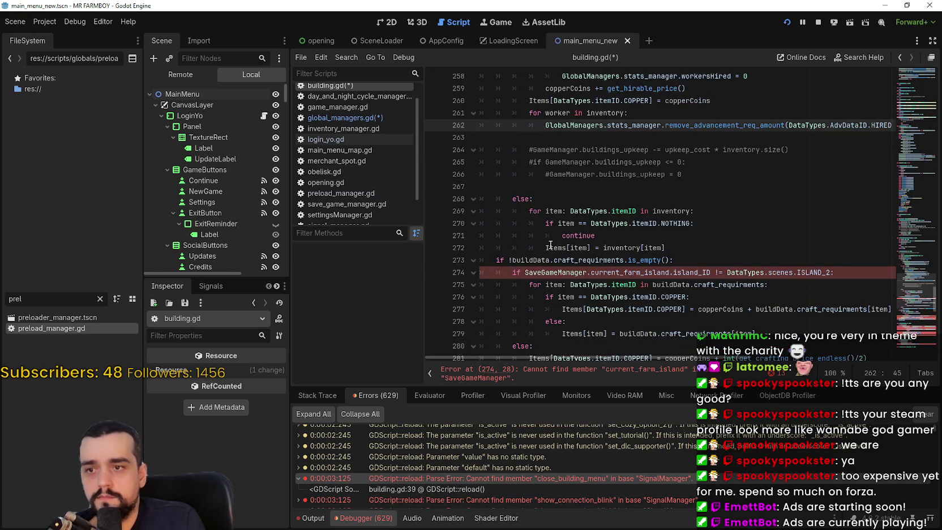
{"action": "left_click", "coordinate": [525, 272]}
{"action": "type", "text": "GlobalManagers."}
{"action": "double_click", "coordinate": [620, 272]}
{"action": "type", "text": "save"}
{"action": "key", "text": "Return"}
- Route the InventoryManager calls on lines 286 and 287 through GlobalManagers.inventory_manager
{"action": "scroll", "coordinate": [607, 261], "scroll_direction": "down", "scroll_amount": 2}
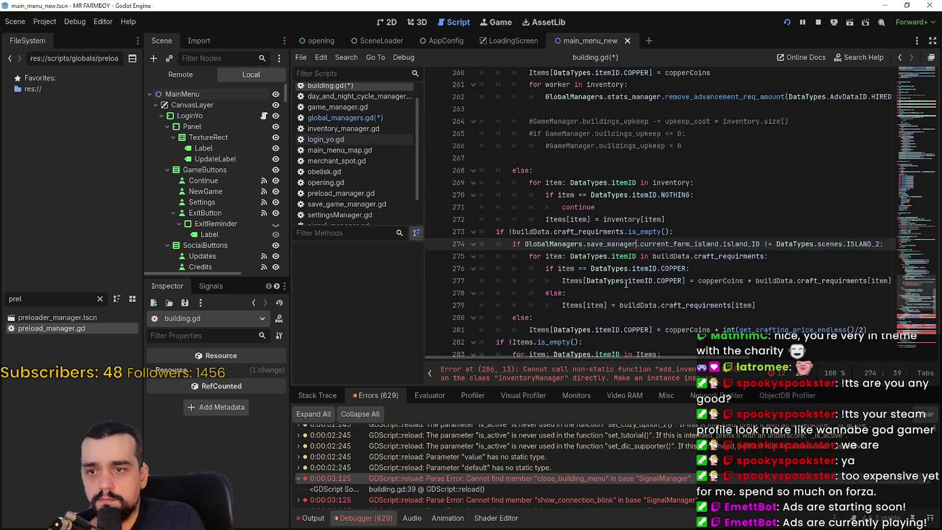
{"action": "scroll", "coordinate": [607, 262], "scroll_direction": "down", "scroll_amount": 4}
{"action": "left_click", "coordinate": [529, 221]}
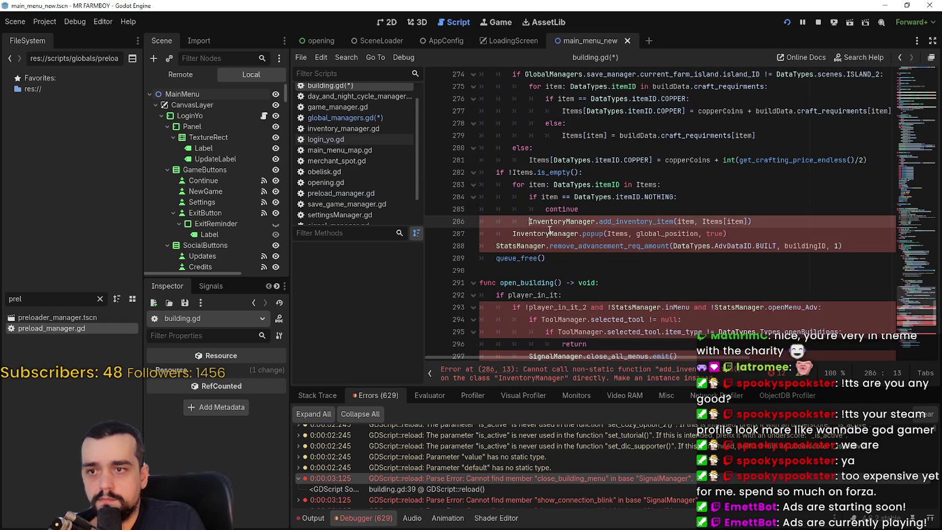
{"action": "type", "text": "GlobalManagers."}
{"action": "double_click", "coordinate": [622, 221]}
{"action": "type", "text": "inveto"}
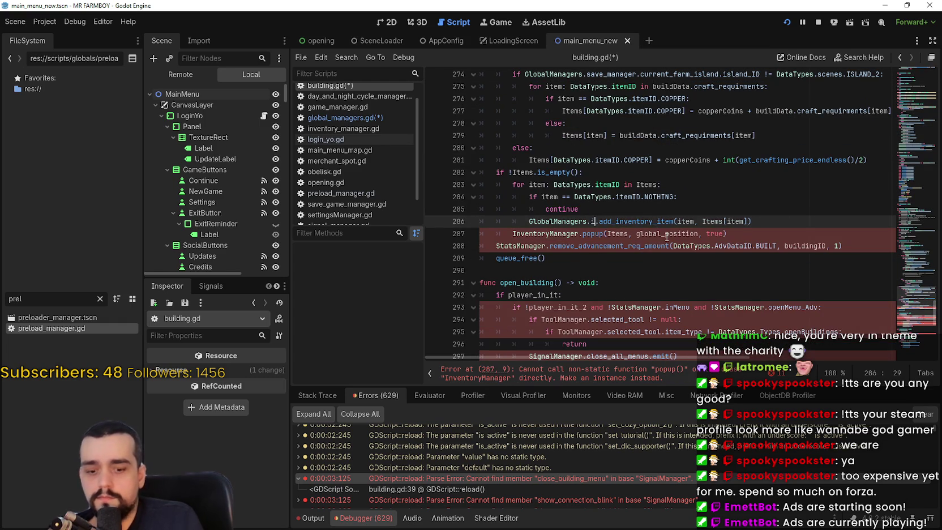
{"action": "key", "text": "Return"}
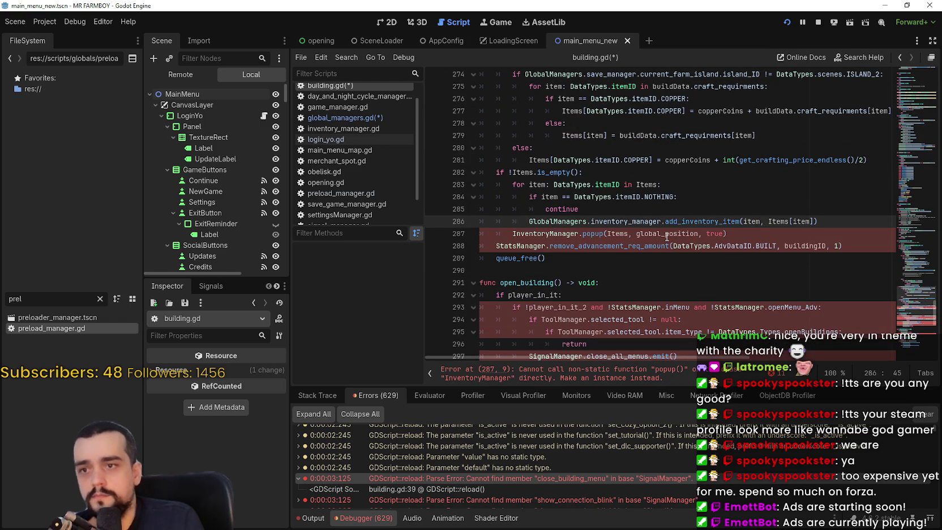
{"action": "key", "text": "Down"}
{"action": "key", "text": "Home"}
{"action": "type", "text": "GlobalManagers."}
{"action": "double_click", "coordinate": [622, 233]}
{"action": "type", "text": "inven"}
{"action": "key", "text": "Return"}
- Replace StatsManager on line 288 with GlobalManagers.stats_manager
{"action": "left_click", "coordinate": [496, 248]}
{"action": "type", "text": "GlobalManagers."}
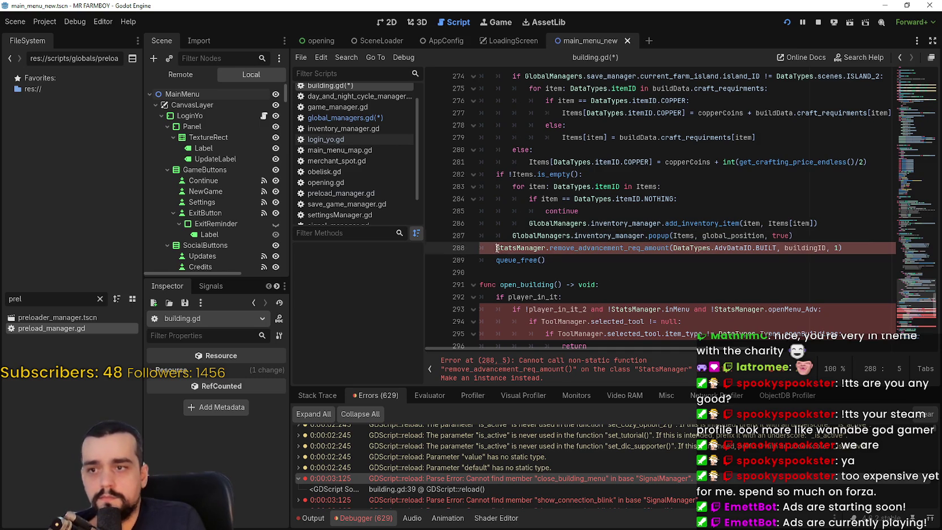
{"action": "double_click", "coordinate": [580, 247]}
{"action": "type", "text": "stats"}
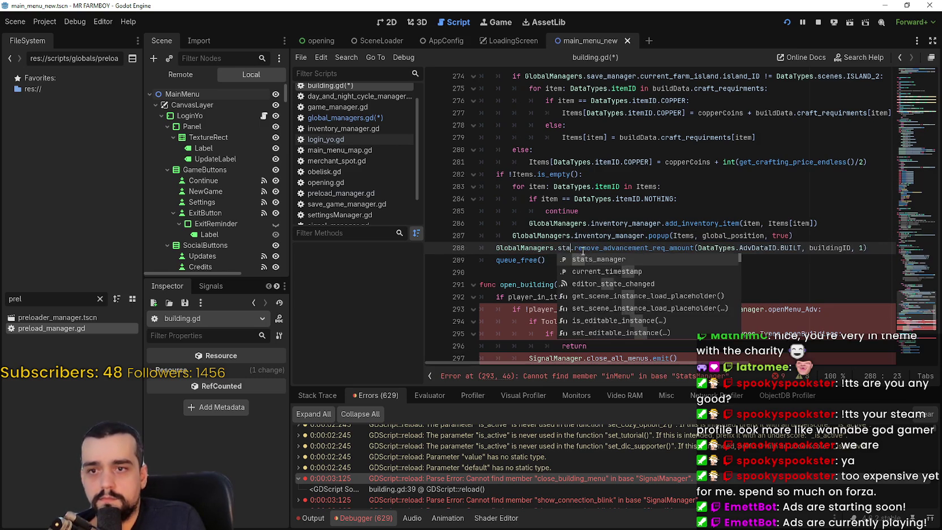
{"action": "key", "text": "Return"}
{"action": "scroll", "coordinate": [591, 261], "scroll_direction": "down", "scroll_amount": 3}
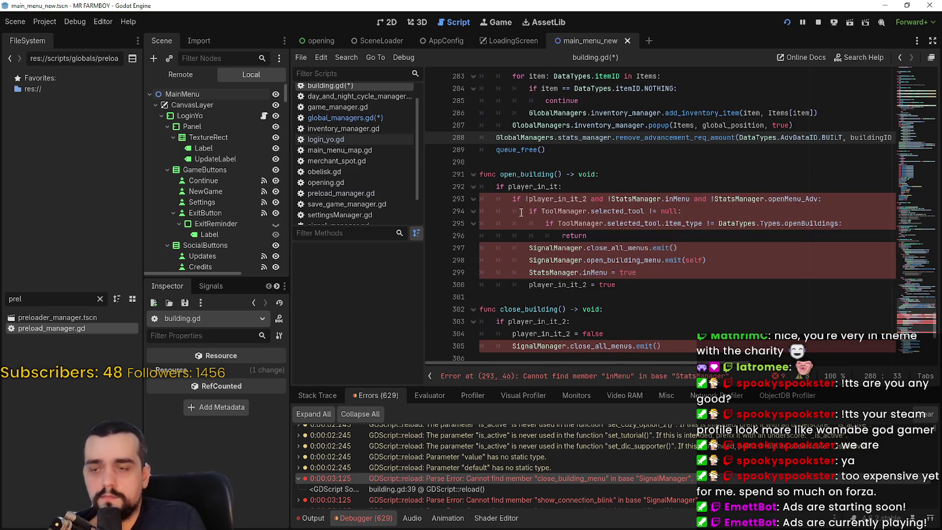
- Change both StatsManager references on line 293 to GlobalManagers.stats_manager
{"action": "left_click", "coordinate": [615, 200]}
{"action": "type", "text": "GlobalManagers."}
{"action": "double_click", "coordinate": [689, 199]}
{"action": "type", "text": "stats"}
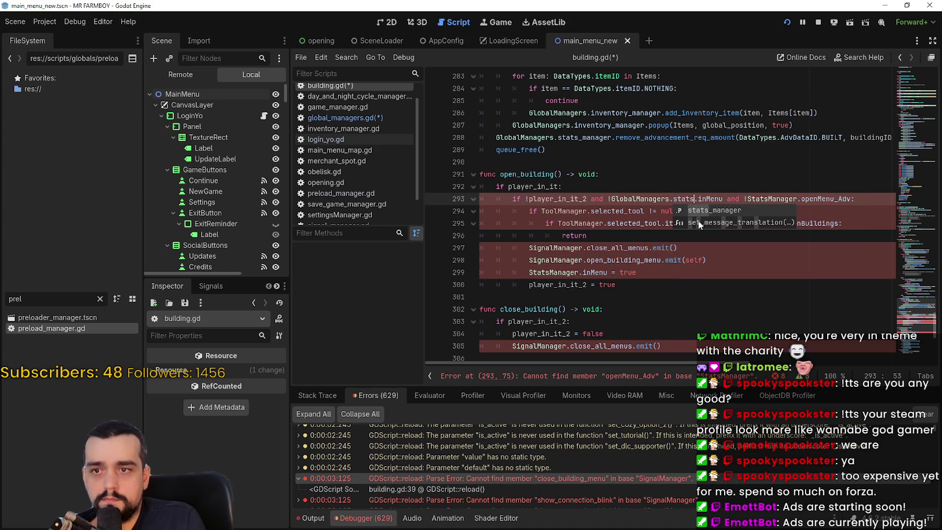
{"action": "left_click", "coordinate": [708, 210]}
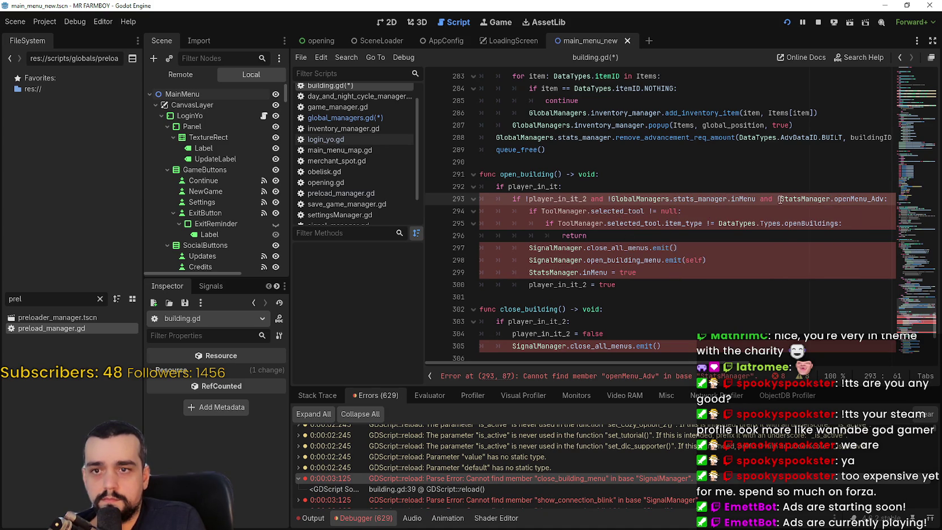
{"action": "type", "text": "GlobalManagers."}
{"action": "key", "text": "ctrl+Delete"}
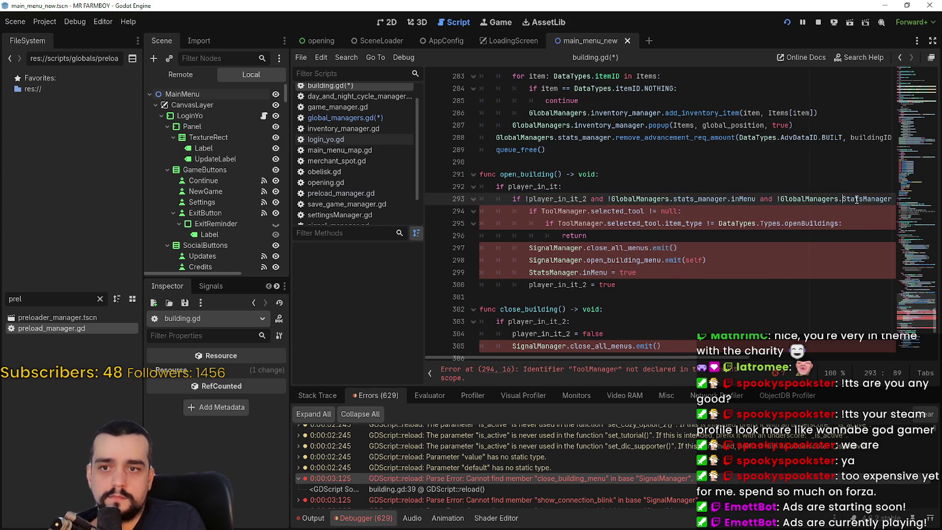
{"action": "type", "text": "stats"}
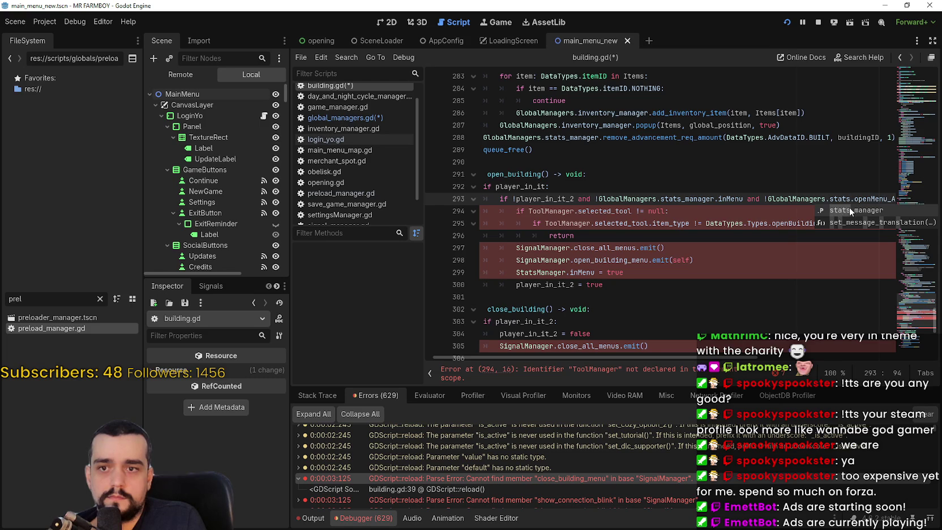
{"action": "left_click", "coordinate": [849, 209]}
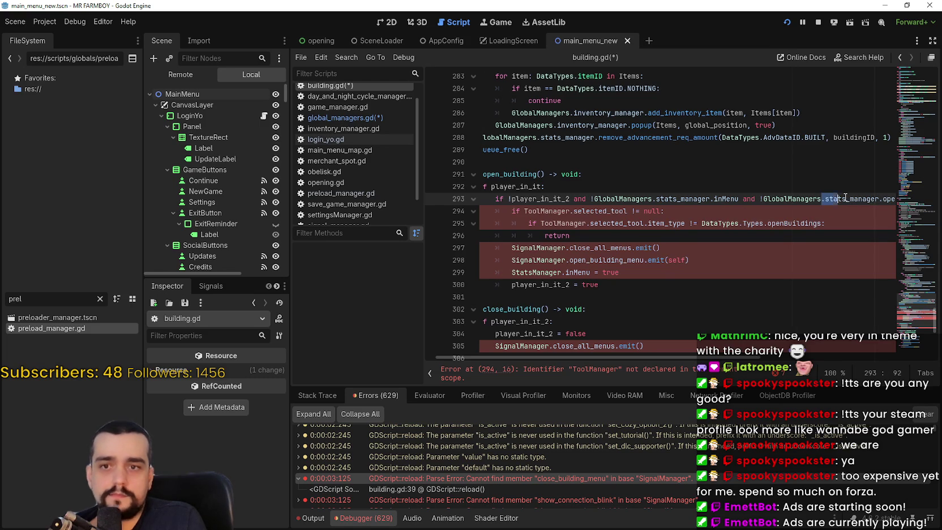
- Replace ToolManager on lines 294 and 295 with GlobalManagers.tool_manager
{"action": "left_click", "coordinate": [526, 210]}
{"action": "type", "text": "GlobalManagers."}
{"action": "double_click", "coordinate": [610, 210]}
{"action": "type", "text": "tool"}
{"action": "key", "text": "Return"}
{"action": "left_click", "coordinate": [539, 223]}
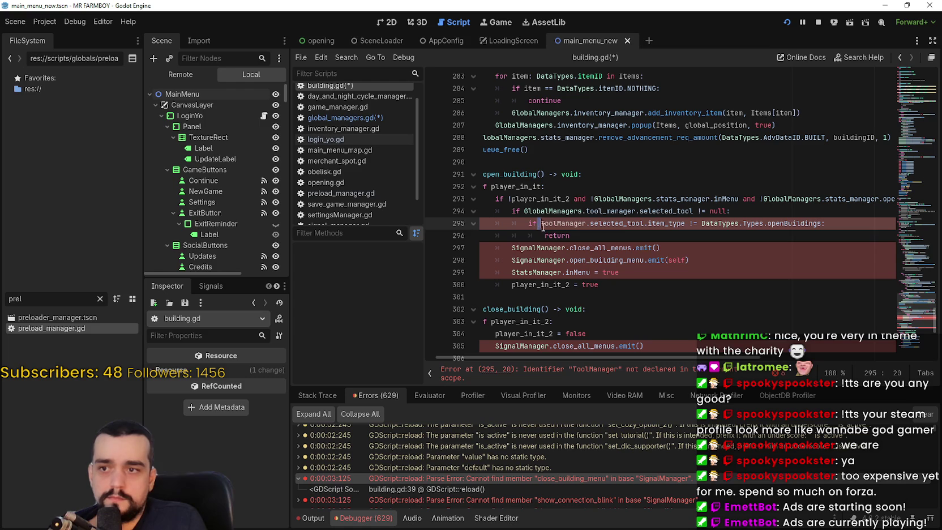
{"action": "type", "text": "GlobalManagers."}
{"action": "double_click", "coordinate": [617, 222]}
{"action": "type", "text": "tool"}
{"action": "key", "text": "Return"}
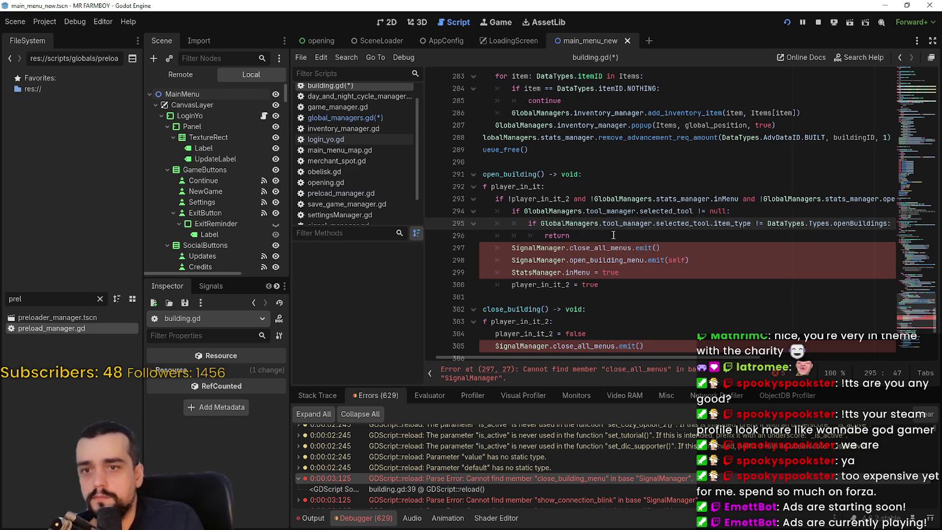
- Route the SignalManager calls on lines 297 and 298 through GlobalManagers.signal_manager
{"action": "scroll", "coordinate": [622, 230], "scroll_direction": "down", "scroll_amount": 1}
{"action": "left_click", "coordinate": [512, 210]}
{"action": "type", "text": "GlobalManagers."}
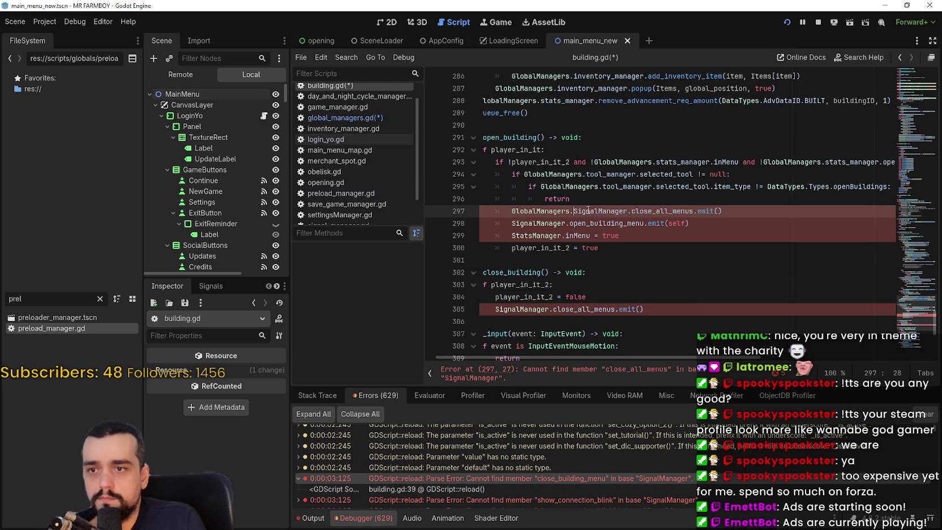
{"action": "double_click", "coordinate": [588, 211]}
{"action": "type", "text": "signal"}
{"action": "key", "text": "Return"}
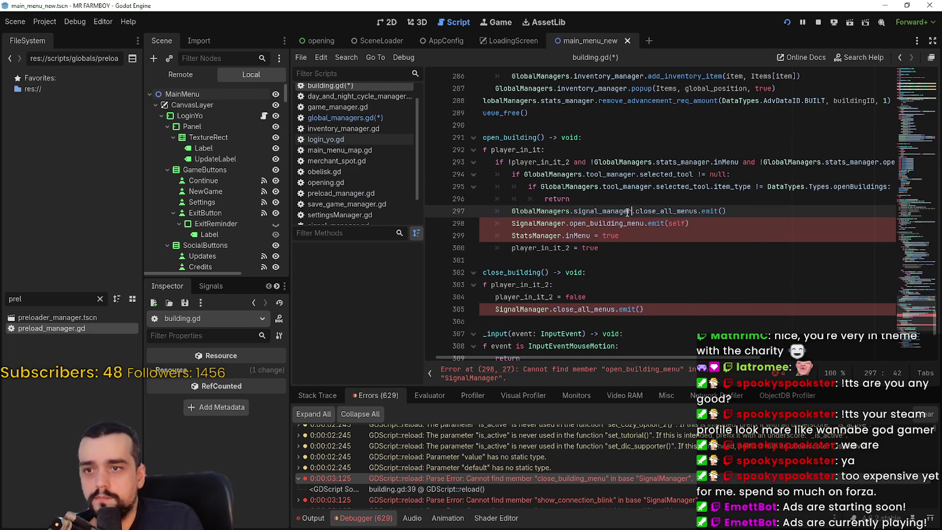
{"action": "left_click", "coordinate": [512, 222]}
{"action": "type", "text": "GlobalManagers."}
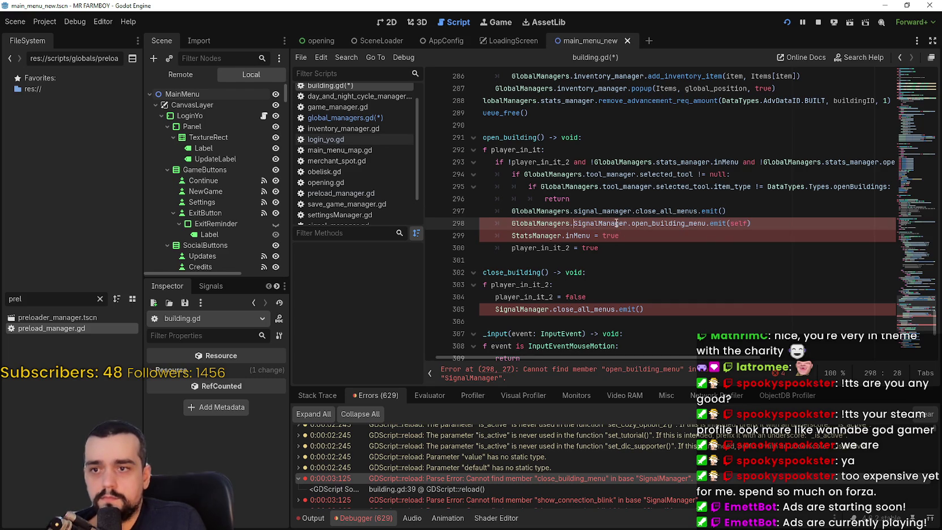
{"action": "double_click", "coordinate": [612, 223]}
{"action": "type", "text": "signal"}
{"action": "key", "text": "Return"}
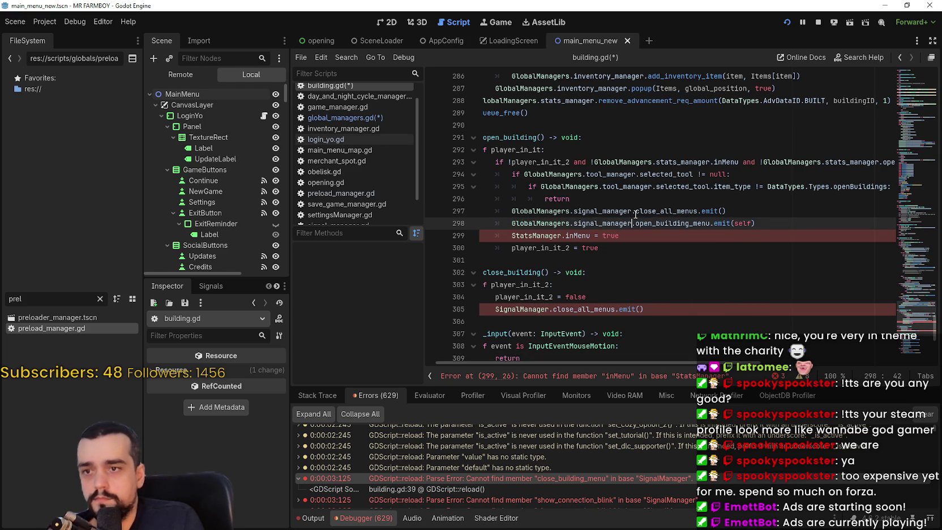
- Replace StatsManager on line 299 with GlobalManagers.stats_manager
{"action": "left_click", "coordinate": [512, 235]}
{"action": "type", "text": "GlobalManagers."}
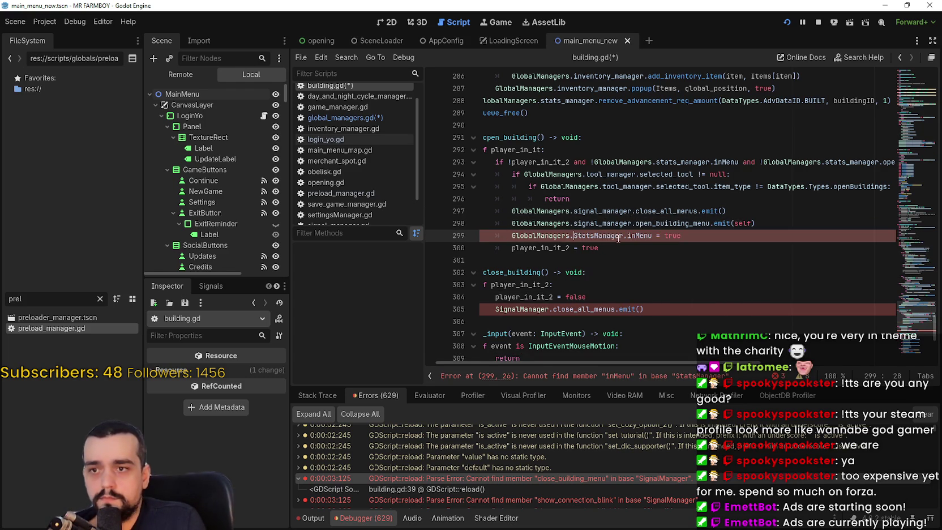
{"action": "double_click", "coordinate": [618, 236]}
{"action": "type", "text": "stats"}
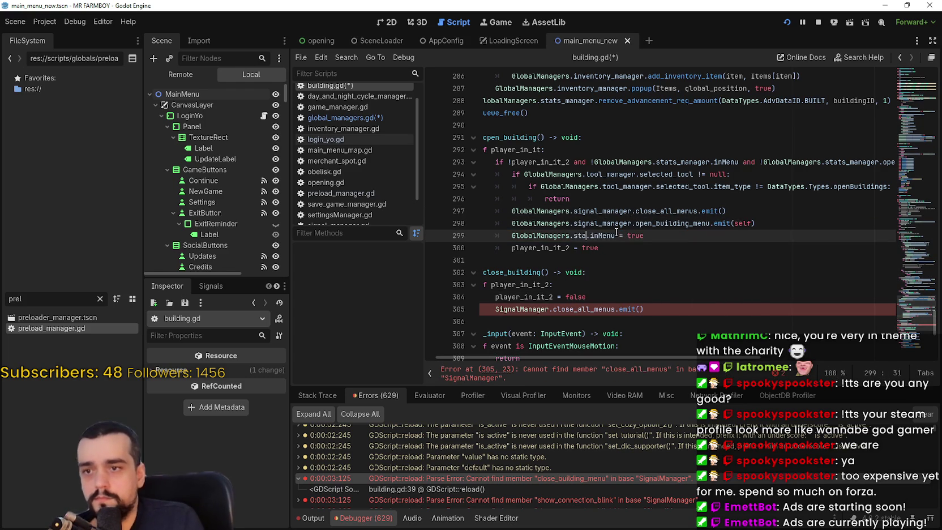
{"action": "key", "text": "Return"}
- Change SignalManager on lines 305 and 331 to GlobalManagers.signal_manager and save building.gd
{"action": "scroll", "coordinate": [615, 251], "scroll_direction": "down", "scroll_amount": 2}
{"action": "left_click", "coordinate": [495, 235]}
{"action": "type", "text": "GlobalManagers."}
{"action": "double_click", "coordinate": [598, 237]}
{"action": "type", "text": "signal"}
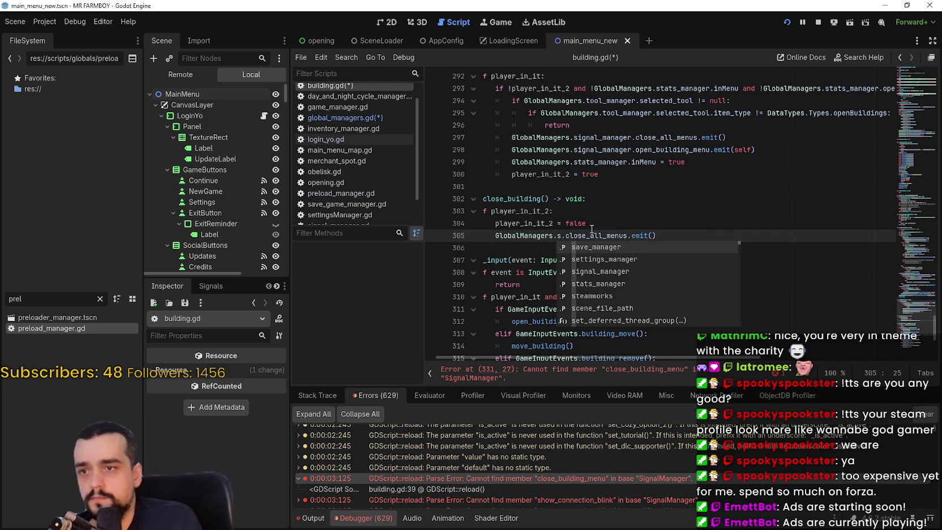
{"action": "key", "text": "Return"}
{"action": "scroll", "coordinate": [592, 228], "scroll_direction": "down", "scroll_amount": 6}
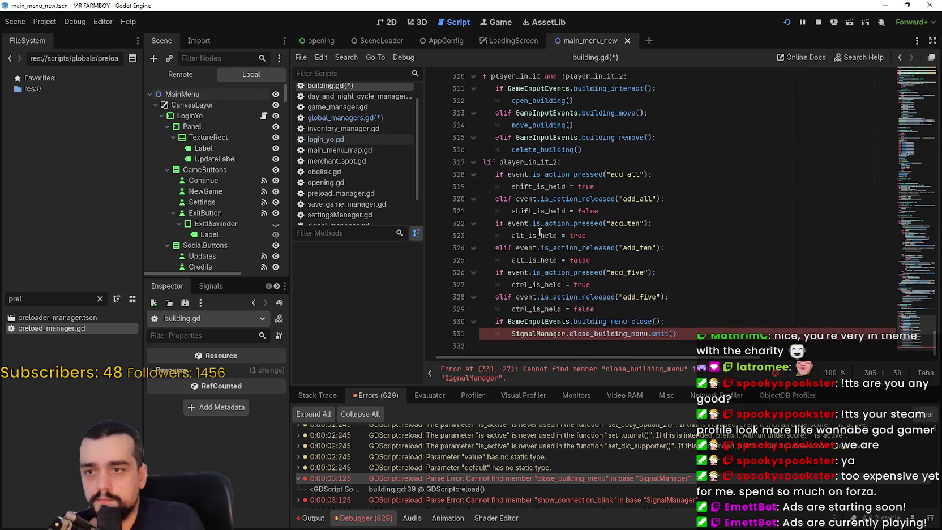
{"action": "double_click", "coordinate": [515, 334]}
{"action": "type", "text": "GlobalManagers."}
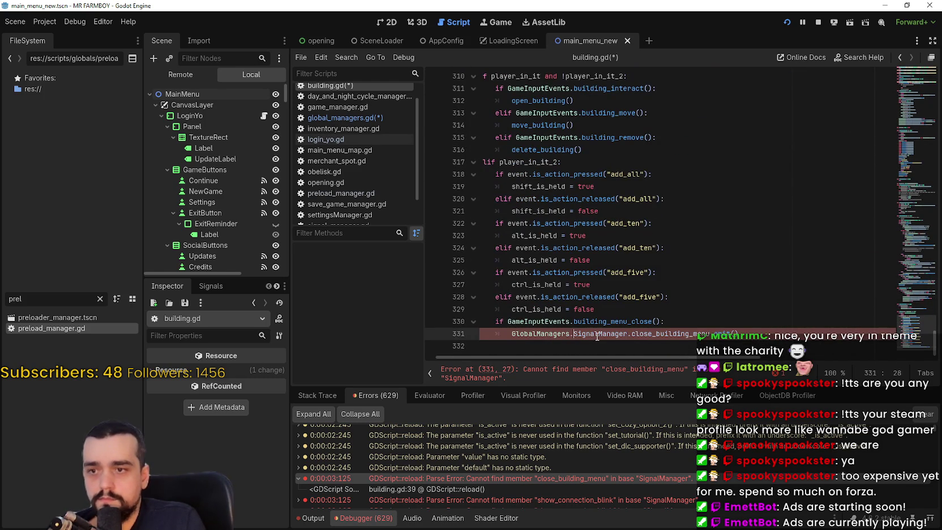
{"action": "type", "text": "s"}
{"action": "type", "text": "ignal"}
{"action": "key", "text": "Return"}
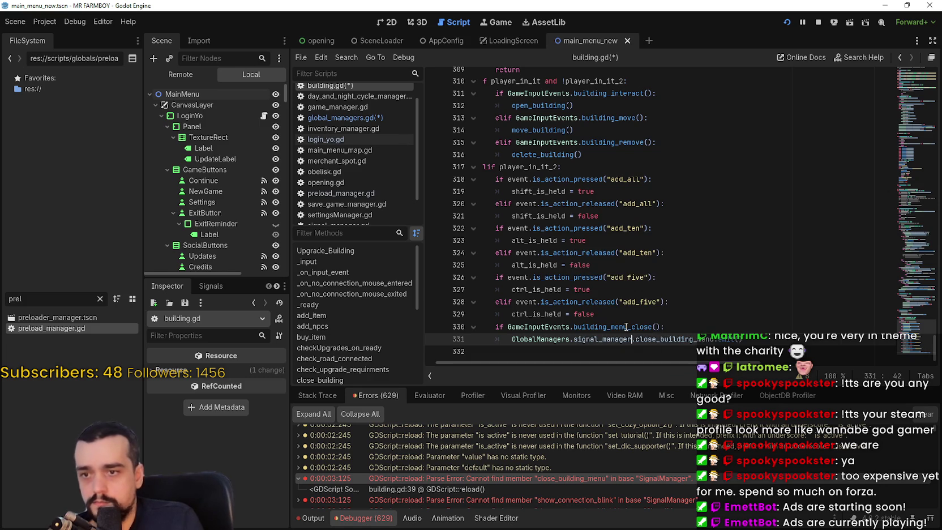
{"action": "key", "text": "ctrl+s"}
- Scroll through the Debugger's Errors list to review the remaining errors
{"action": "scroll", "coordinate": [636, 471], "scroll_direction": "down", "scroll_amount": 10}
{"action": "scroll", "coordinate": [638, 470], "scroll_direction": "down", "scroll_amount": 10}
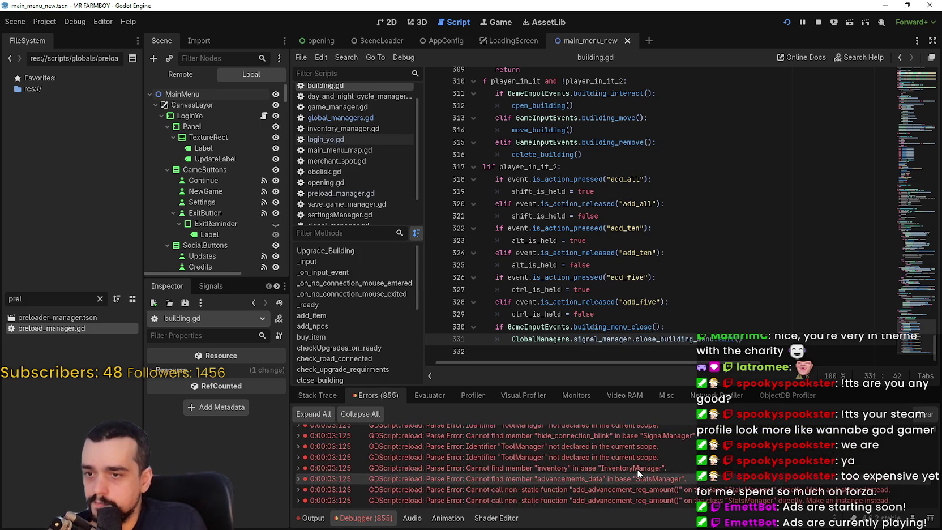
{"action": "scroll", "coordinate": [641, 464], "scroll_direction": "down", "scroll_amount": 10}
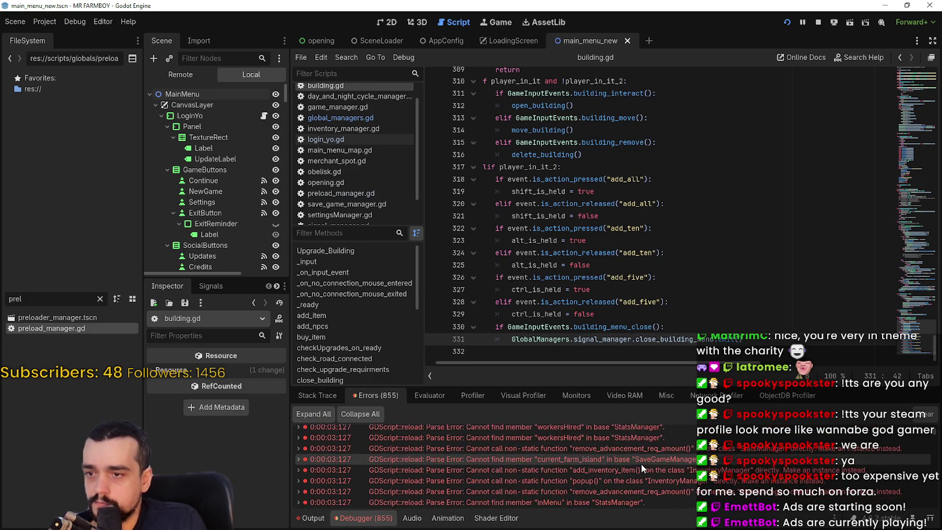
{"action": "scroll", "coordinate": [639, 463], "scroll_direction": "down", "scroll_amount": 10}
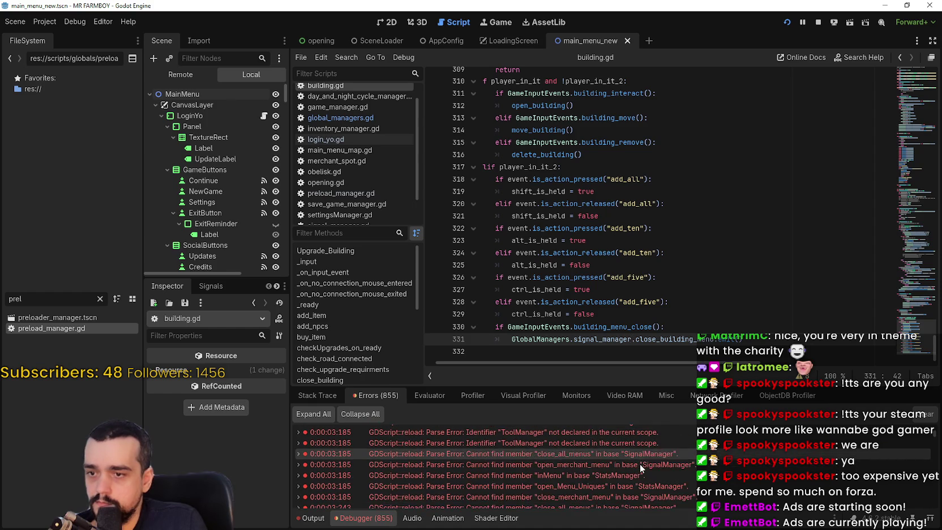
{"action": "scroll", "coordinate": [640, 461], "scroll_direction": "down", "scroll_amount": 10}
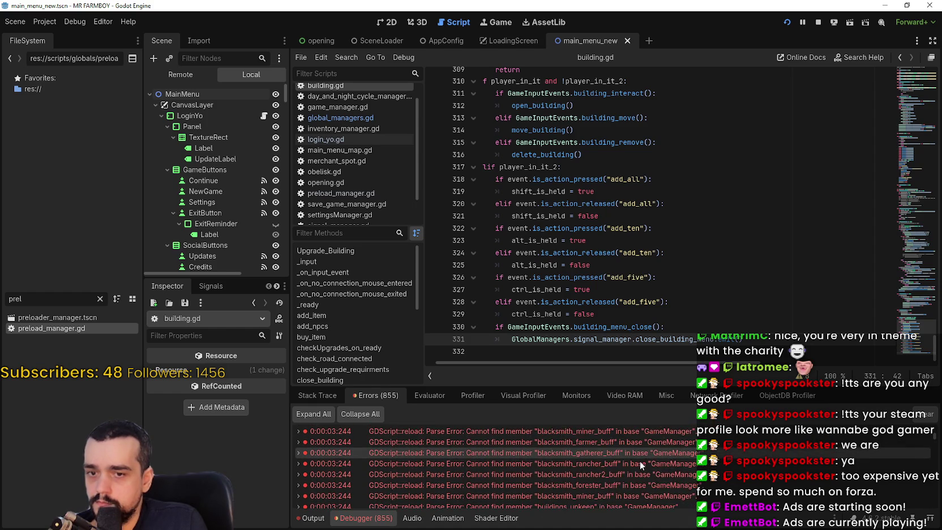
{"action": "scroll", "coordinate": [640, 459], "scroll_direction": "down", "scroll_amount": 10}
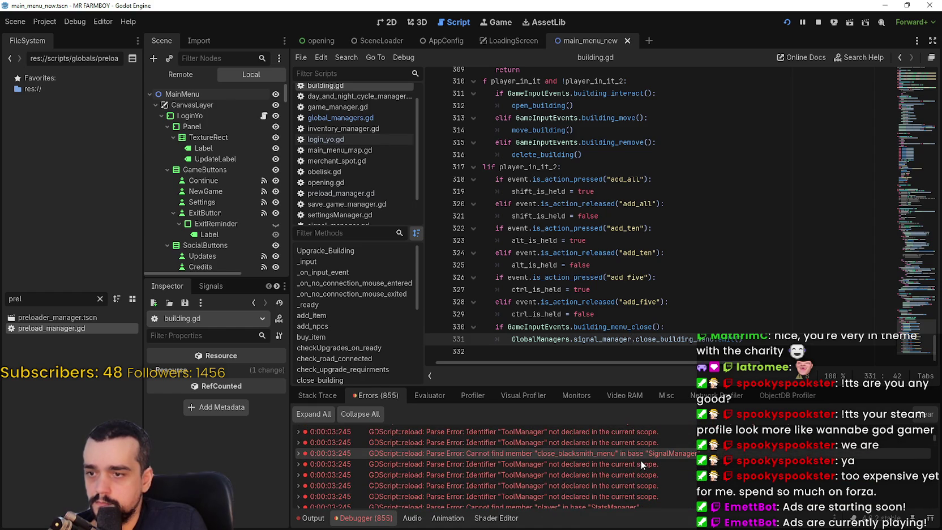
- Test-run MR FARMBOY to its main menu, stop it, and return to the Debugger errors
{"action": "left_click", "coordinate": [789, 24]}
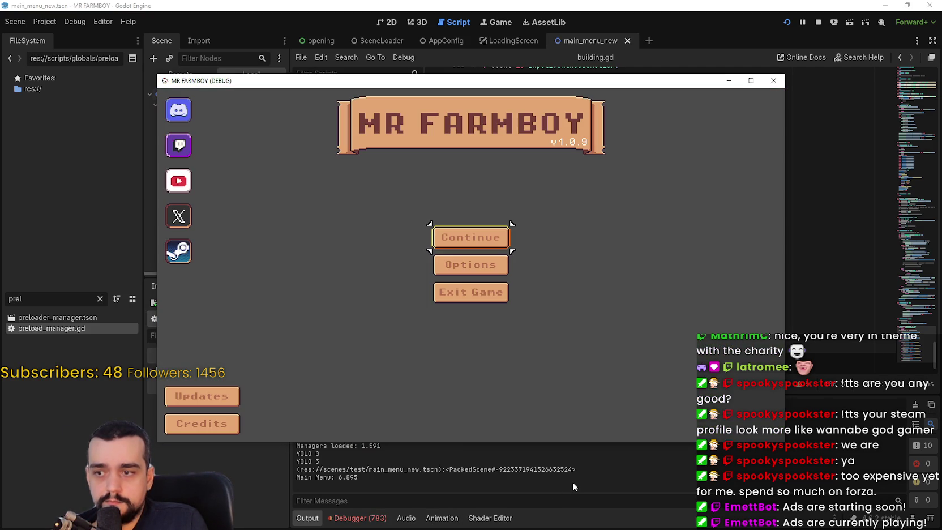
{"action": "left_click", "coordinate": [818, 21]}
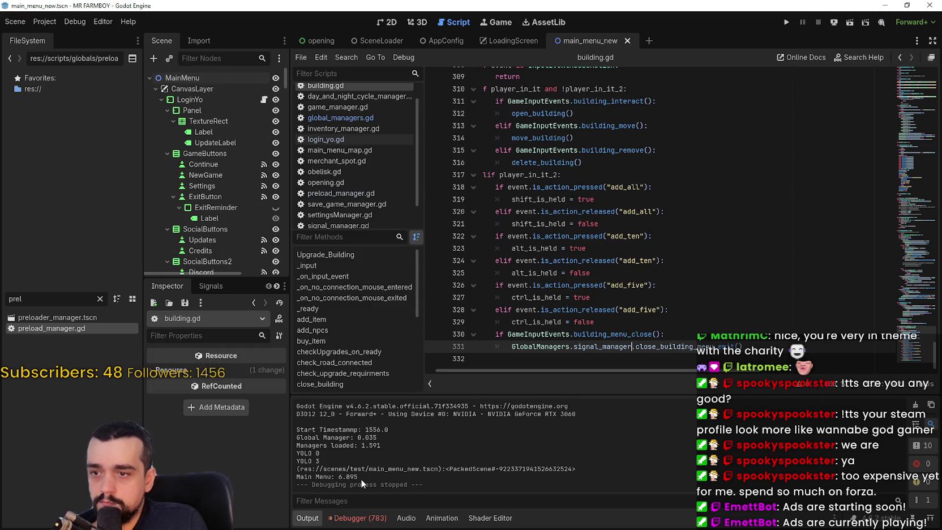
{"action": "left_click", "coordinate": [360, 517]}
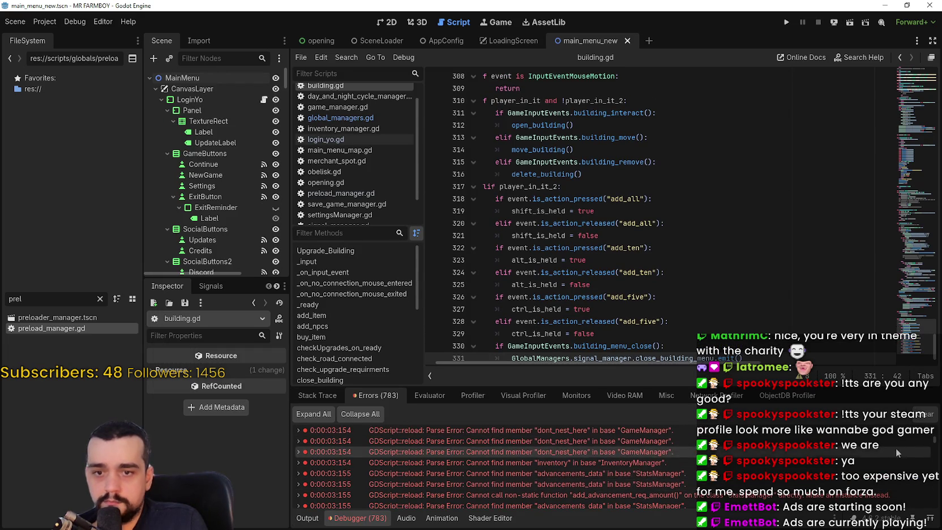
- From the upKeepPaid error, change line 65's GameManager reference to GlobalManagers.game_manager
{"action": "scroll", "coordinate": [608, 467], "scroll_direction": "up", "scroll_amount": 5}
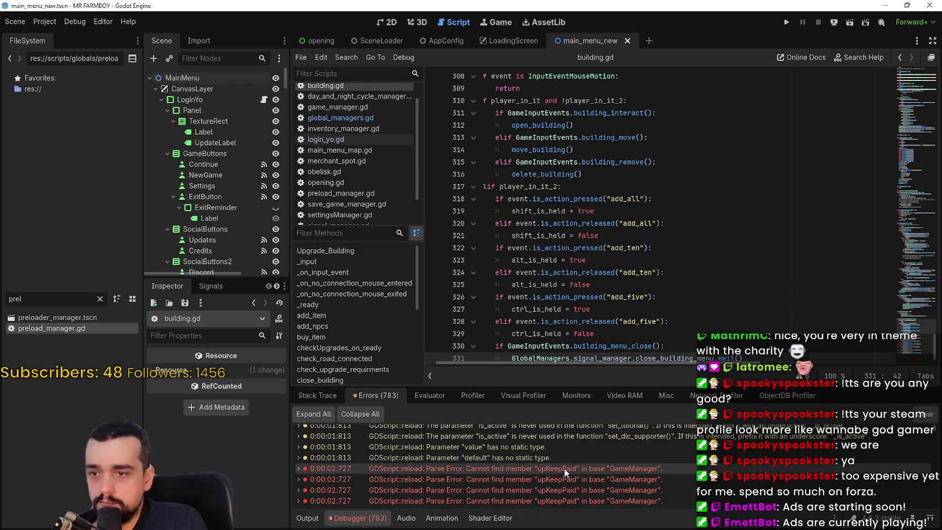
{"action": "double_click", "coordinate": [563, 467]}
{"action": "scroll", "coordinate": [663, 185], "scroll_direction": "up", "scroll_amount": 5}
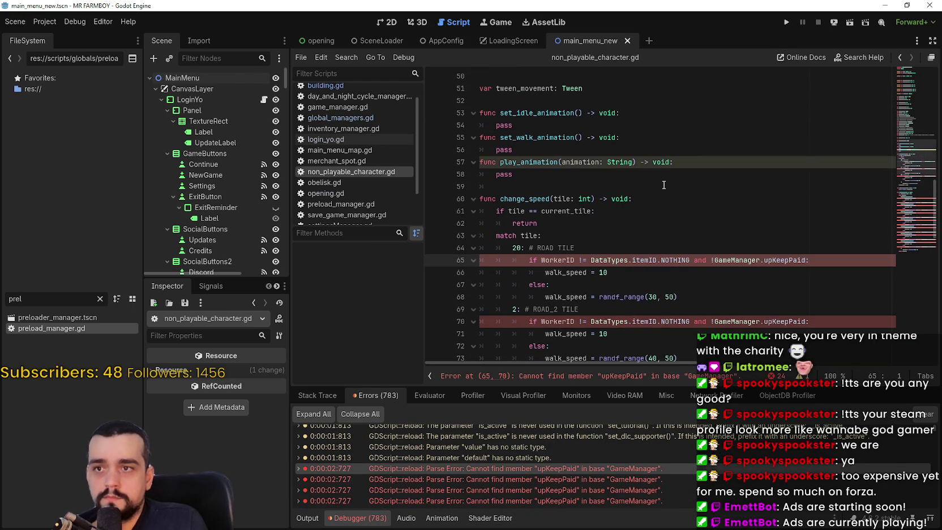
{"action": "scroll", "coordinate": [663, 184], "scroll_direction": "up", "scroll_amount": 2}
{"action": "scroll", "coordinate": [606, 187], "scroll_direction": "down", "scroll_amount": 3}
{"action": "left_click", "coordinate": [540, 223]}
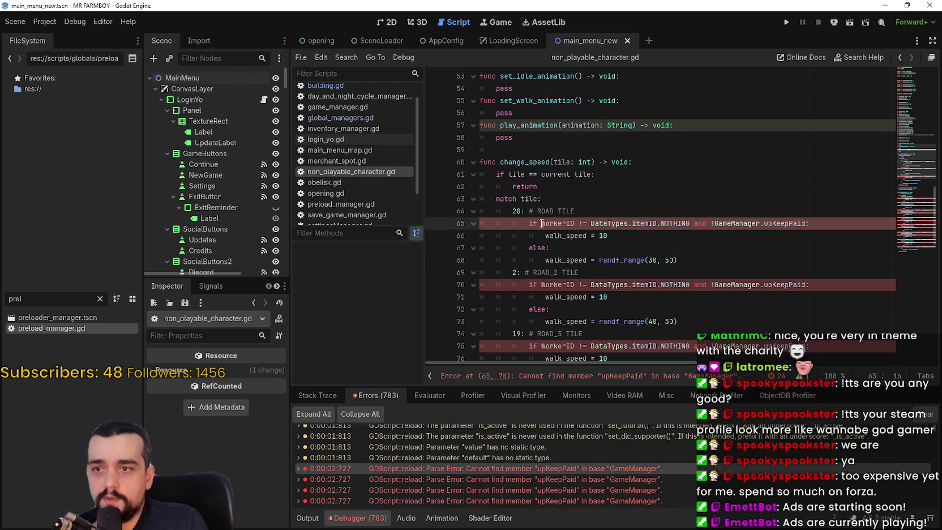
{"action": "left_click", "coordinate": [714, 223]}
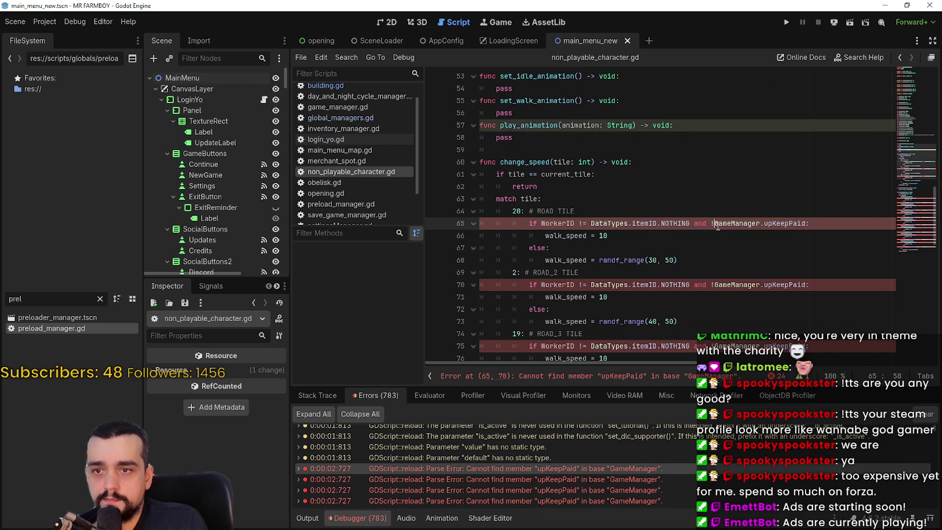
{"action": "type", "text": "GlobalManagers."}
{"action": "double_click", "coordinate": [790, 223]}
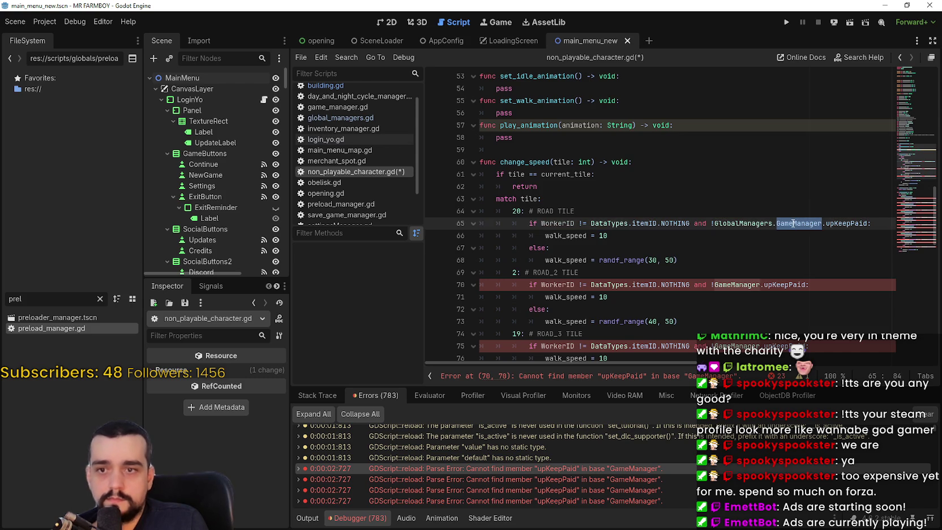
{"action": "type", "text": "game_manager"}
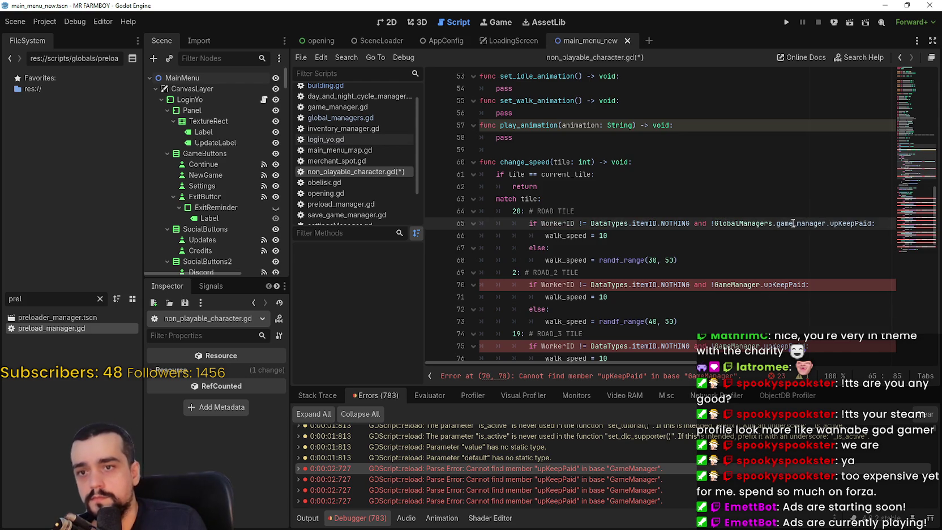
- Change the GameManager references on lines 70 and 75 to GlobalManagers.game_manager
{"action": "scroll", "coordinate": [792, 223], "scroll_direction": "down", "scroll_amount": 1}
{"action": "left_click", "coordinate": [714, 247]}
{"action": "type", "text": "GlobalManagers."}
{"action": "double_click", "coordinate": [796, 248]}
{"action": "type", "text": "game_manager"}
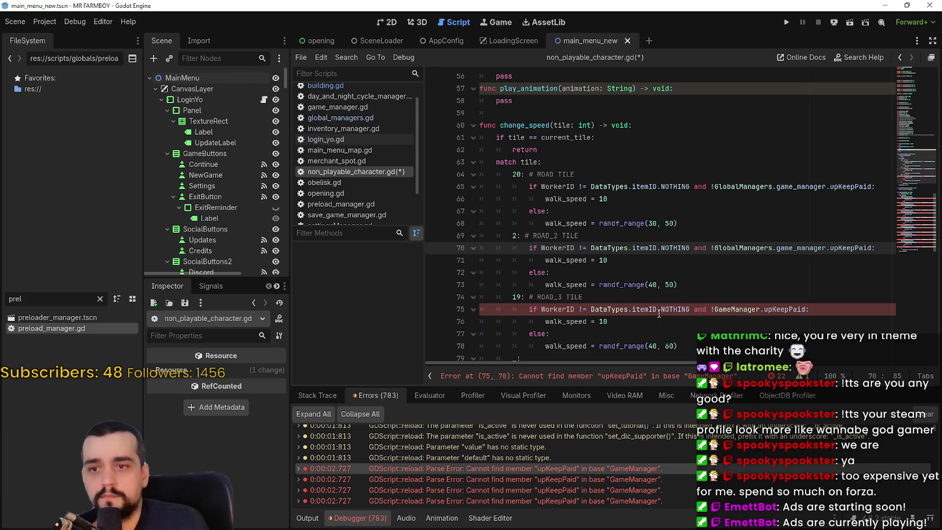
{"action": "scroll", "coordinate": [768, 247], "scroll_direction": "down", "scroll_amount": 3}
{"action": "left_click", "coordinate": [716, 200]}
{"action": "type", "text": "GlobalManagers."}
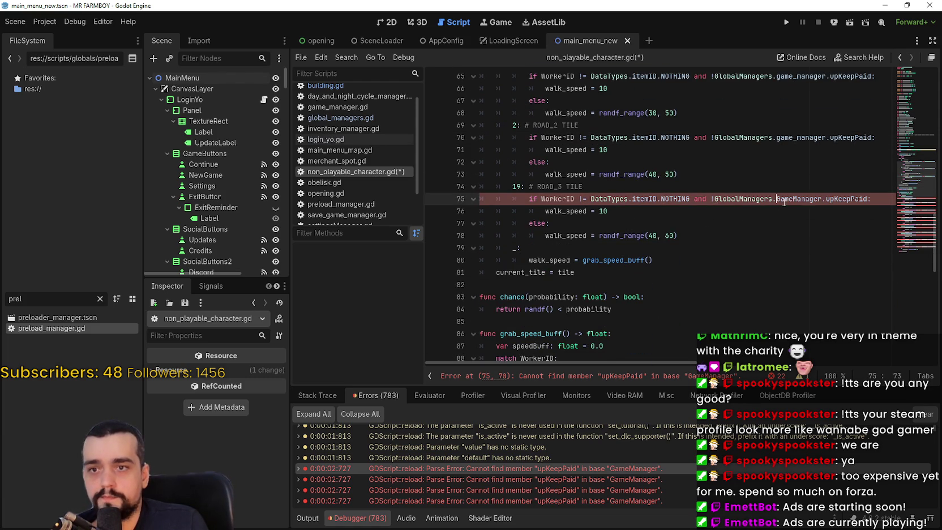
{"action": "double_click", "coordinate": [795, 199]}
{"action": "type", "text": "game"}
{"action": "left_click", "coordinate": [796, 210]}
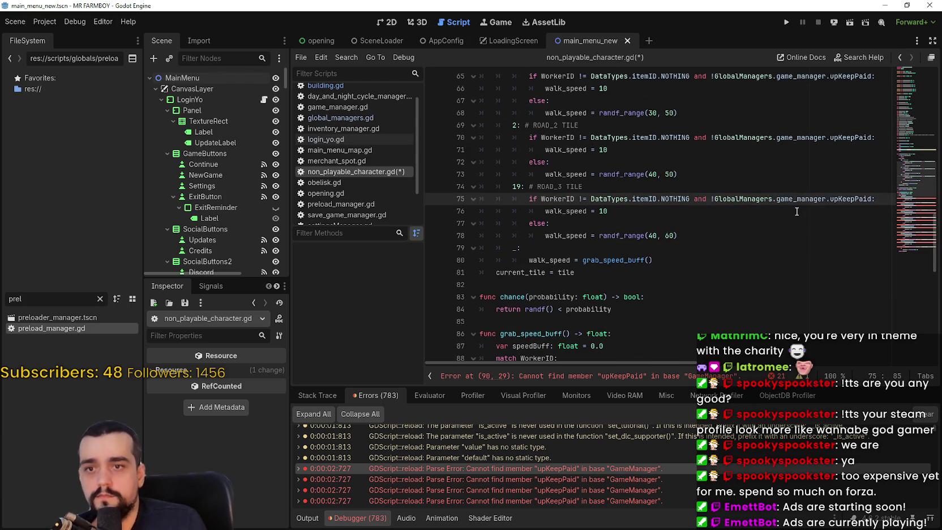
- Route line 90's manager reference through GlobalManagers.game_manager
{"action": "scroll", "coordinate": [796, 211], "scroll_direction": "down", "scroll_amount": 6}
{"action": "left_click", "coordinate": [547, 163]}
{"action": "type", "text": "GlobalManagers."}
{"action": "key", "text": "Delete"}
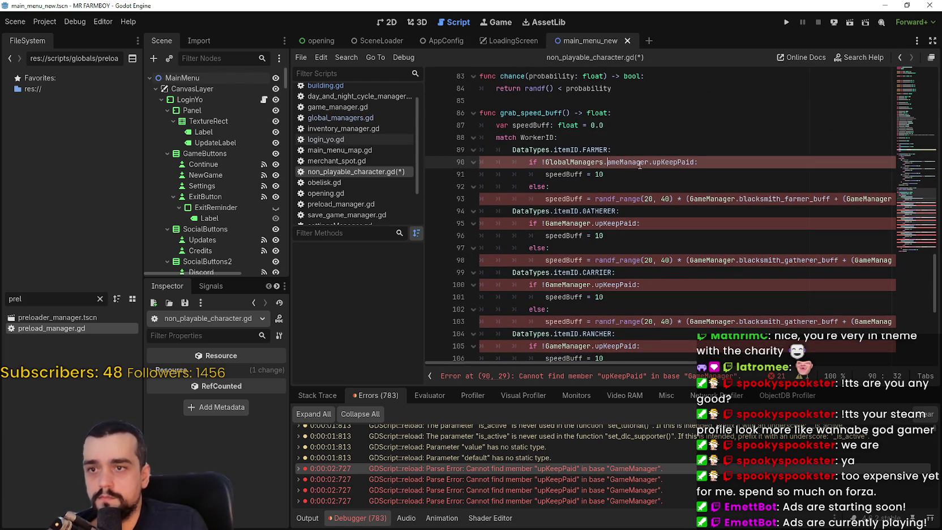
{"action": "double_click", "coordinate": [626, 164]}
{"action": "type", "text": "game"}
{"action": "key", "text": "Return"}
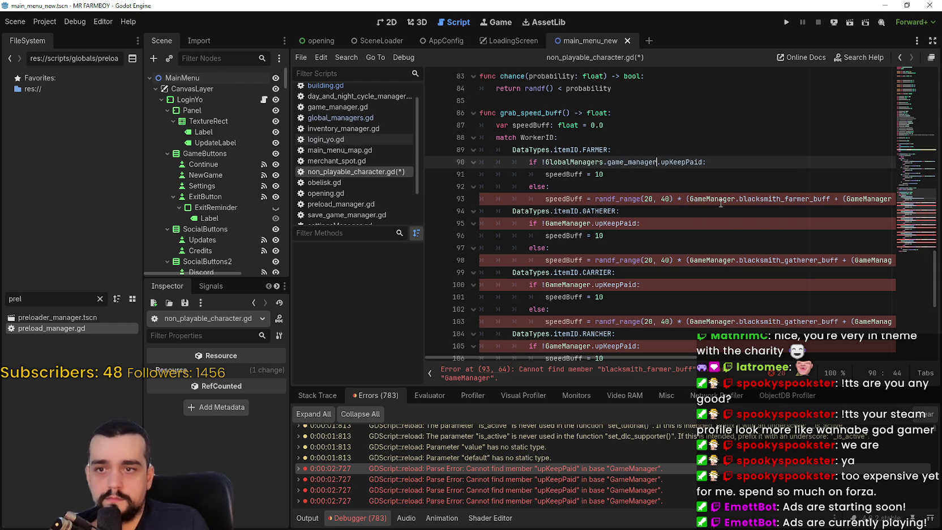
- Convert both GameManager references on line 93, including WORKERS_WORK_TILE, to GlobalManagers.game_manager
{"action": "left_click", "coordinate": [685, 199]}
{"action": "type", "text": "GlobalManagers."}
{"action": "double_click", "coordinate": [771, 198]}
{"action": "type", "text": "game"}
{"action": "key", "text": "Return"}
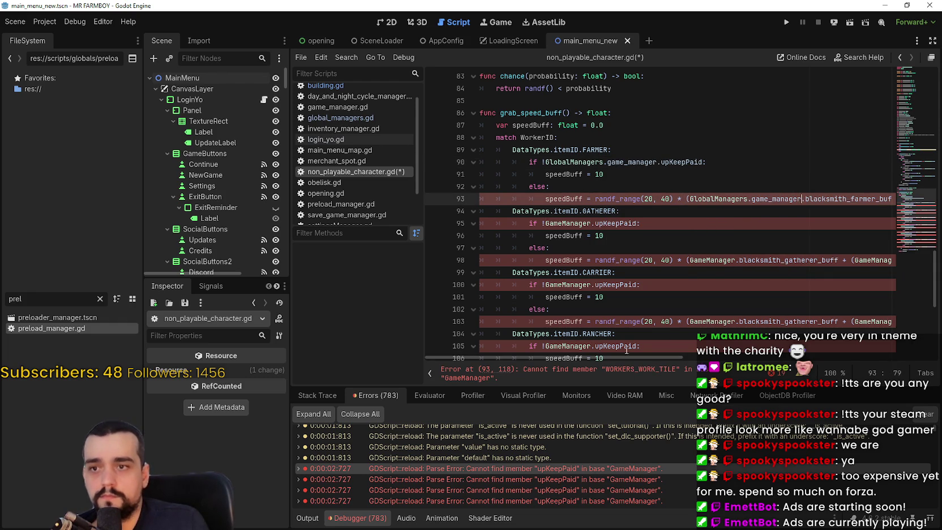
{"action": "scroll", "coordinate": [627, 357], "scroll_direction": "right", "scroll_amount": 5}
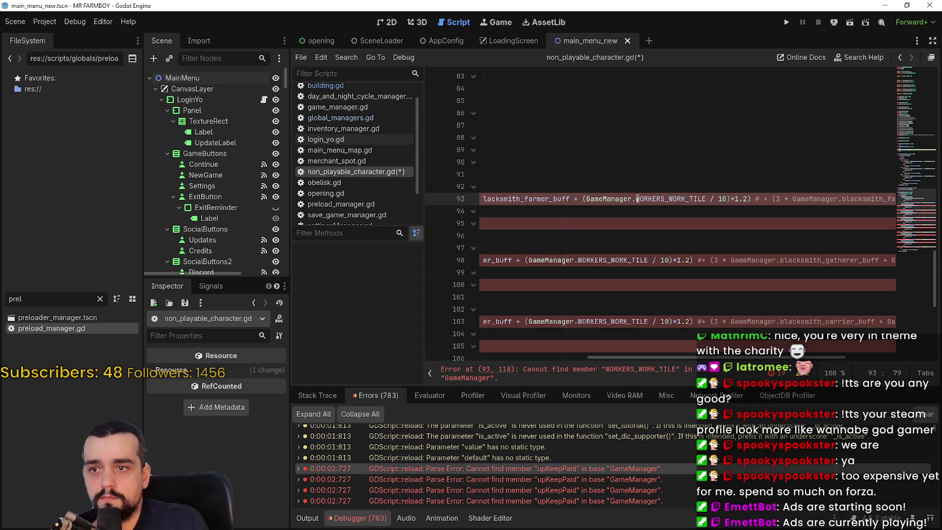
{"action": "double_click", "coordinate": [612, 199]}
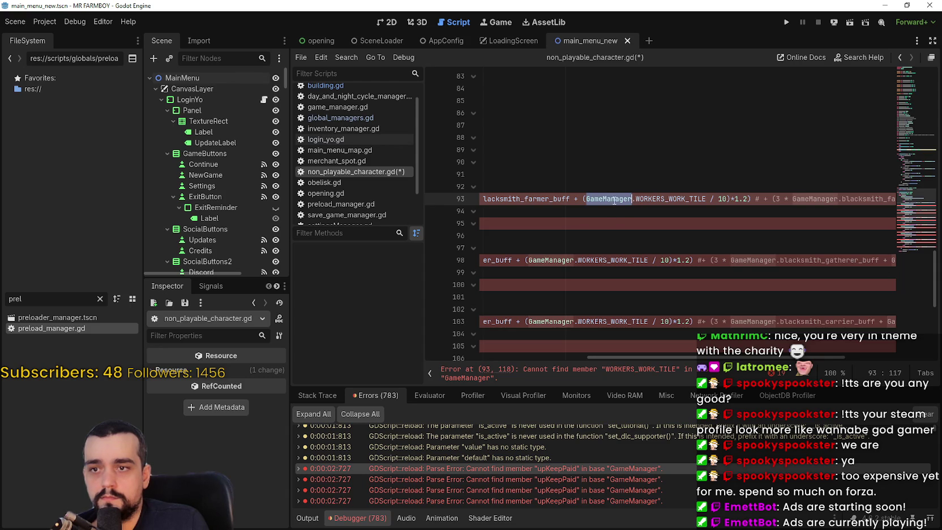
{"action": "left_click", "coordinate": [588, 198]}
{"action": "type", "text": "GlobalManagers."}
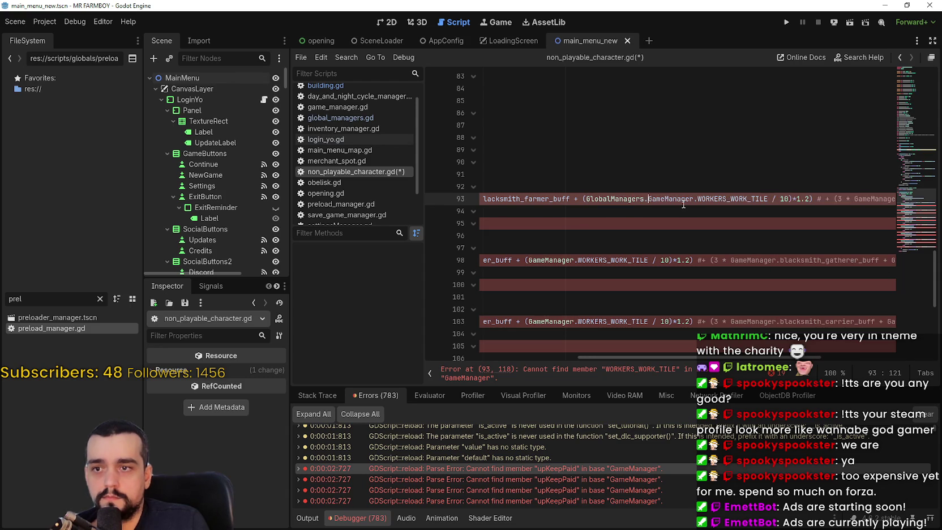
{"action": "double_click", "coordinate": [686, 199]}
{"action": "type", "text": "game"}
{"action": "left_click", "coordinate": [687, 210]}
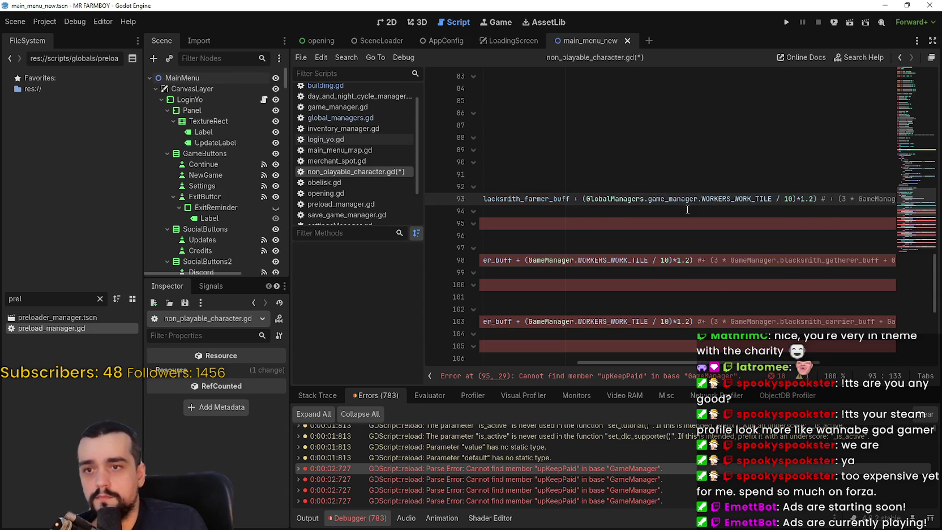
- Change the GameManager reference on line 95 to GlobalManagers.game_manager
{"action": "mouse_move", "coordinate": [761, 362]}
{"action": "left_mouse_down"}
{"action": "mouse_move", "coordinate": [886, 364]}
{"action": "mouse_move", "coordinate": [520, 345]}
{"action": "left_mouse_up"}
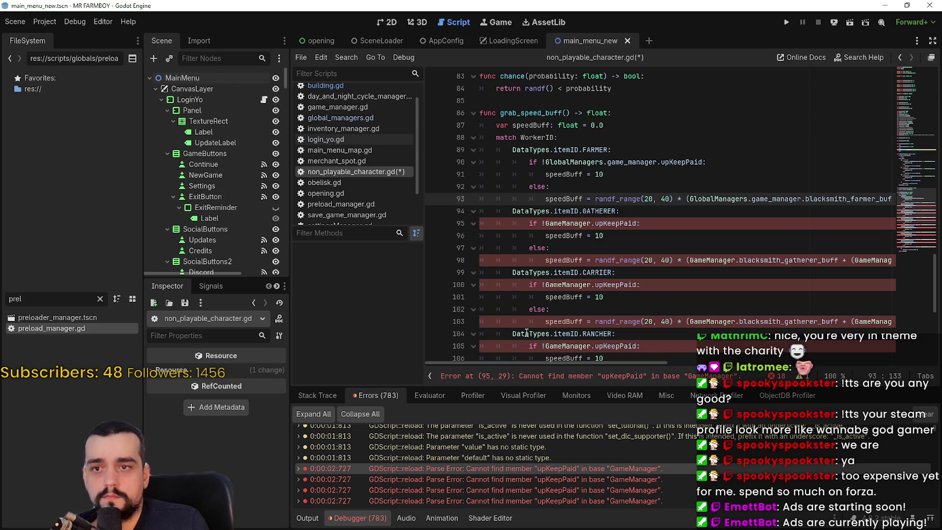
{"action": "left_click", "coordinate": [548, 223]}
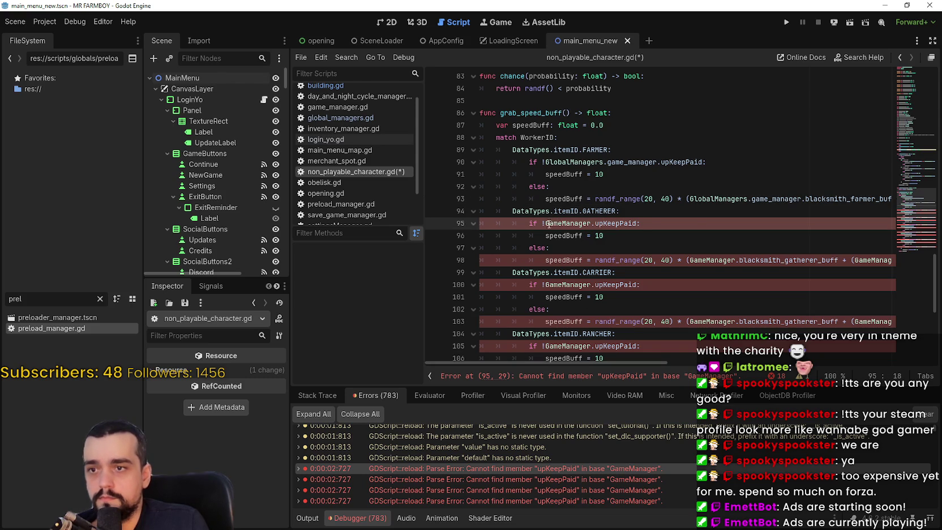
{"action": "type", "text": "GlobalManagers."}
{"action": "key", "text": "ctrl+Delete"}
{"action": "type", "text": "game"}
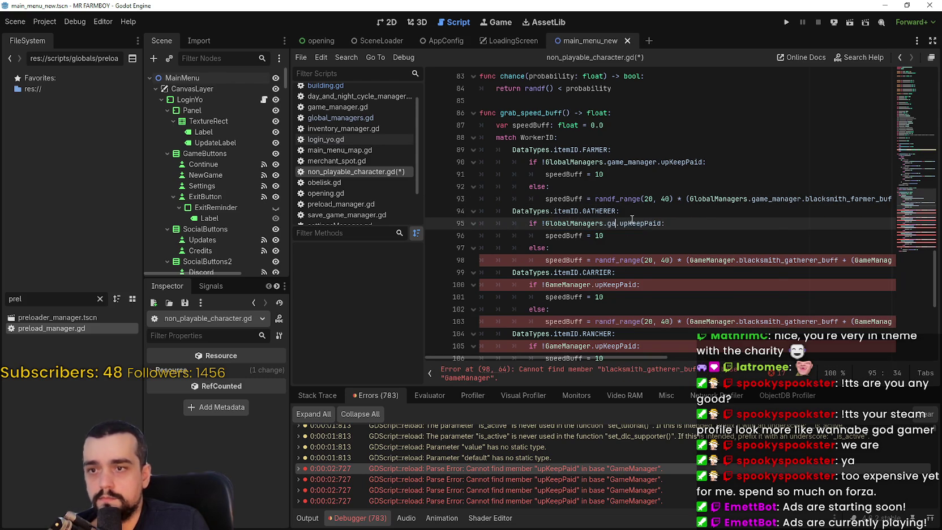
{"action": "key", "text": "Return"}
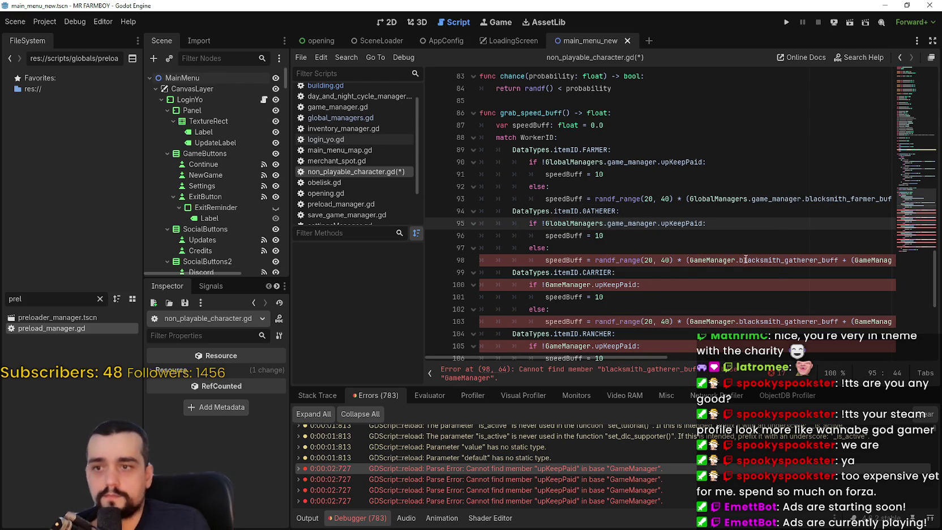
- Convert both GameManager references on line 98, including WORKERS_WORK_TILE, to GlobalManagers.game_manager
{"action": "double_click", "coordinate": [728, 260]}
{"action": "type", "text": "GlobalManagers."}
{"action": "type", "text": "ga"}
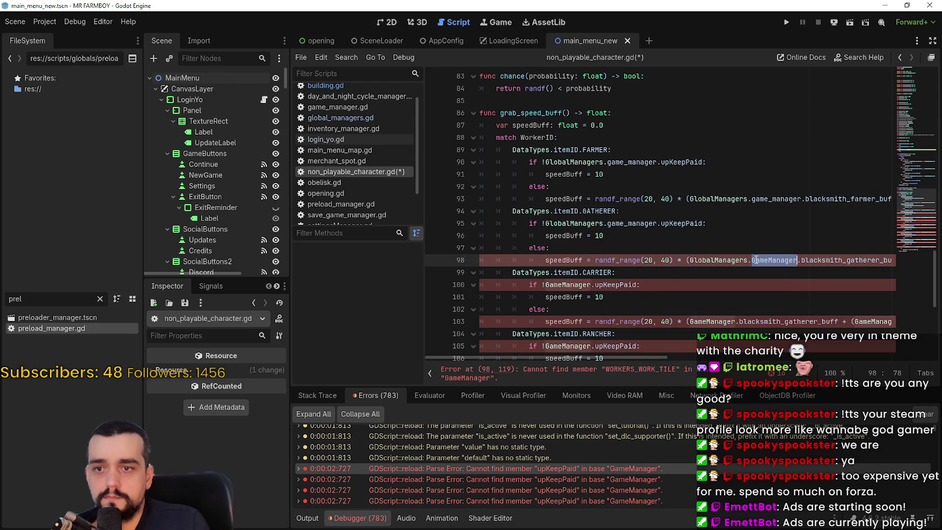
{"action": "key", "text": "Return"}
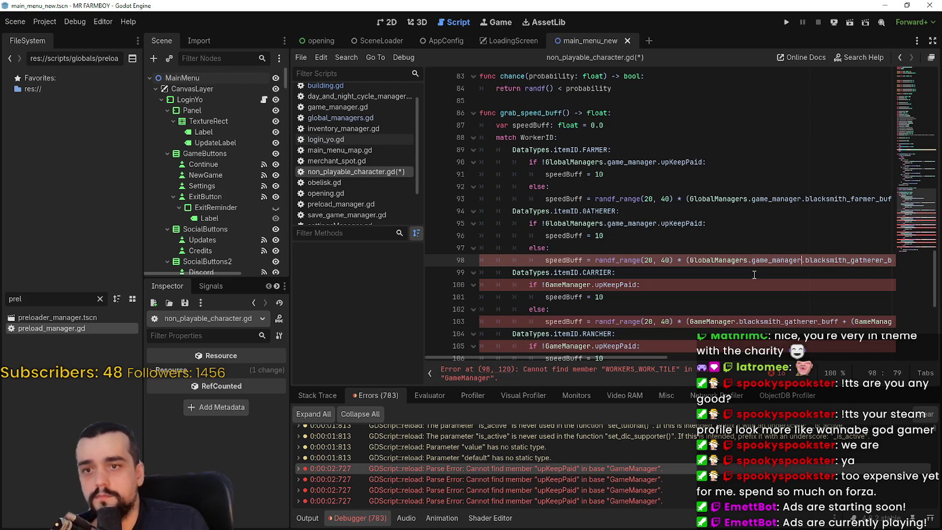
{"action": "left_click_drag", "start_coordinate": [644, 357], "coordinate": [765, 357]}
{"action": "left_click", "coordinate": [657, 260]}
{"action": "type", "text": "GlobalManagers."}
{"action": "double_click", "coordinate": [734, 260]}
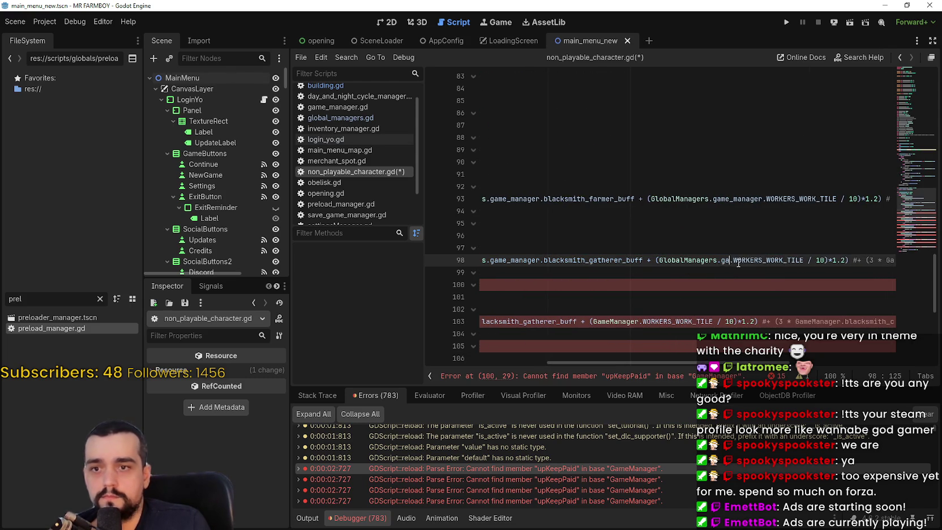
{"action": "type", "text": "game"}
{"action": "key", "text": "Return"}
- Change the carrier buff's GameManager reference on line 100 to GlobalManagers.game_manager
{"action": "mouse_move", "coordinate": [679, 362]}
{"action": "left_mouse_down"}
{"action": "mouse_move", "coordinate": [907, 366]}
{"action": "mouse_move", "coordinate": [587, 363]}
{"action": "left_mouse_up"}
{"action": "left_click", "coordinate": [545, 284]}
{"action": "type", "text": "GlobalManagers."}
{"action": "double_click", "coordinate": [610, 283]}
{"action": "type", "text": "ga"}
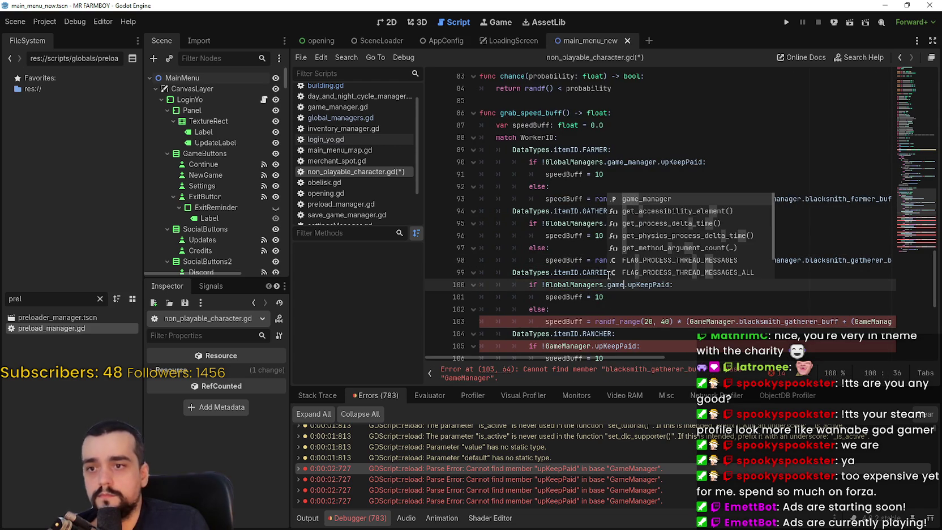
{"action": "key", "text": "Return"}
{"action": "scroll", "coordinate": [747, 182], "scroll_direction": "down", "scroll_amount": 4}
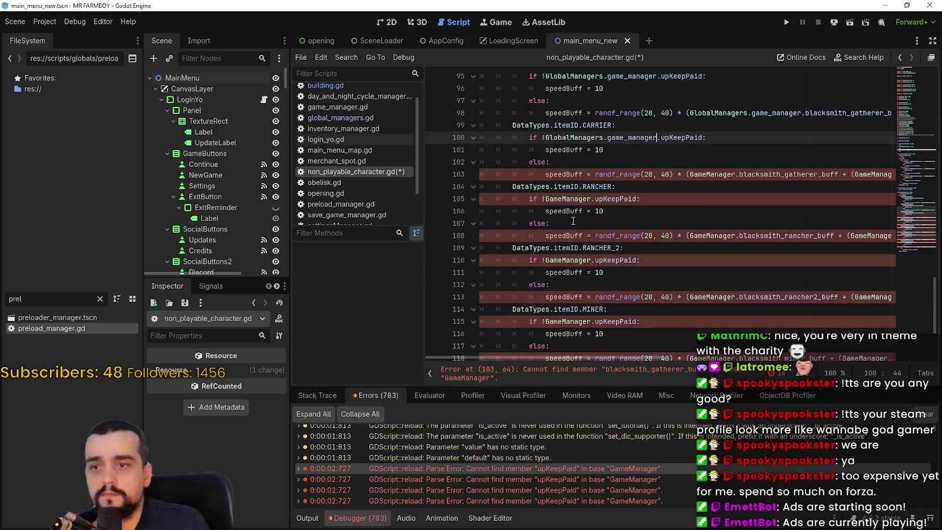
- Convert both GameManager references on line 103, including WORKERS_WORK_TILE, to GlobalManagers.game_manager
{"action": "left_click", "coordinate": [691, 174]}
{"action": "type", "text": "GlobalManagers."}
{"action": "double_click", "coordinate": [781, 177]}
{"action": "type", "text": "ga"}
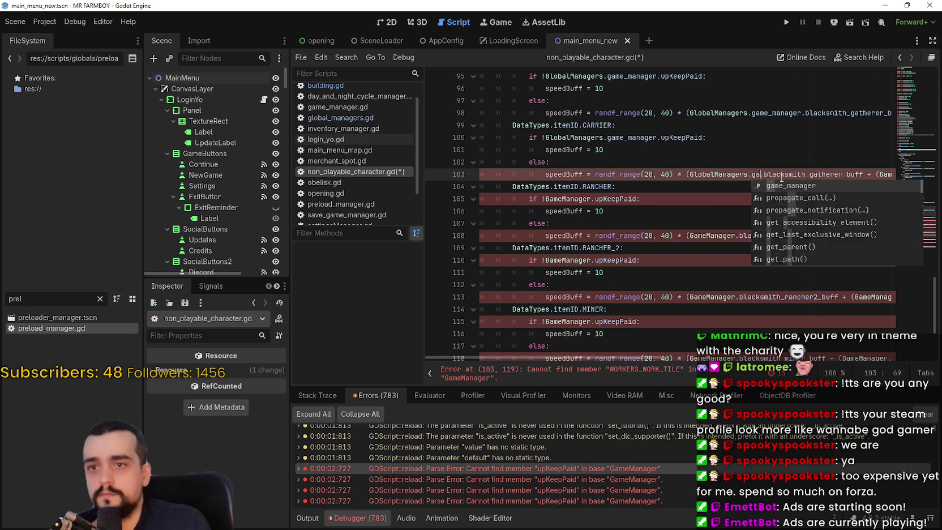
{"action": "key", "text": "Return"}
{"action": "scroll", "coordinate": [685, 345], "scroll_direction": "right", "scroll_amount": 5}
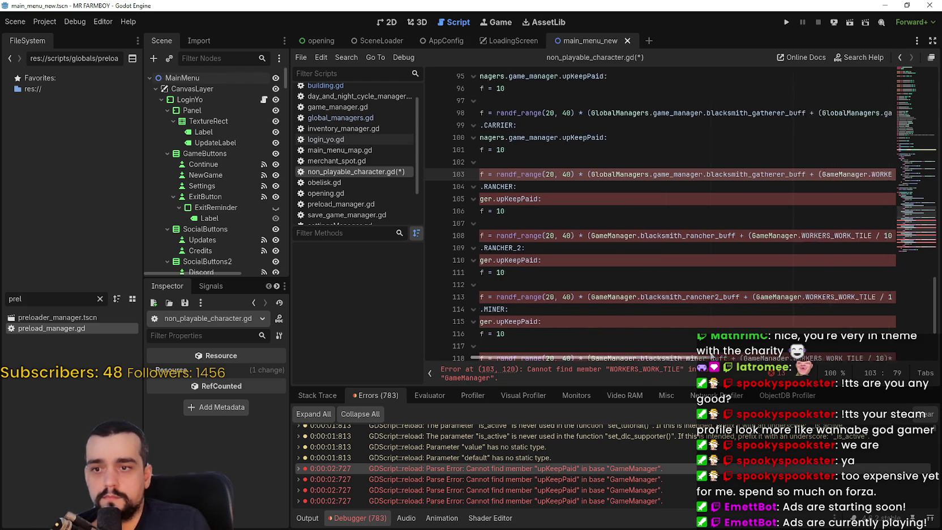
{"action": "left_click", "coordinate": [704, 175]}
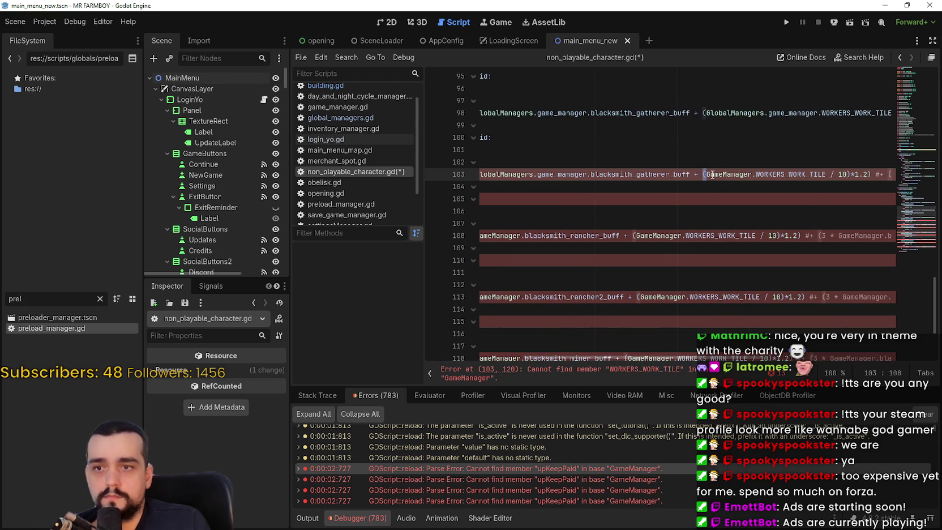
{"action": "type", "text": "GlobalManagers."}
{"action": "double_click", "coordinate": [785, 175]}
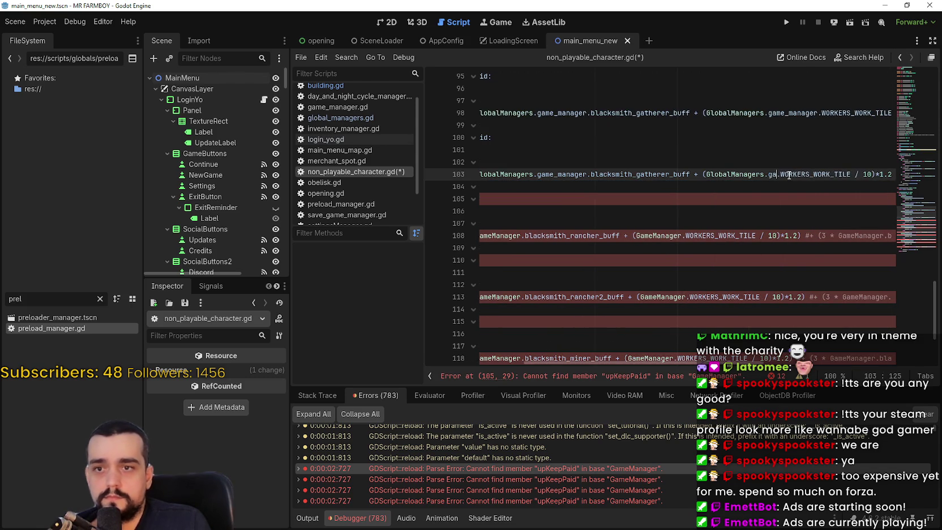
{"action": "type", "text": "ga"}
{"action": "key", "text": "Return"}
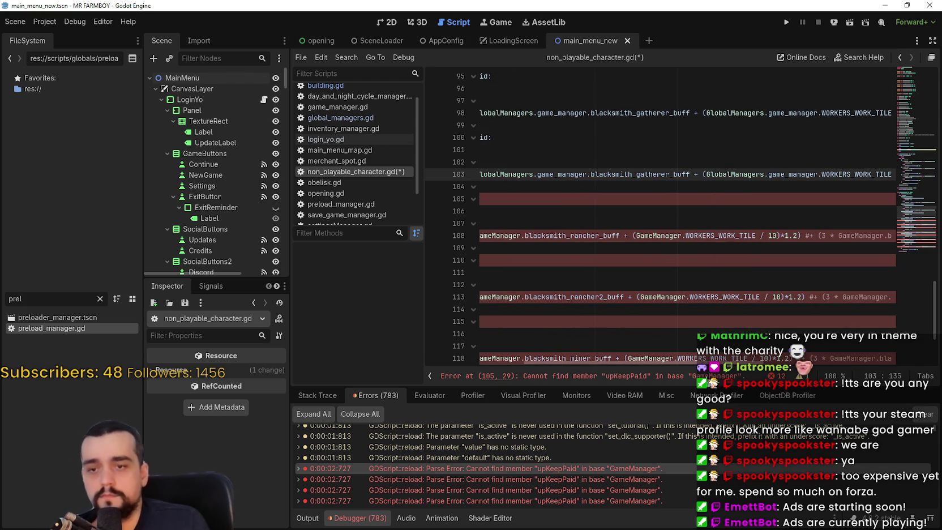
{"action": "scroll", "coordinate": [651, 227], "scroll_direction": "left", "scroll_amount": 5}
- Change the GameManager reference on line 105 to GlobalManagers.game_manager
{"action": "left_click", "coordinate": [541, 198]}
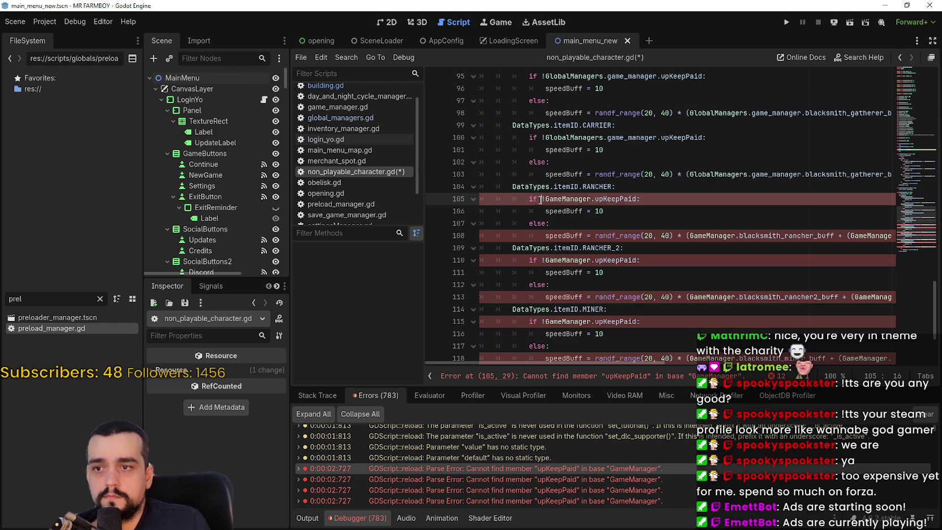
{"action": "type", "text": "GlobalManagers."}
{"action": "double_click", "coordinate": [621, 199]}
{"action": "type", "text": "ga"}
{"action": "key", "text": "Return"}
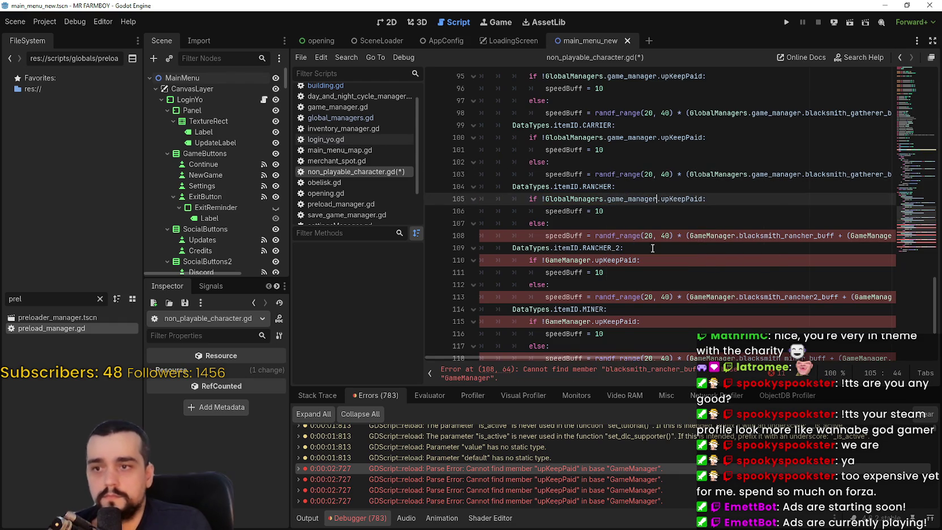
{"action": "scroll", "coordinate": [620, 357], "scroll_direction": "right", "scroll_amount": 3}
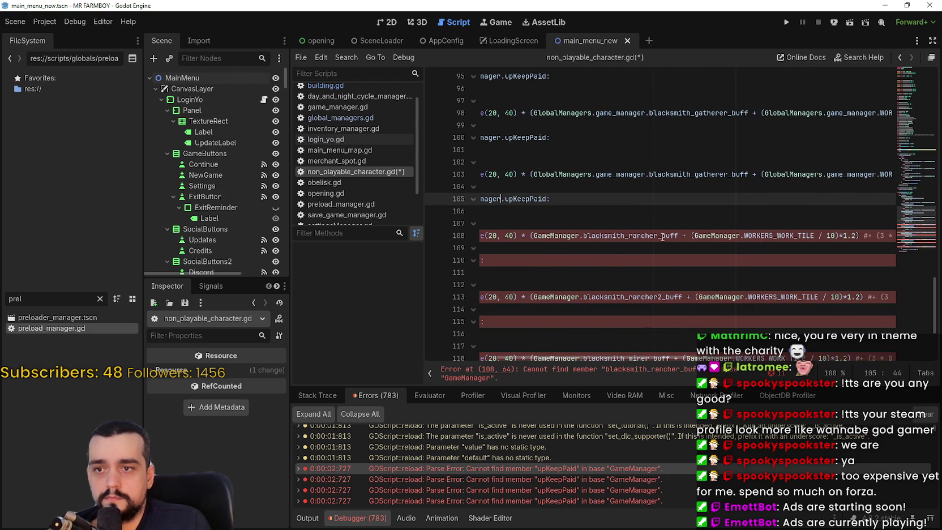
- Convert both GameManager references on line 108, including WORKERS_WORK_TILE, to GlobalManagers.game_manager
{"action": "left_click", "coordinate": [535, 236]}
{"action": "type", "text": "GlobalManagers."}
{"action": "double_click", "coordinate": [620, 234]}
{"action": "type", "text": "ga"}
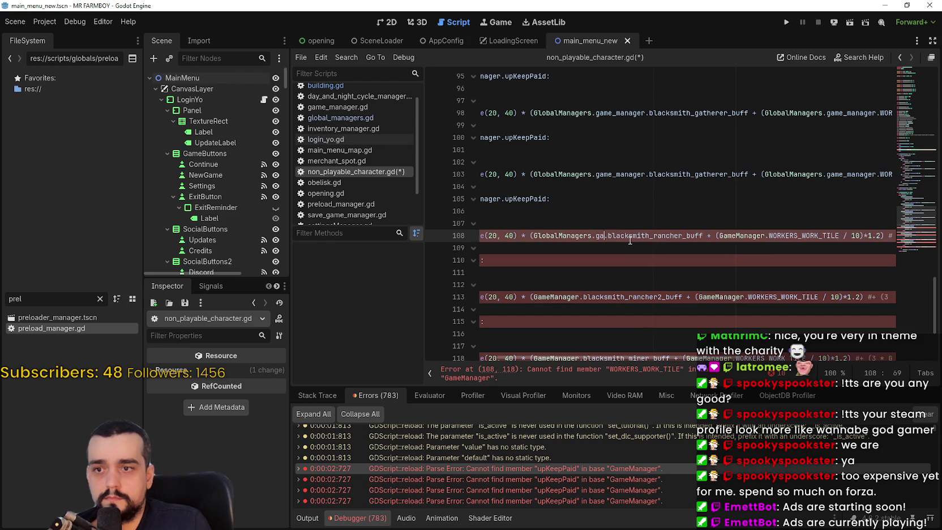
{"action": "key", "text": "Return"}
{"action": "left_click", "coordinate": [760, 235]}
{"action": "type", "text": "GlobalManagers."}
{"action": "double_click", "coordinate": [829, 236]}
{"action": "type", "text": "ga"}
{"action": "key", "text": "Return"}
{"action": "mouse_move", "coordinate": [685, 362]}
{"action": "left_mouse_down"}
{"action": "mouse_move", "coordinate": [921, 373]}
{"action": "mouse_move", "coordinate": [523, 335]}
{"action": "left_mouse_up"}
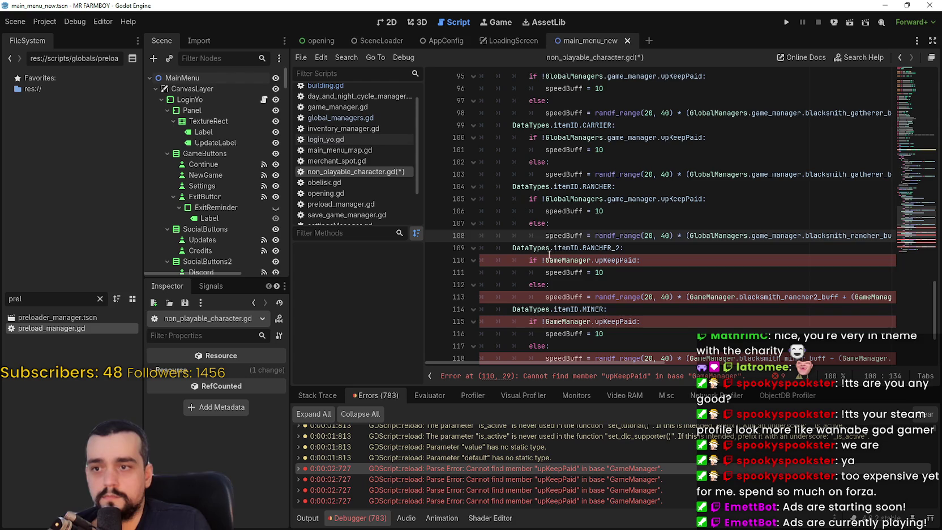
- Change the GameManager reference on line 110 to game_manager
{"action": "left_click", "coordinate": [607, 260]}
{"action": "double_click", "coordinate": [641, 258]}
{"action": "type", "text": "ga"}
{"action": "key", "text": "Return"}
{"action": "scroll", "coordinate": [643, 263], "scroll_direction": "down", "scroll_amount": 1}
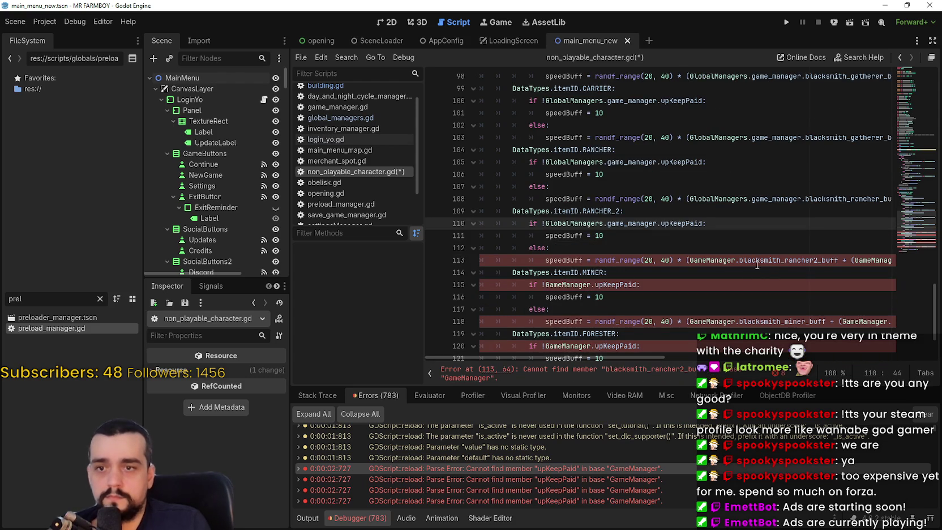
- Convert both GameManager references on line 113, including WORKERS_WORK_TILE, to GlobalManagers.game_manager
{"action": "left_click", "coordinate": [690, 259]}
{"action": "type", "text": "GlobalManagers.G"}
{"action": "double_click", "coordinate": [778, 260]}
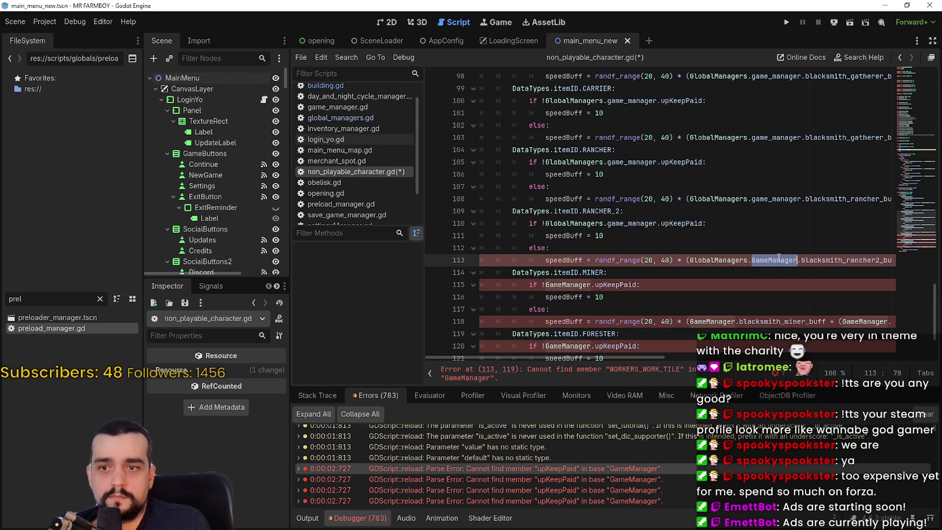
{"action": "type", "text": "game"}
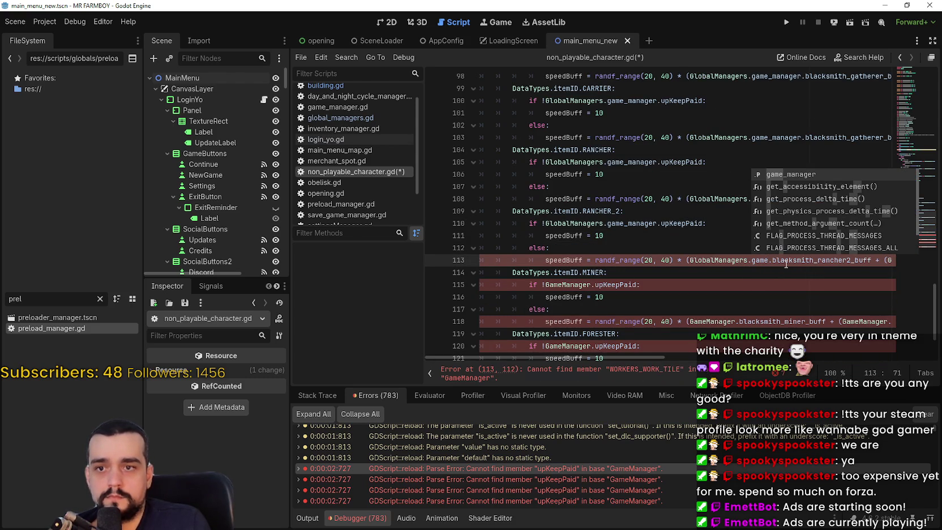
{"action": "key", "text": "Return"}
{"action": "mouse_move", "coordinate": [614, 357]}
{"action": "left_mouse_down"}
{"action": "mouse_move", "coordinate": [751, 353]}
{"action": "mouse_move", "coordinate": [735, 353]}
{"action": "left_mouse_up"}
{"action": "left_click", "coordinate": [659, 260]}
{"action": "type", "text": "GlobalManagers."}
{"action": "double_click", "coordinate": [734, 262]}
{"action": "type", "text": "game_manager.WORKERS_WORK_TILE / 10)*1.2"}
{"action": "key", "text": "Return"}
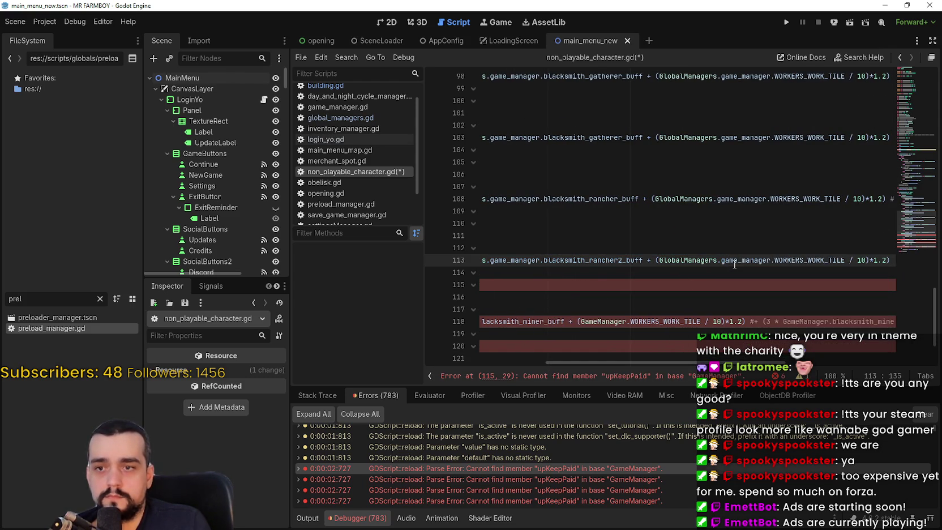
{"action": "left_click_drag", "start_coordinate": [709, 363], "coordinate": [588, 371]}
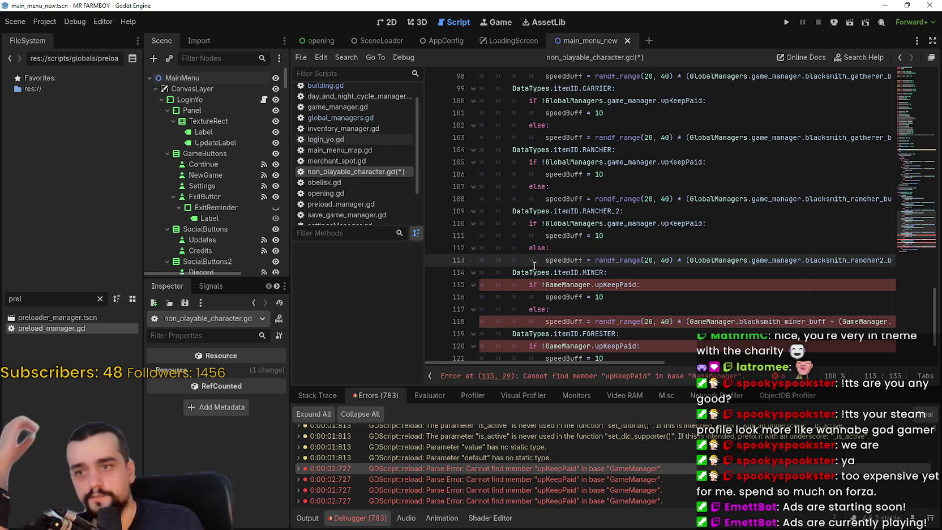
{"action": "double_click", "coordinate": [575, 283]}
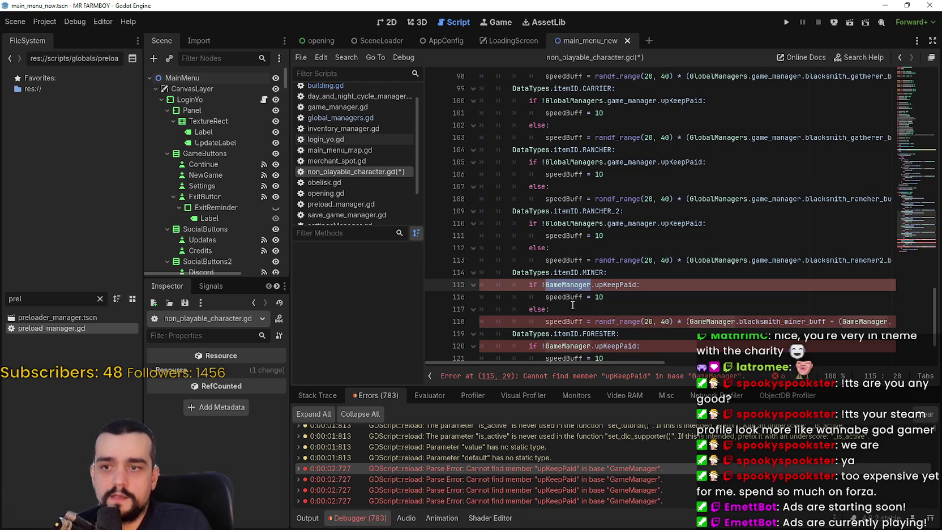
{"action": "scroll", "coordinate": [573, 299], "scroll_direction": "down", "scroll_amount": 1}
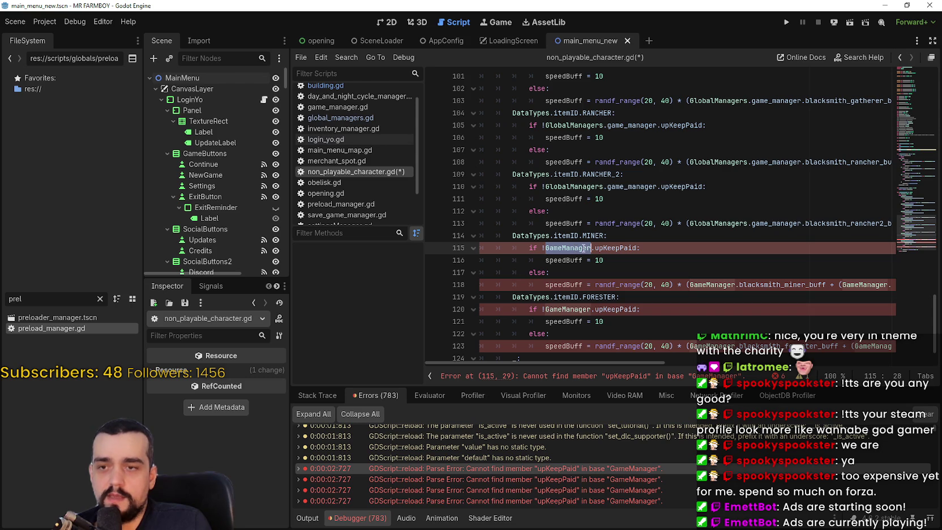
{"action": "left_click_drag", "start_coordinate": [712, 223], "coordinate": [774, 227]}
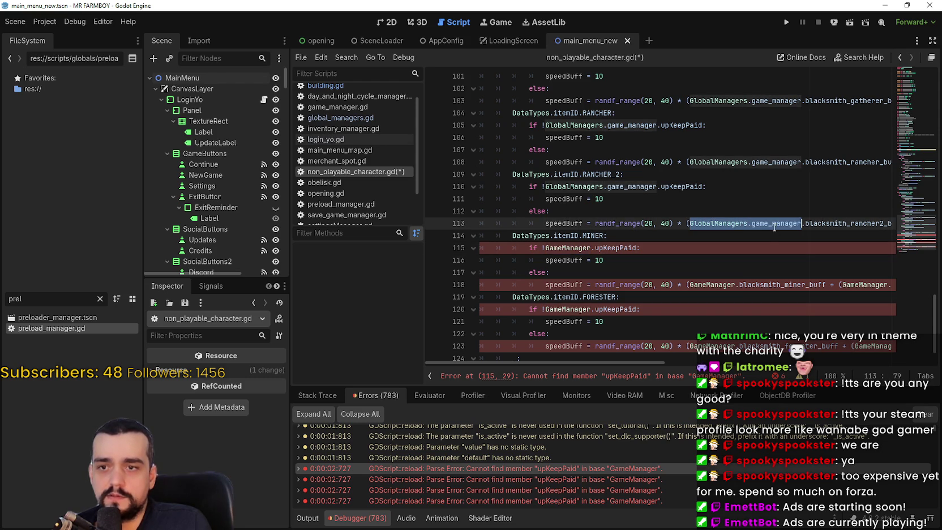
{"action": "double_click", "coordinate": [554, 248]}
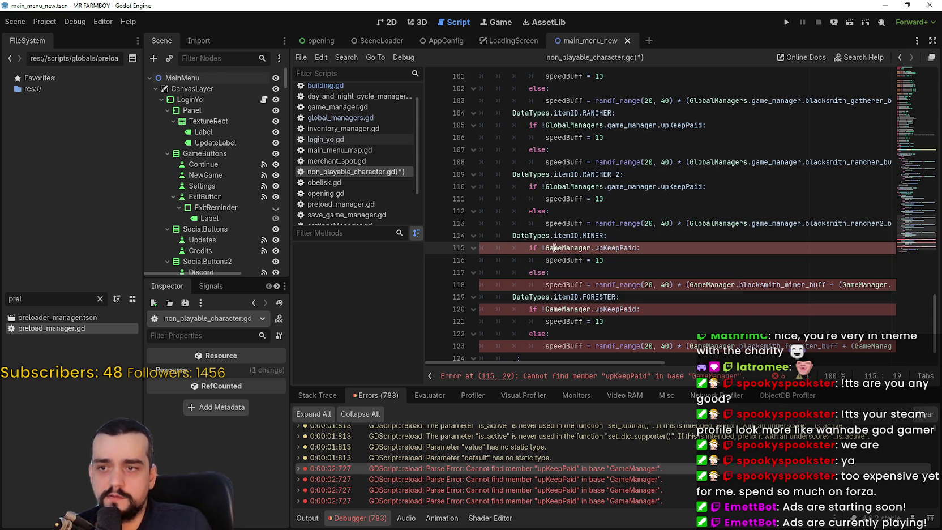
{"action": "left_click", "coordinate": [544, 248]}
{"action": "double_click", "coordinate": [552, 248]}
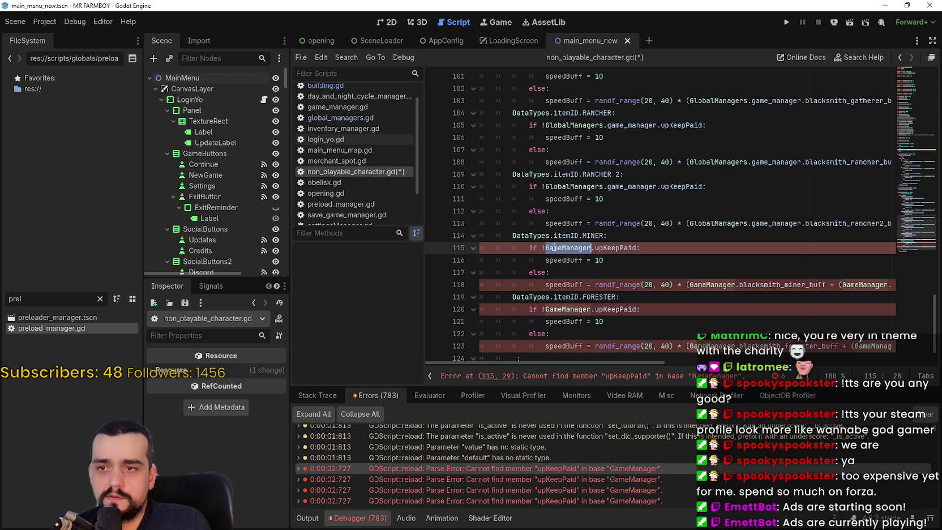
{"action": "left_click", "coordinate": [546, 248]}
{"action": "left_click_drag", "start_coordinate": [559, 247], "coordinate": [587, 245]}
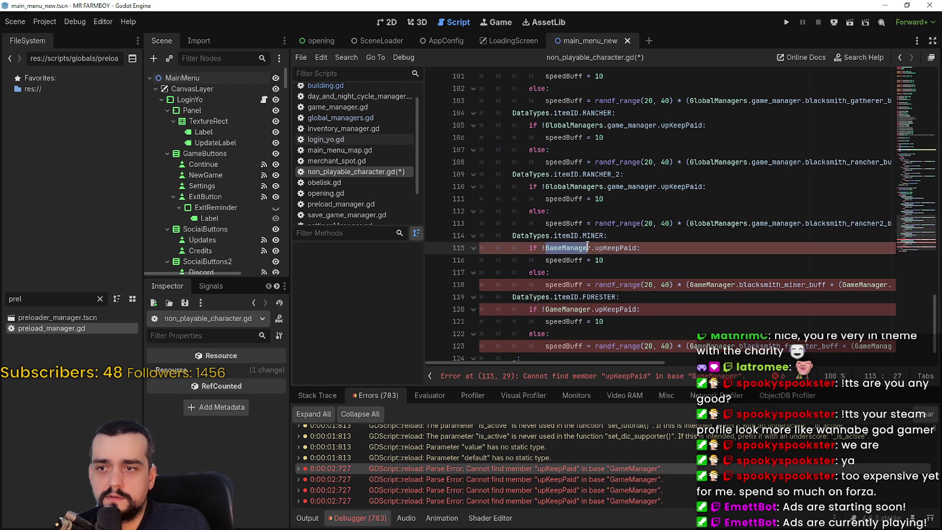
{"action": "left_click", "coordinate": [552, 248]}
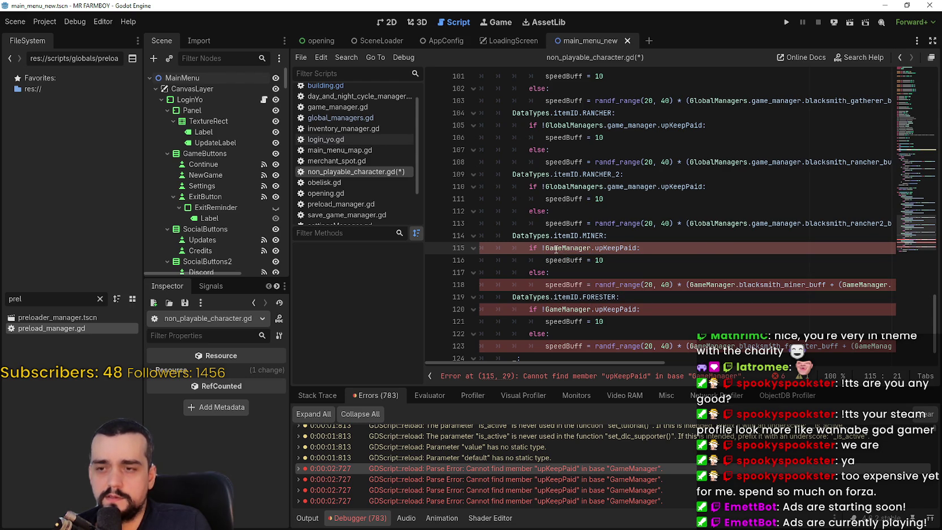
{"action": "left_click_drag", "start_coordinate": [562, 248], "coordinate": [587, 248]}
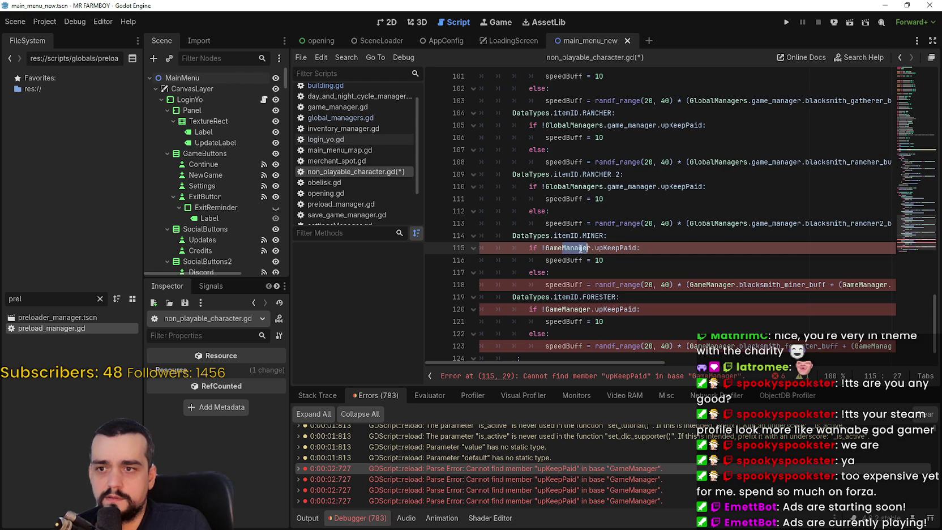
{"action": "left_click", "coordinate": [546, 248]}
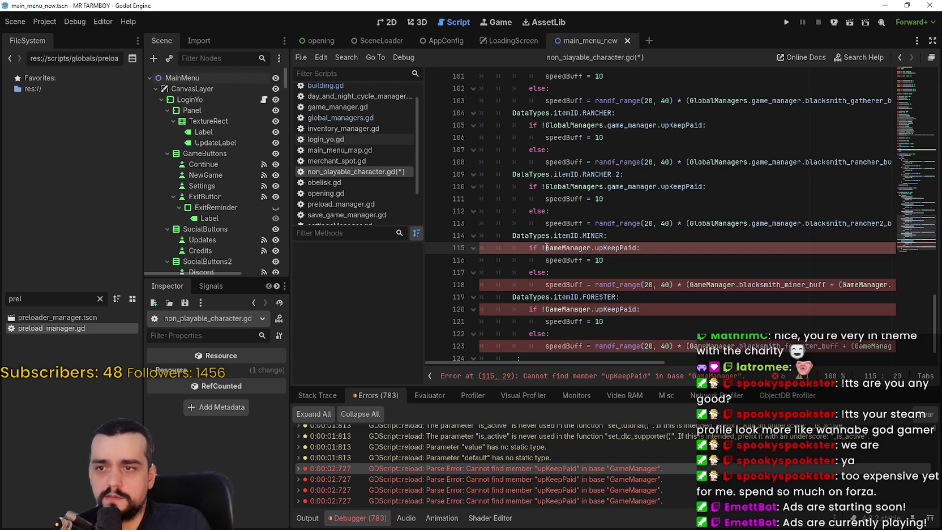
{"action": "key", "text": "ctrl+Left"}
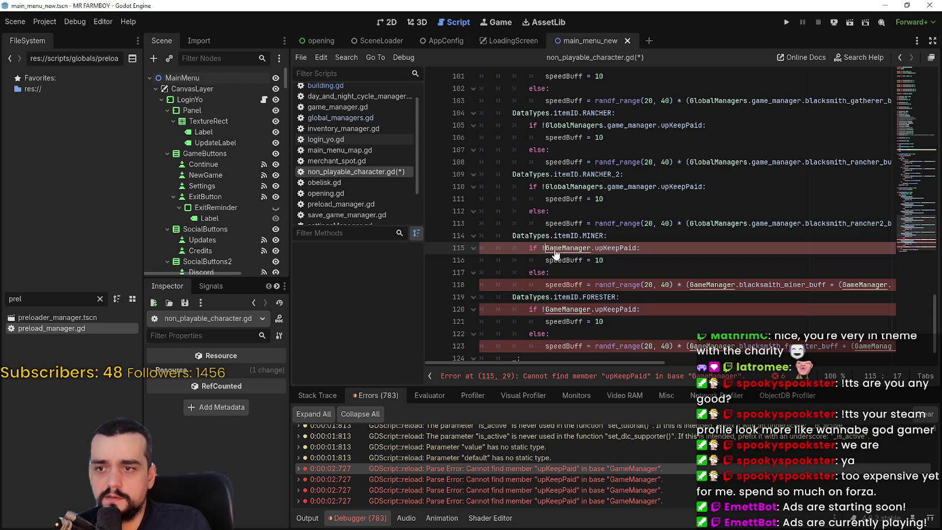
{"action": "left_click", "coordinate": [550, 252], "text": "ctrl"}
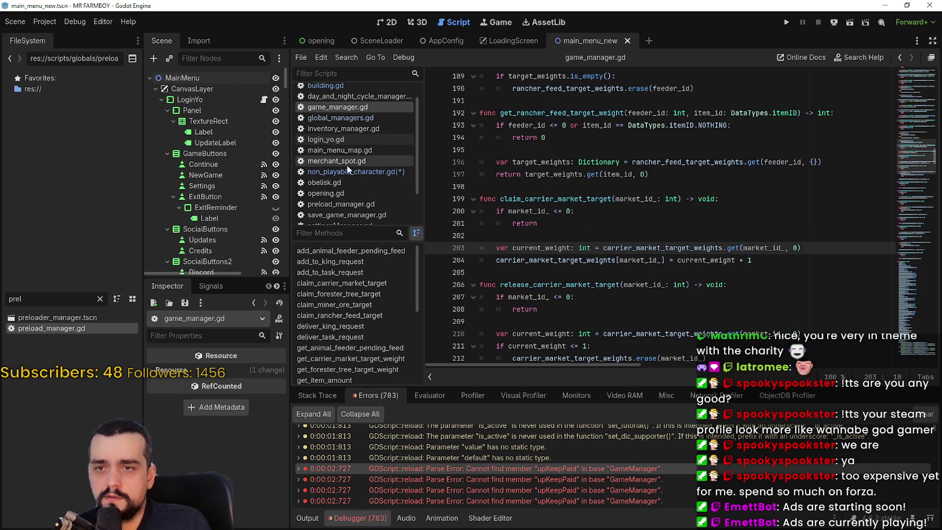
{"action": "left_click", "coordinate": [349, 172]}
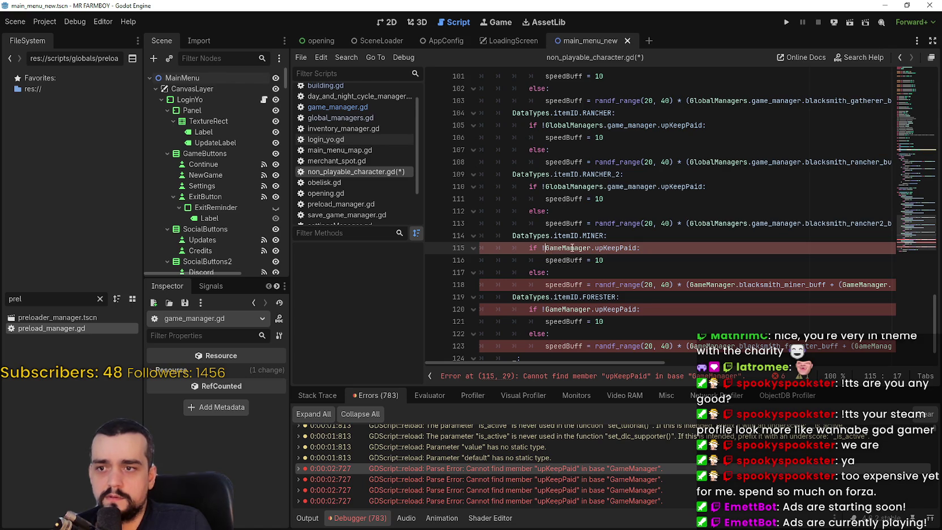
{"action": "left_click_drag", "start_coordinate": [571, 249], "coordinate": [592, 247]}
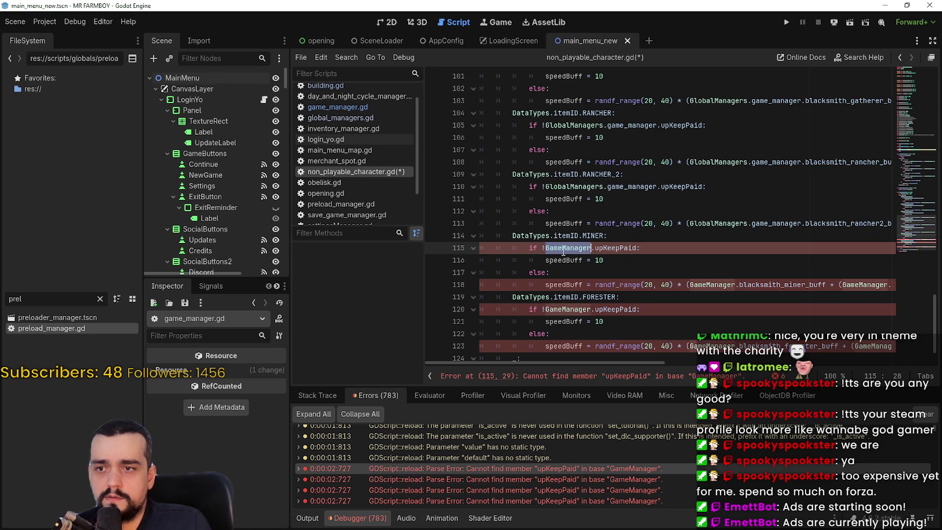
{"action": "left_click", "coordinate": [563, 247]}
{"action": "double_click", "coordinate": [564, 249]}
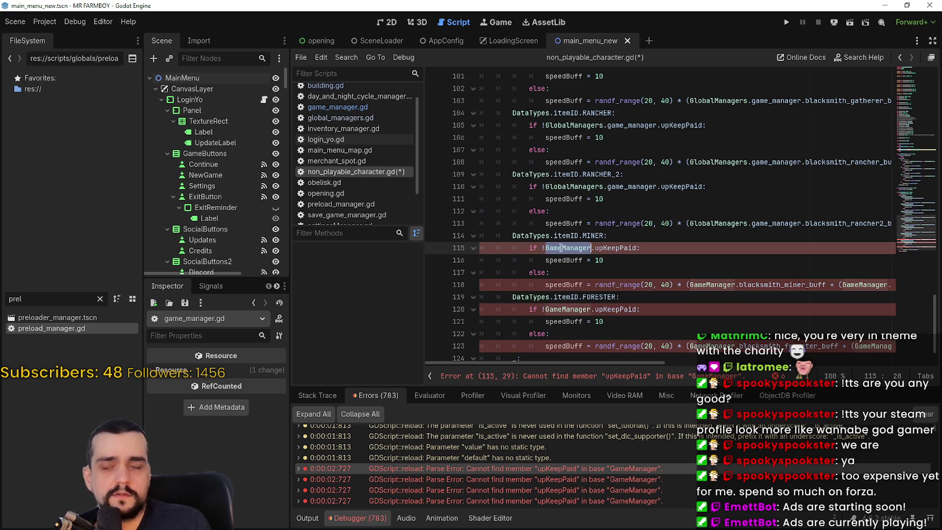
{"action": "scroll", "coordinate": [574, 237], "scroll_direction": "down", "scroll_amount": 2}
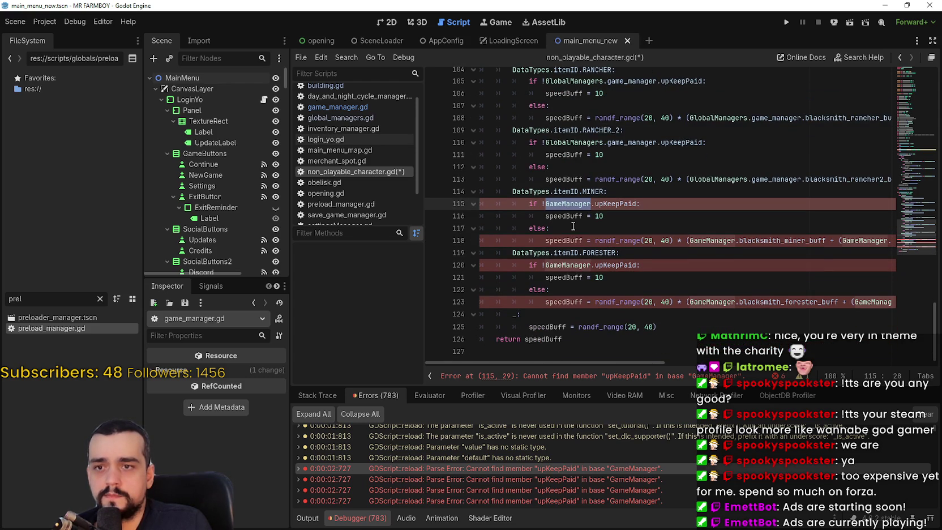